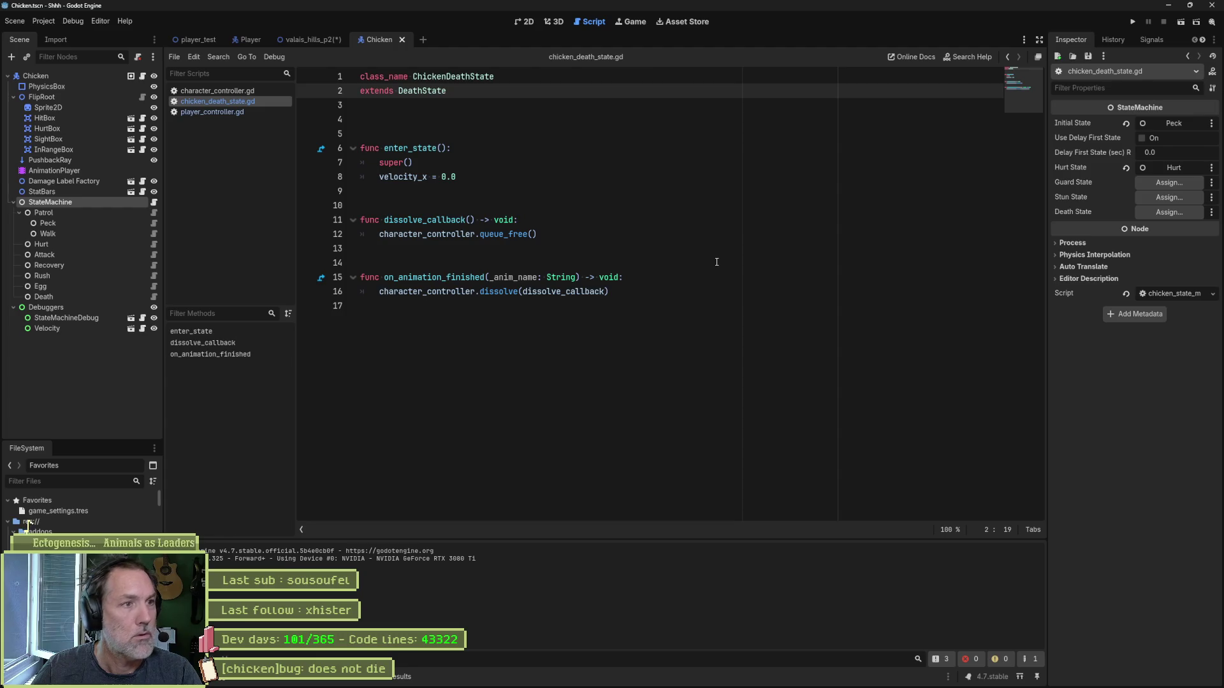
Step: Quick-open the chicken_test scene and show it in the 2D editor
key("ctrl+shift+o")
type("chicken")
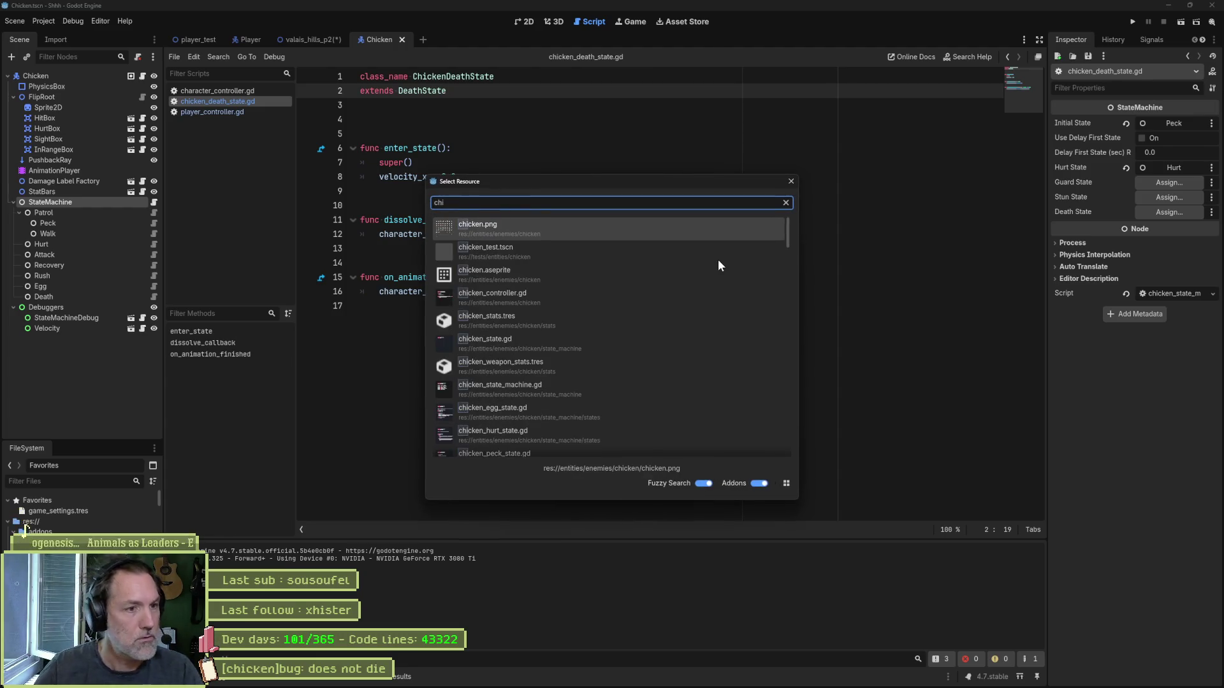
key("Return")
left_click(522, 23)
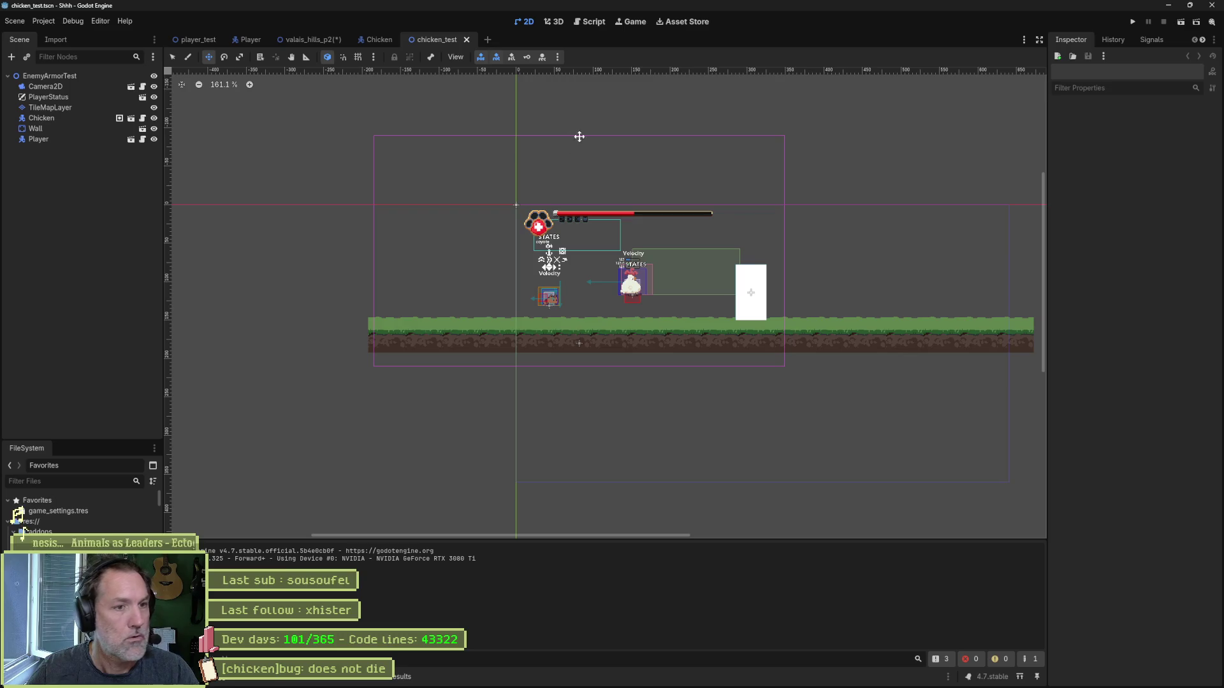
Step: Set the Chicken's Health Max to 5 under Character Stats, then save and run the scene
left_click(84, 117)
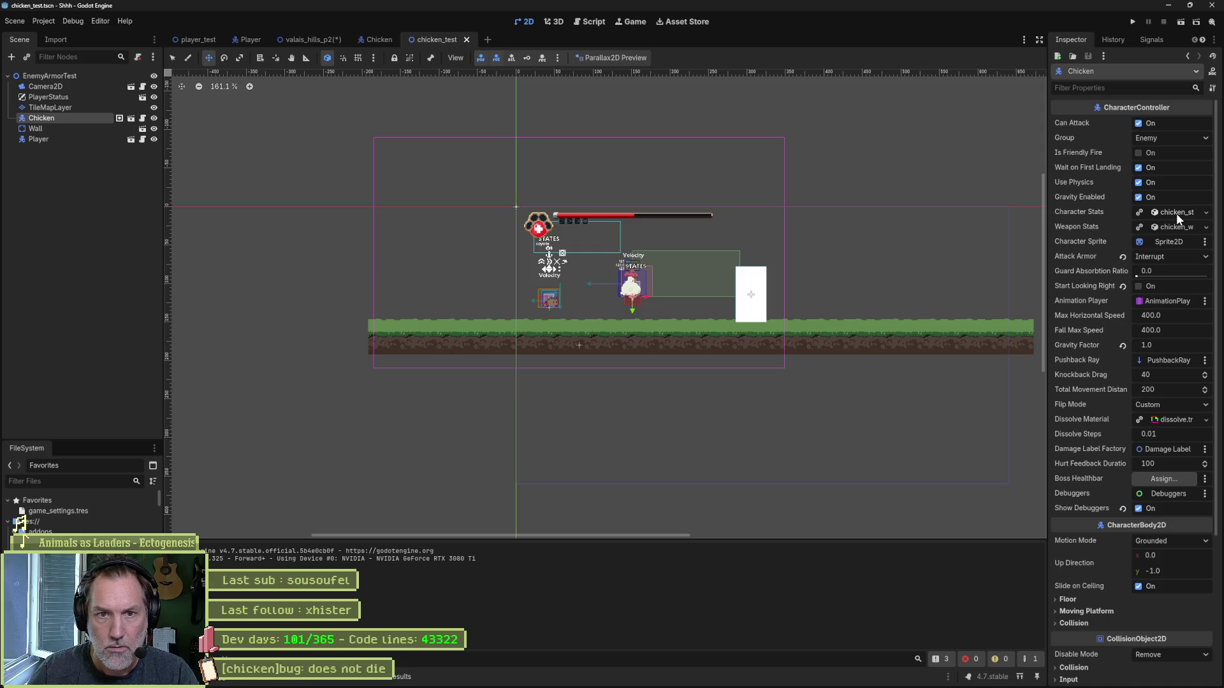
left_click(1176, 213)
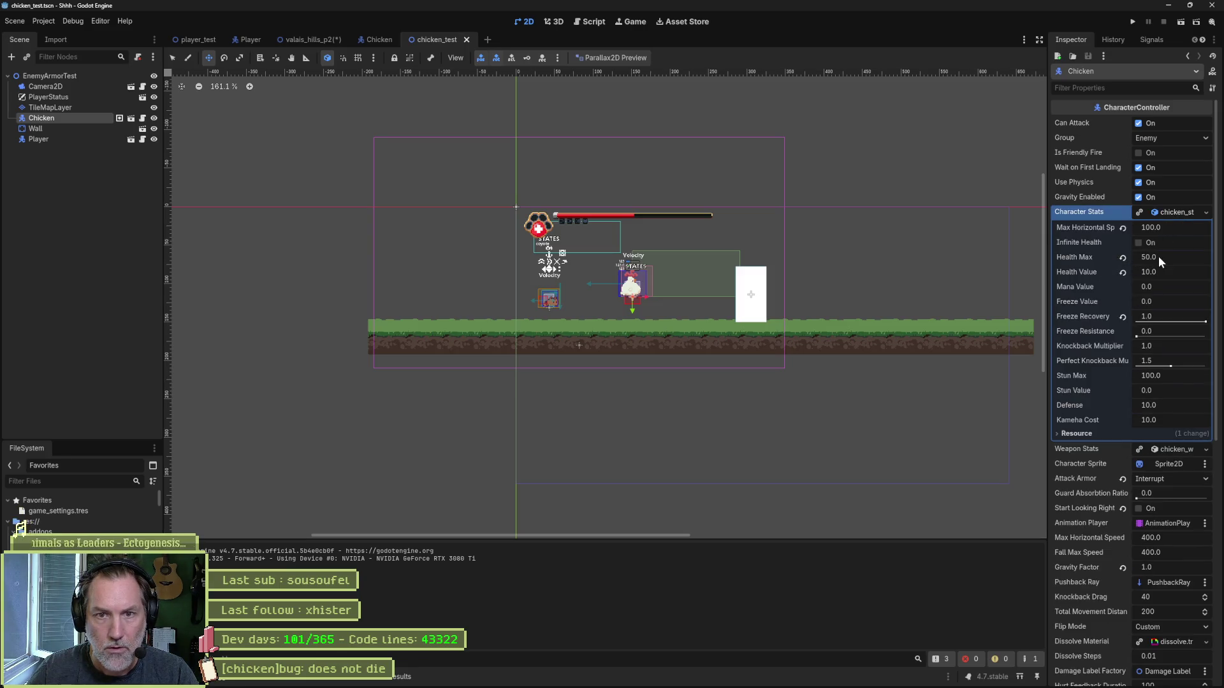
left_click(1159, 256)
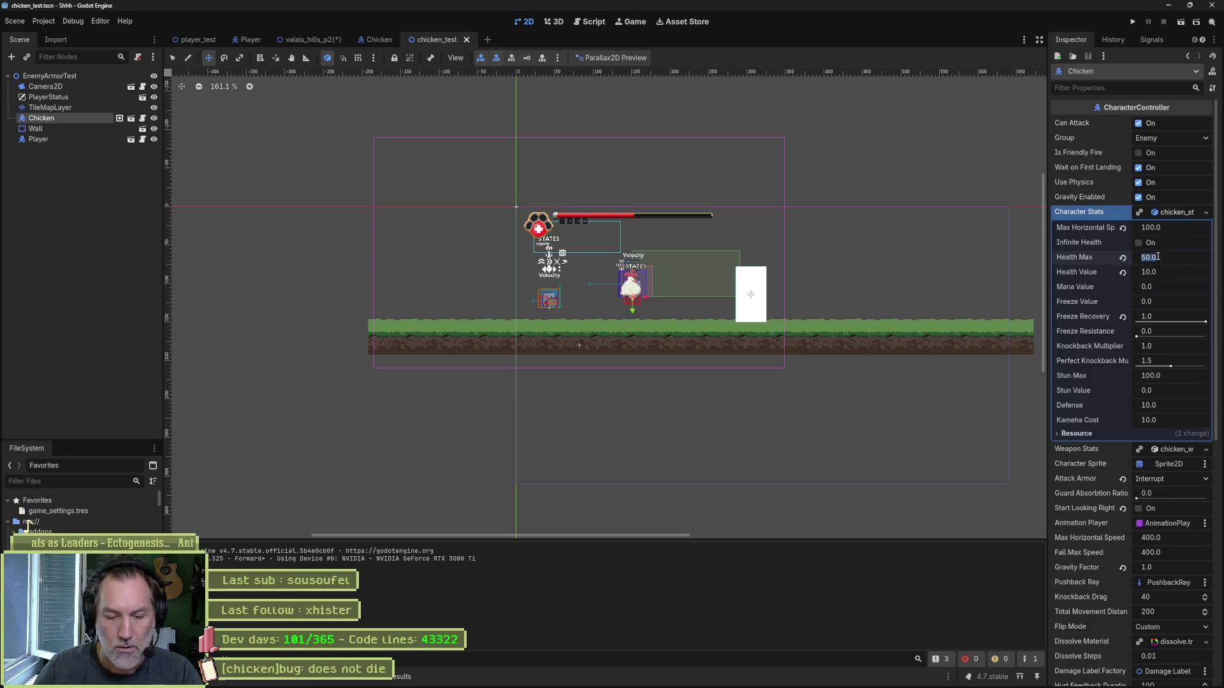
type("5")
key("F6")
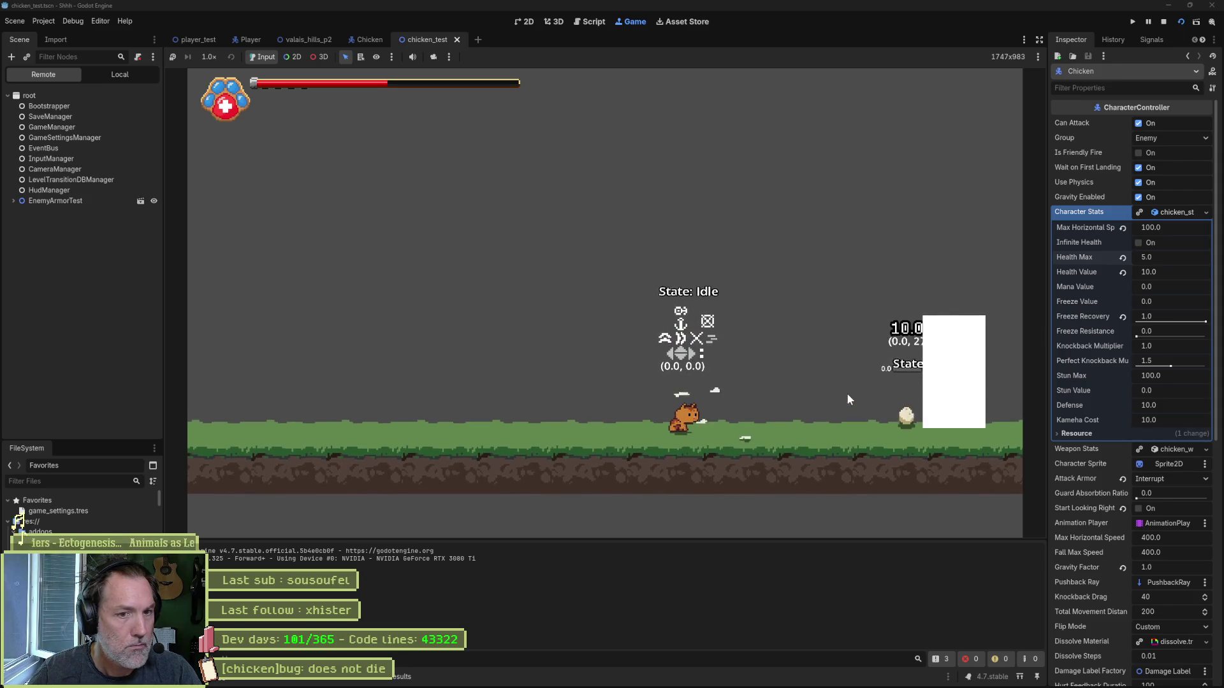
Step: Run the cat toward the chicken, then stop the game and save chicken_test
key("Right")
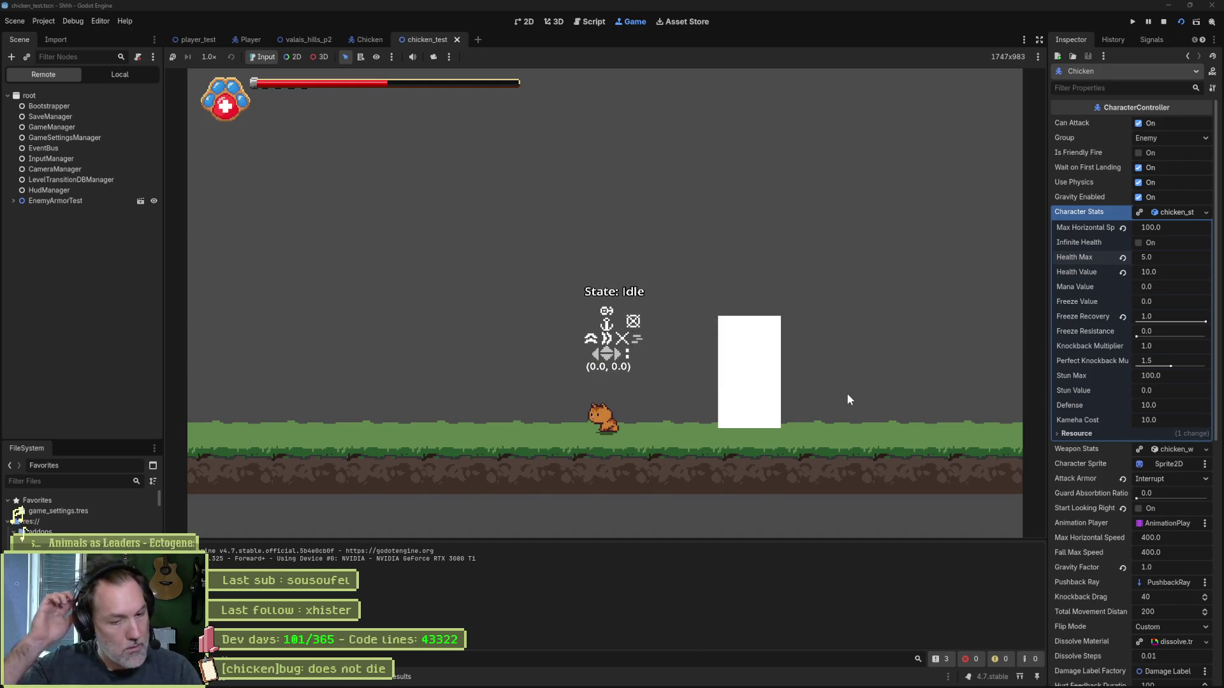
key("F8")
key("ctrl+s")
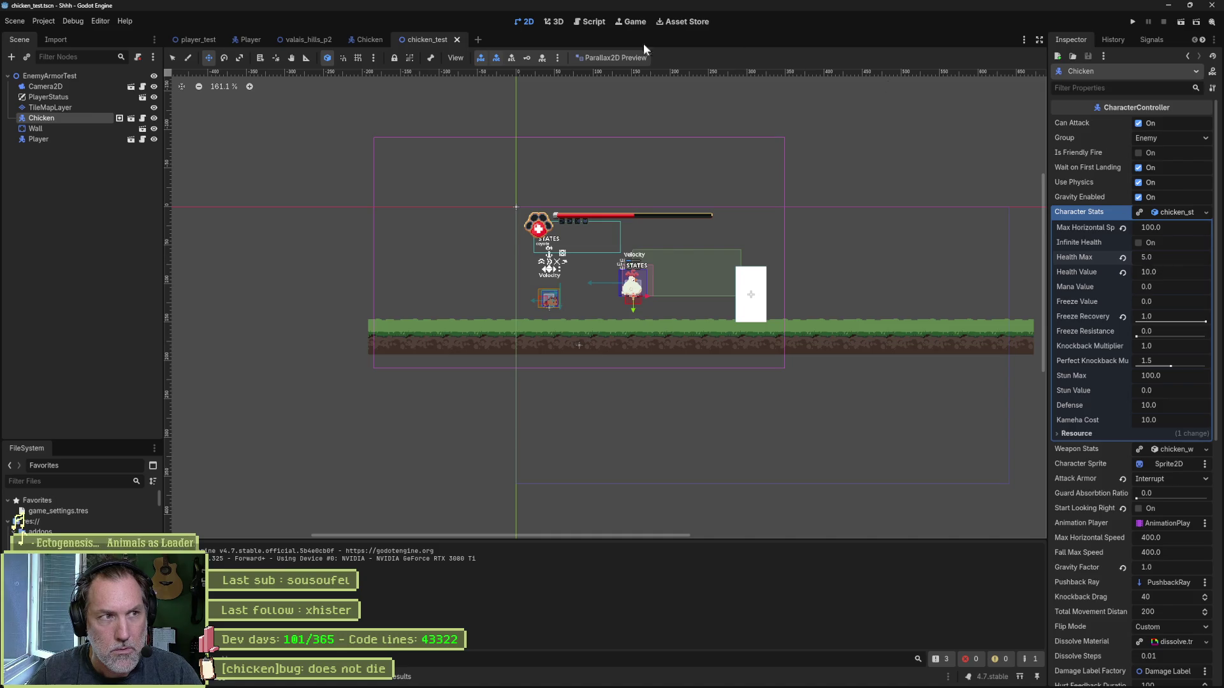
Step: Switch to the valais_hills_p2 tab, save and run it, play, then stop the game
left_click(293, 40)
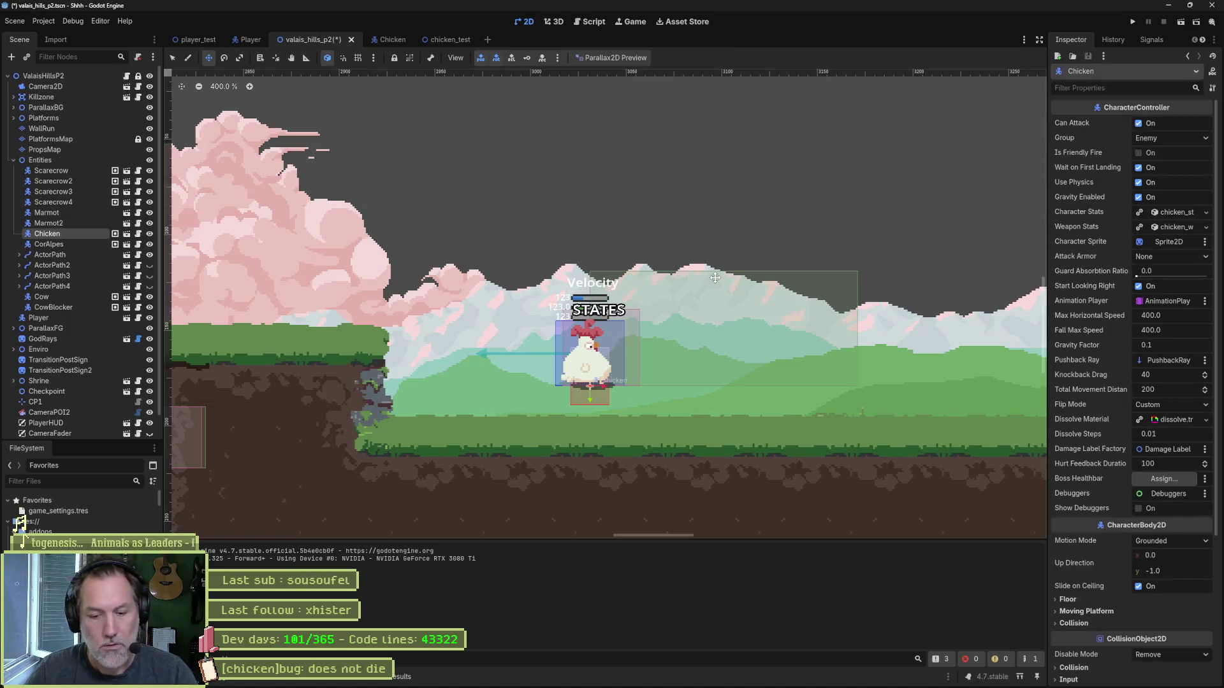
key("F6")
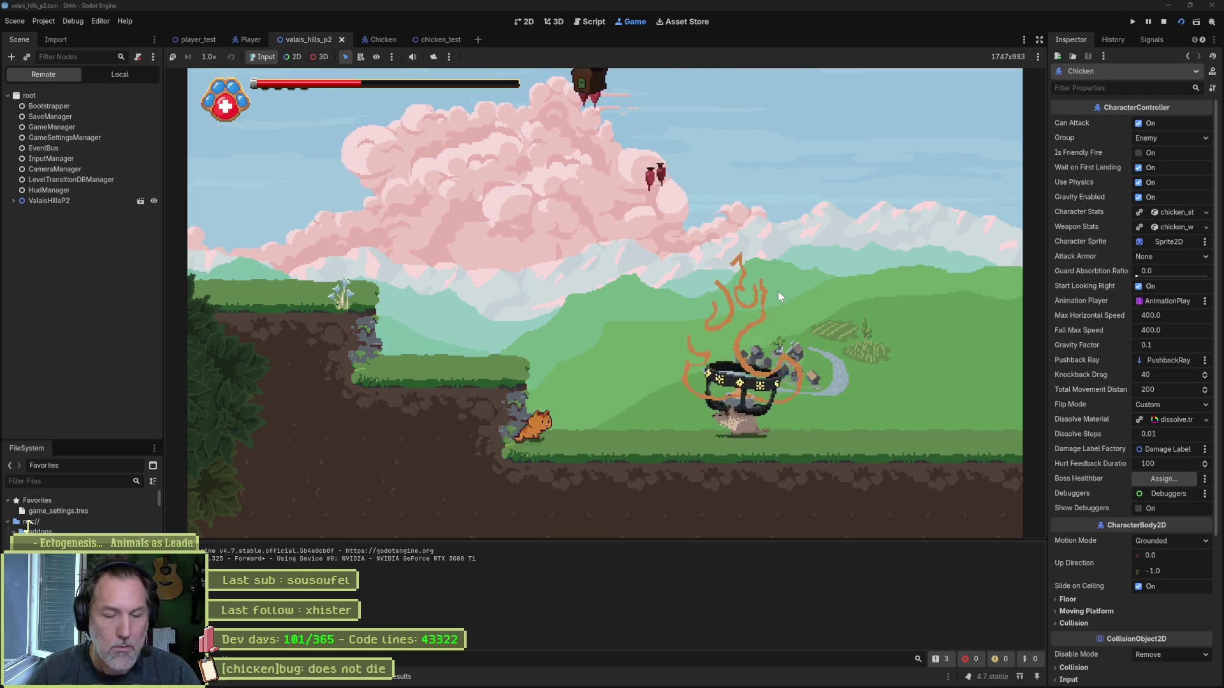
key("F8")
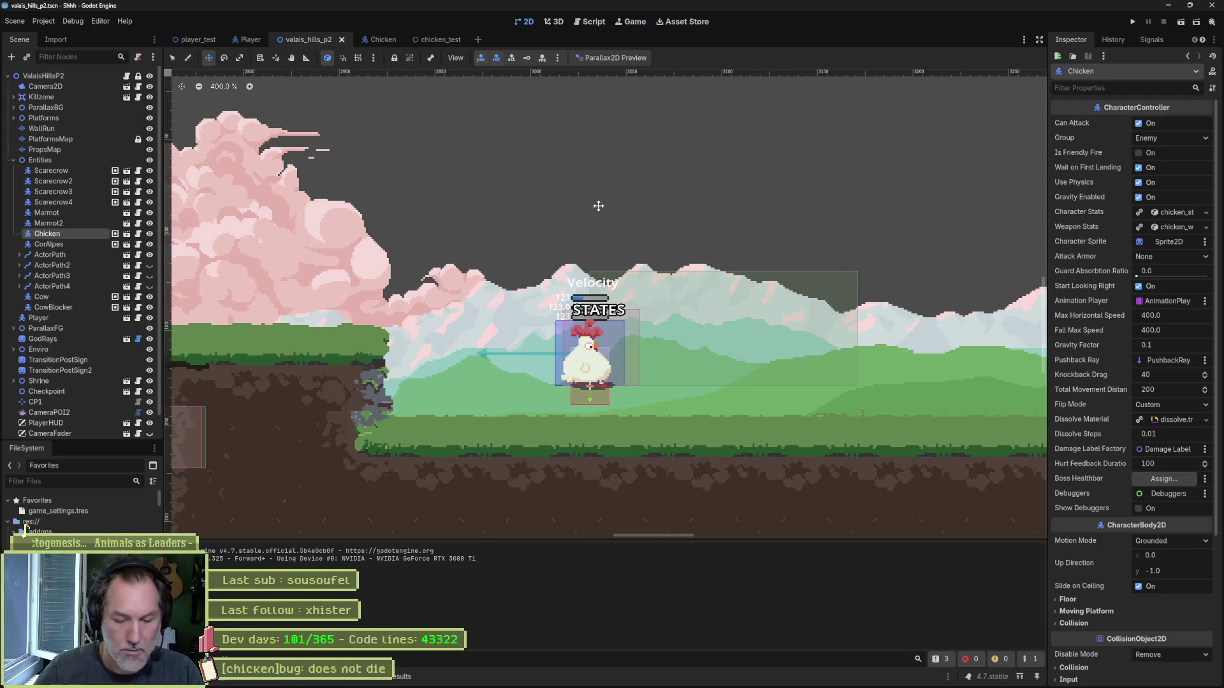
Step: Open marmot.tscn and show its attack animation fitted in the AnimationPlayer timeline
key("shift+alt+o")
type("marmot")
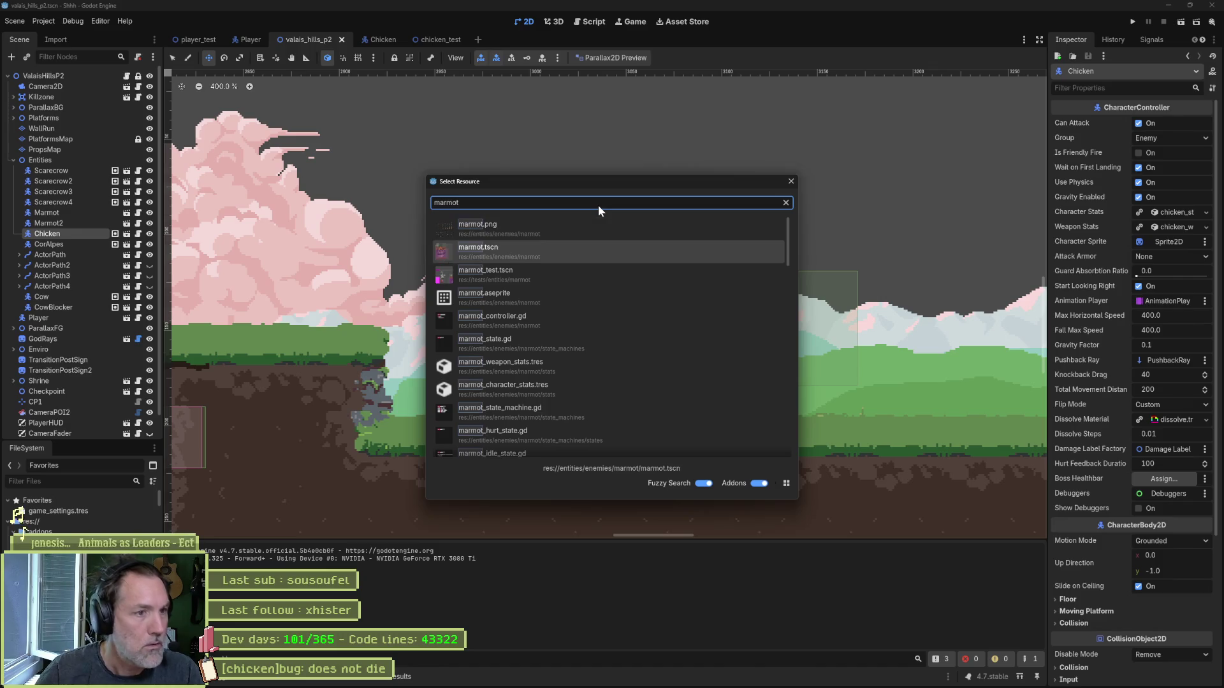
key("Down")
key("Return")
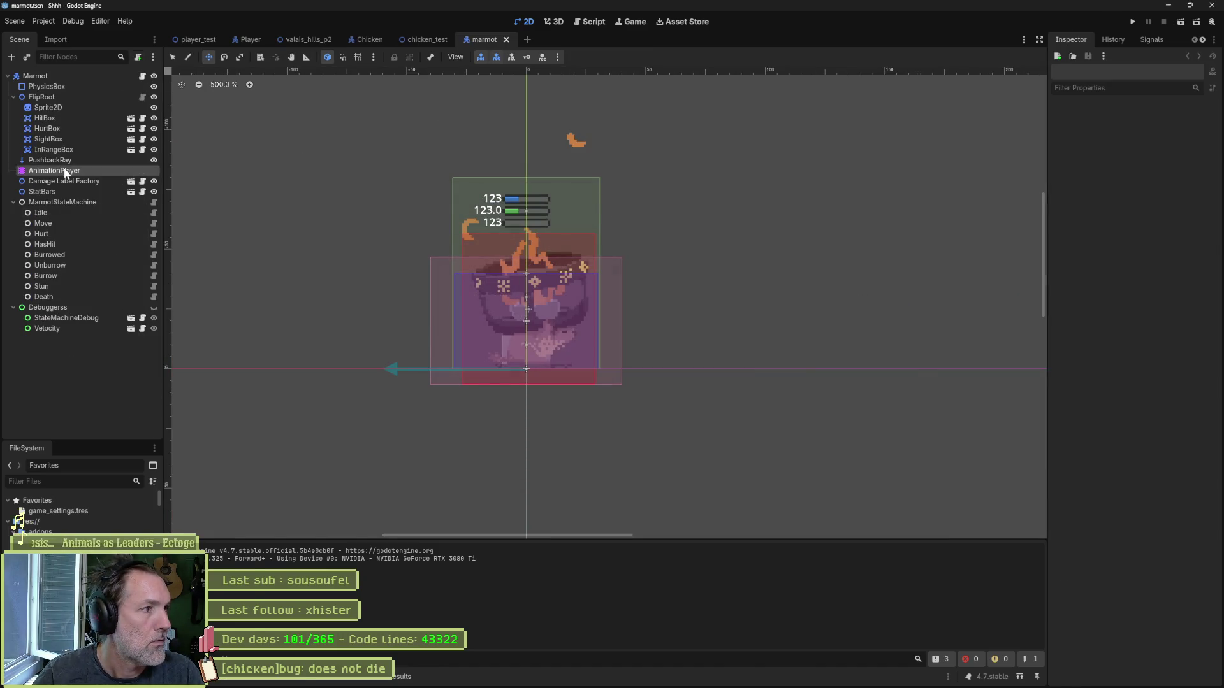
left_click(65, 171)
left_click(522, 481)
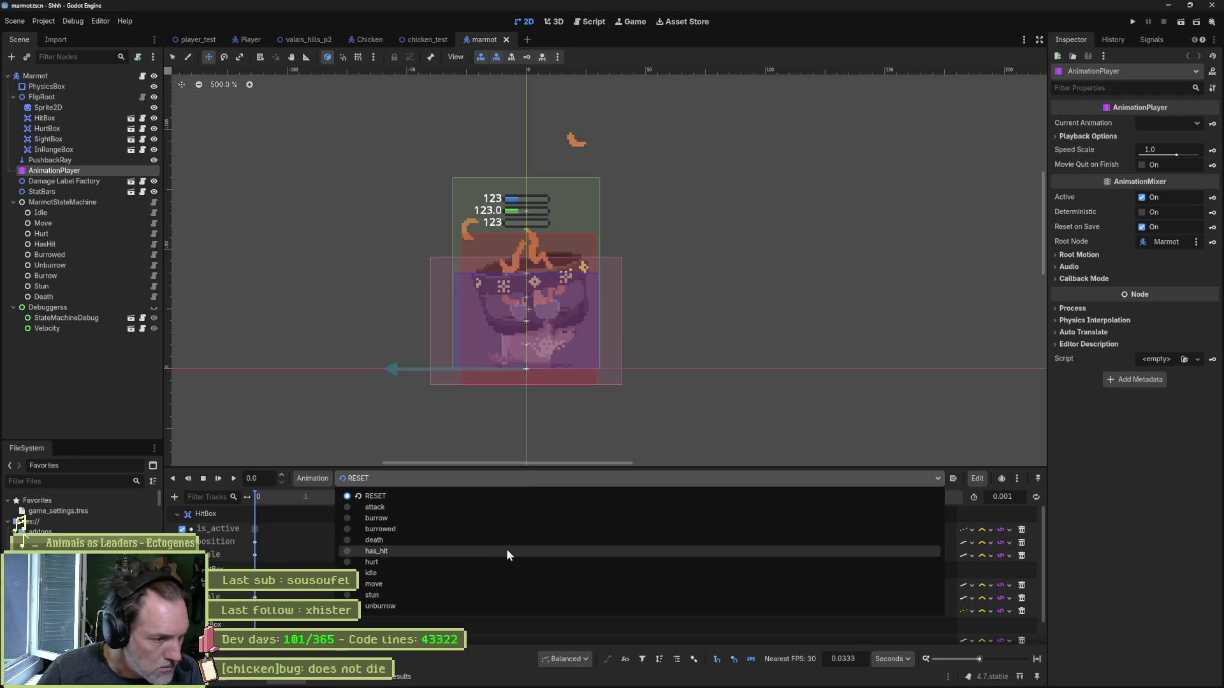
left_click(507, 507)
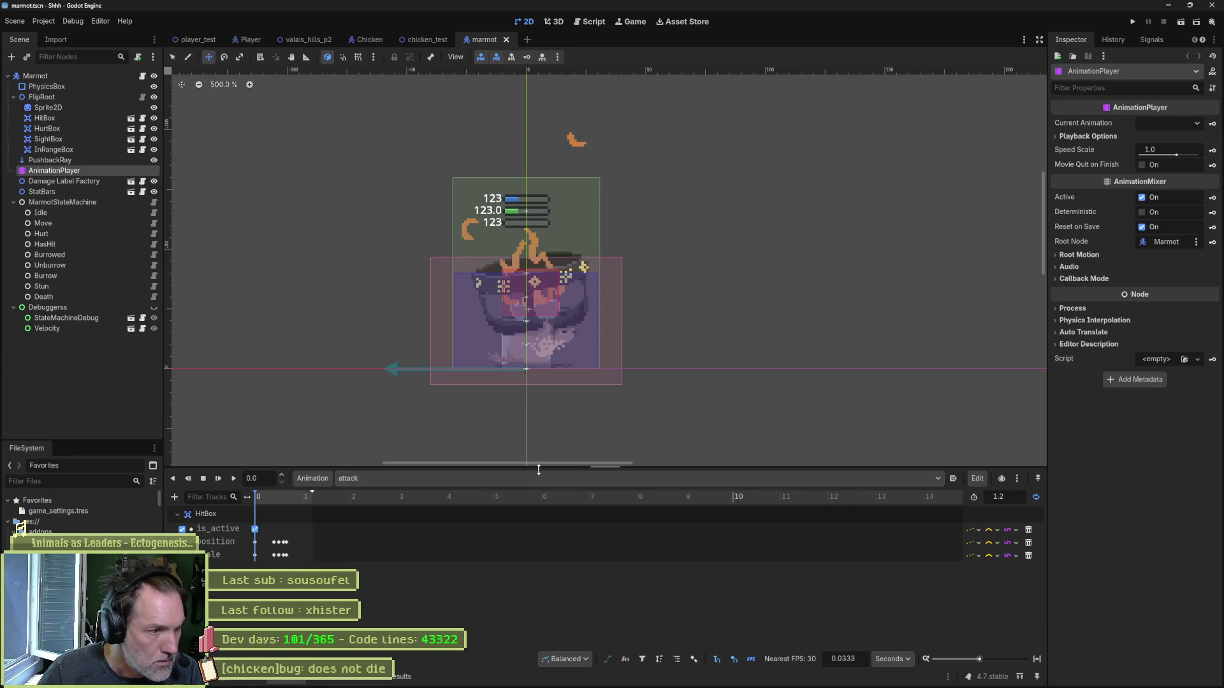
left_click(1037, 659)
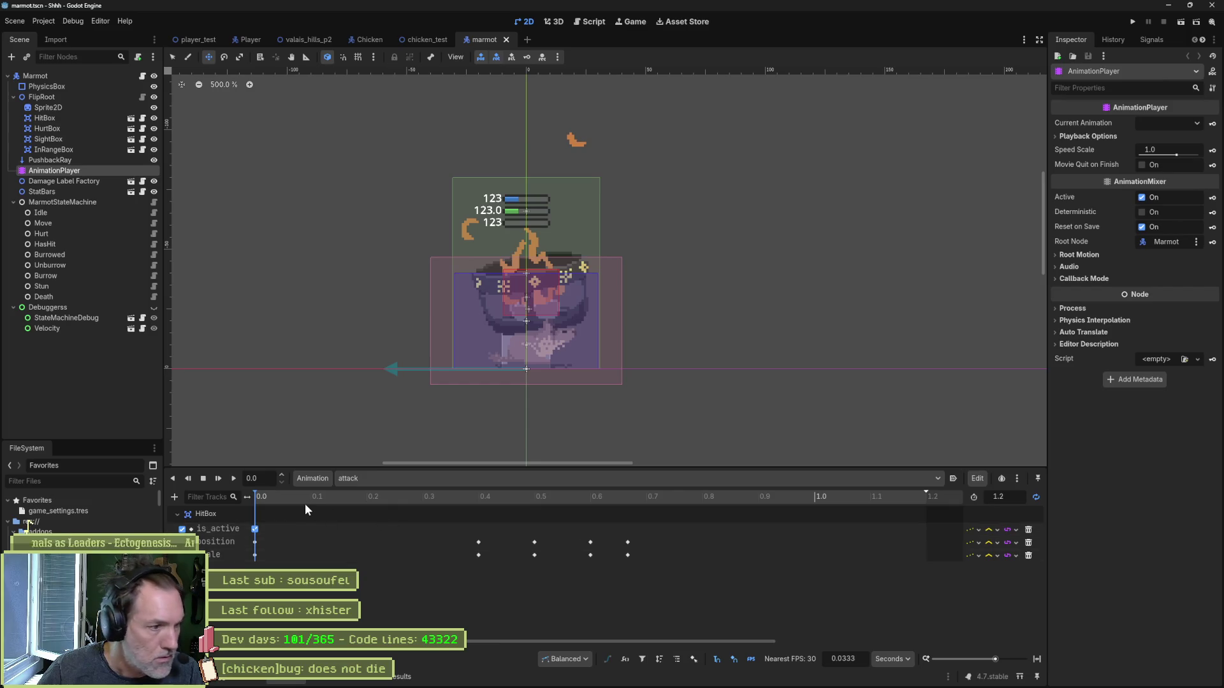
Step: Delete the HitBox's two 0.5 s keyframes (position and scale) from the attack animation
mouse_move(514, 499)
left_mouse_down()
mouse_move(579, 502)
mouse_move(534, 504)
left_mouse_up()
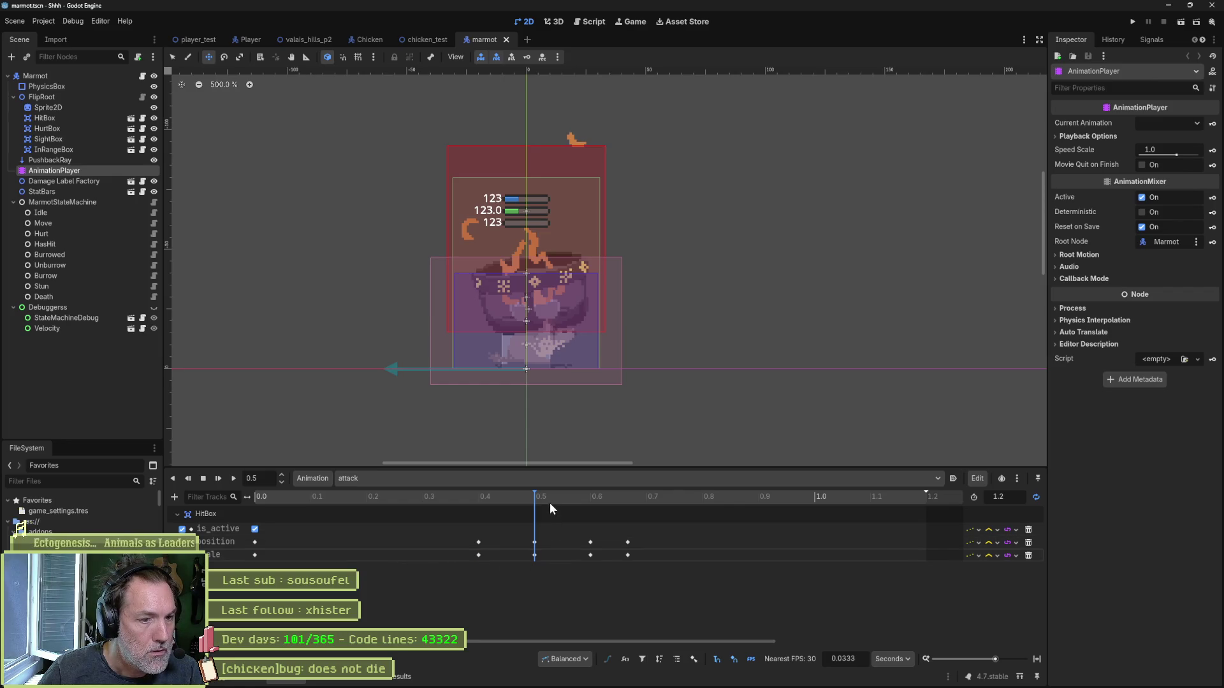
mouse_move(546, 495)
left_mouse_down()
mouse_move(584, 500)
mouse_move(479, 497)
mouse_move(519, 497)
mouse_move(480, 514)
left_mouse_up()
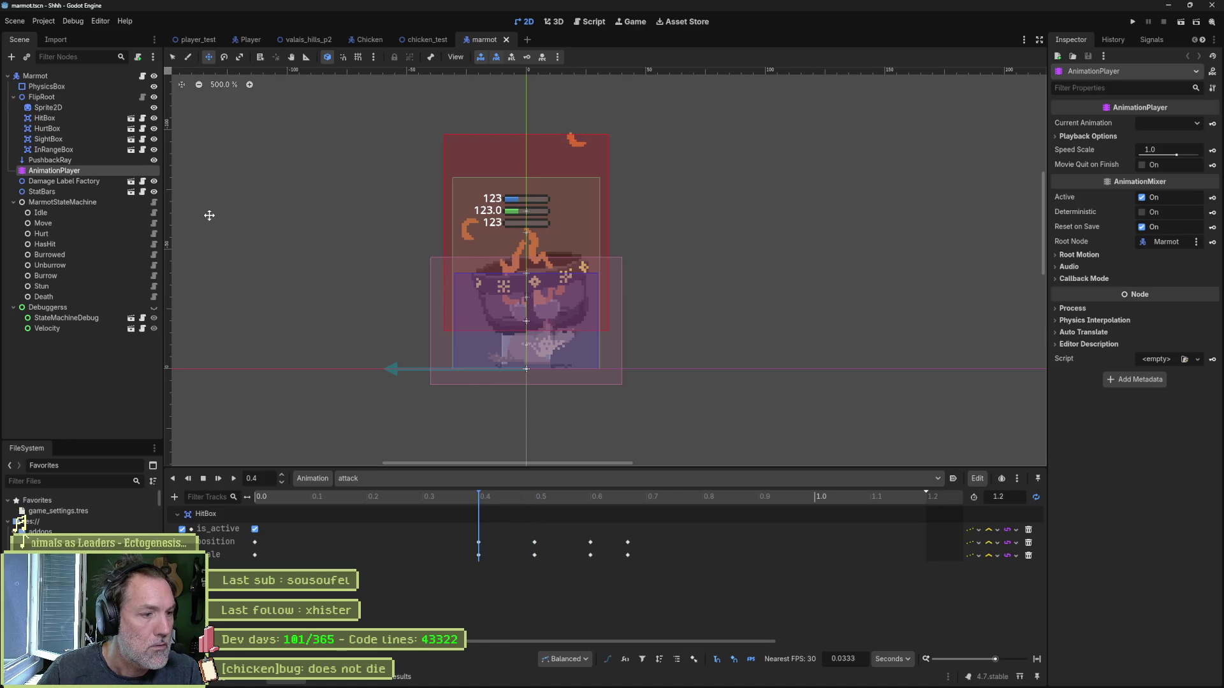
left_click(102, 119)
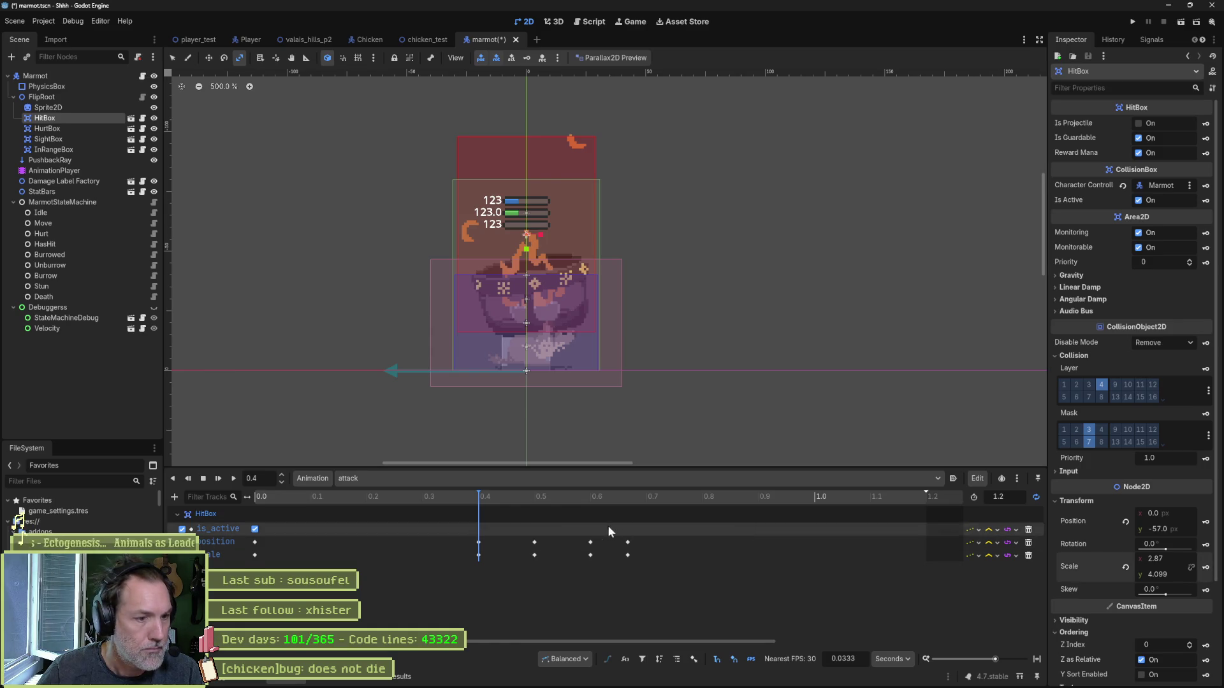
left_click_drag(502, 501, 563, 508)
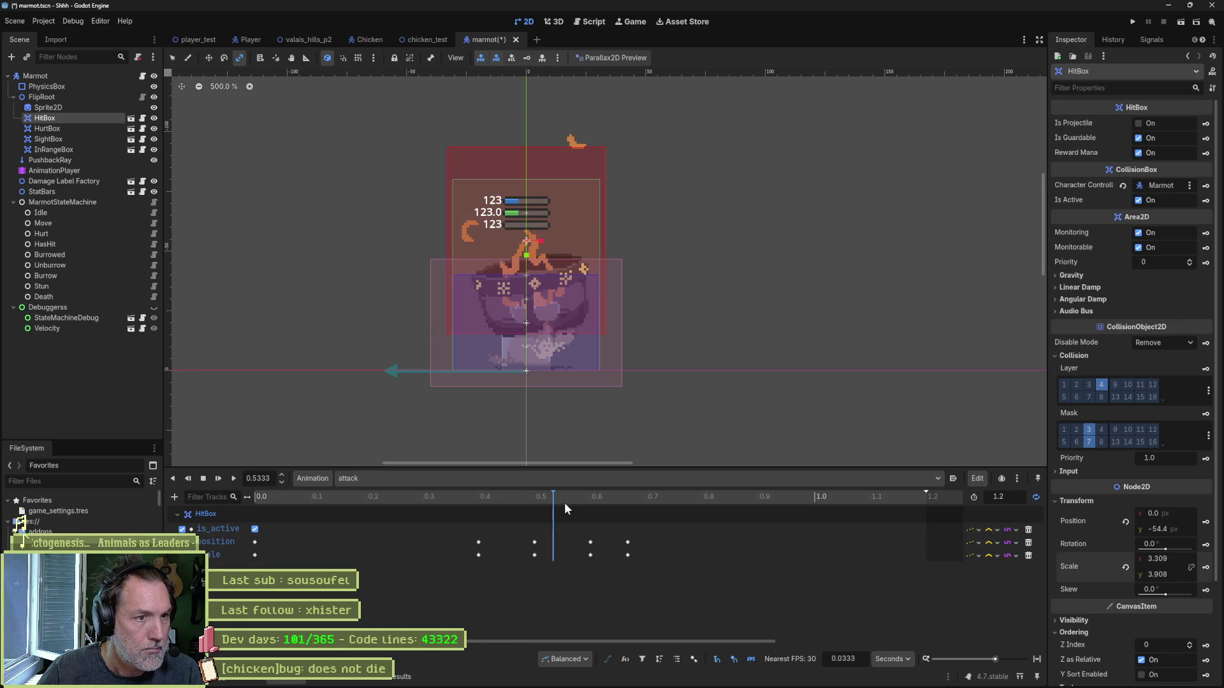
left_click(534, 554)
left_click(535, 542, "shift")
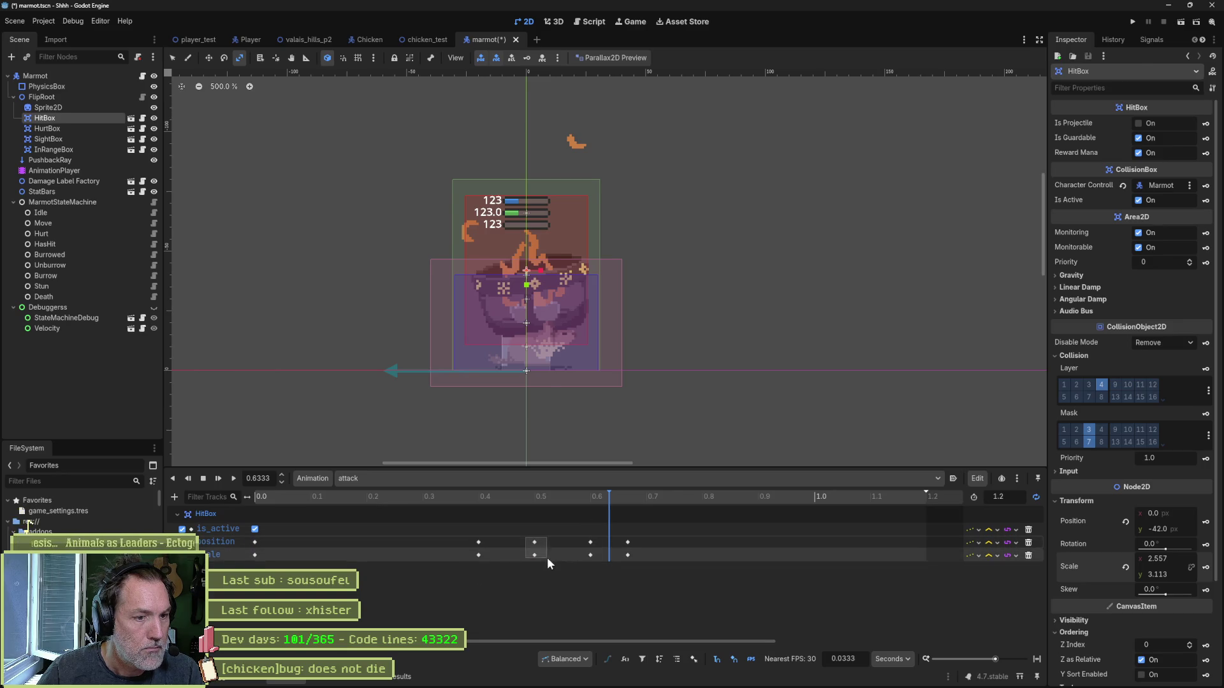
key("Delete")
Step: Move the playhead to about 0.37 s, save marmot.tscn and return to valais_hills_p2
left_click(468, 508)
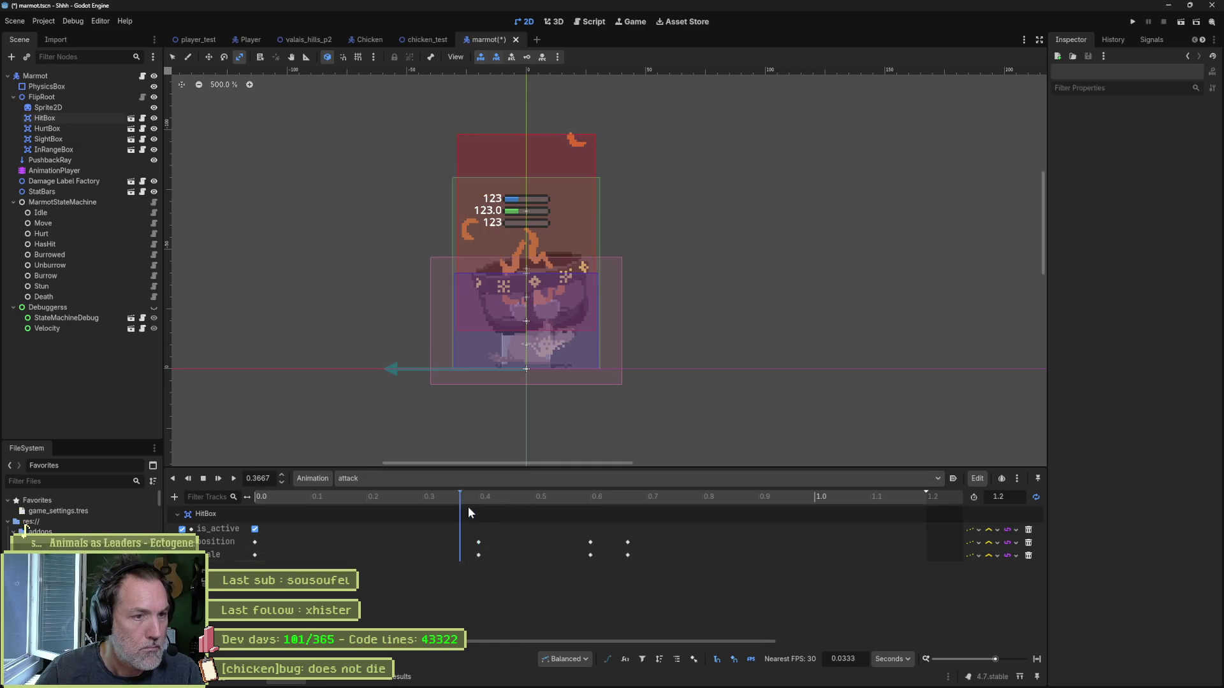
key("ctrl+s")
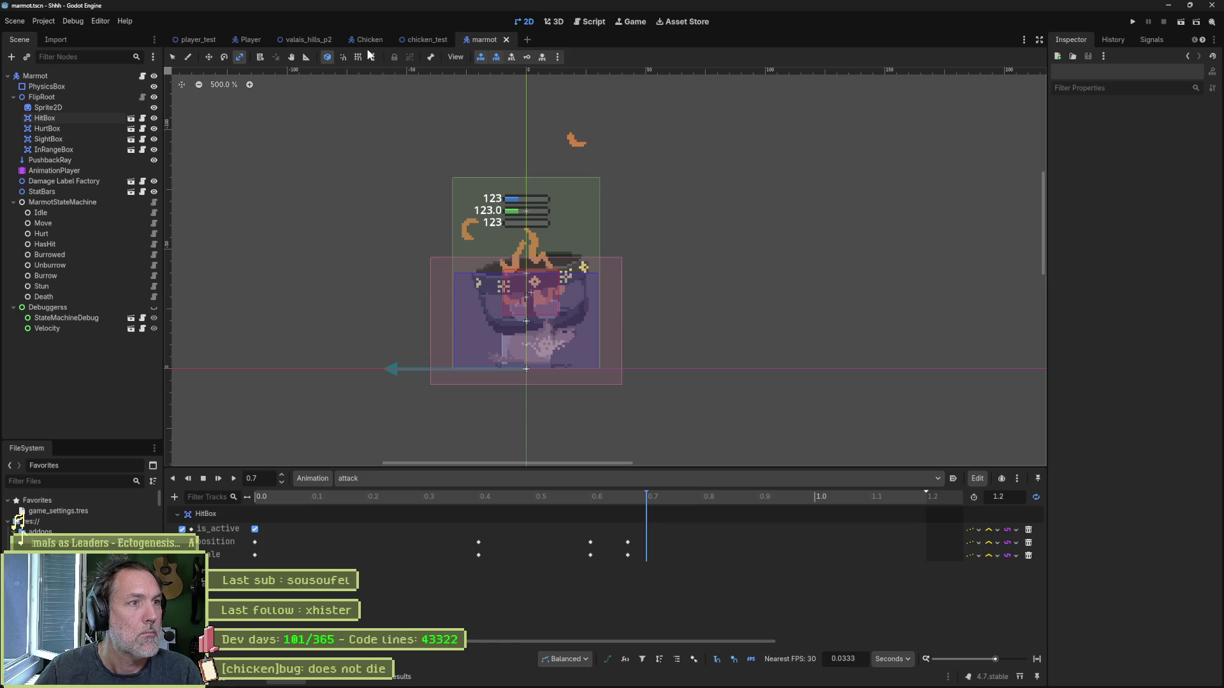
left_click(303, 40)
Step: Run valais_hills_p2, jump onto the ledge, hit the chicken three times, then stop the game
key("F5")
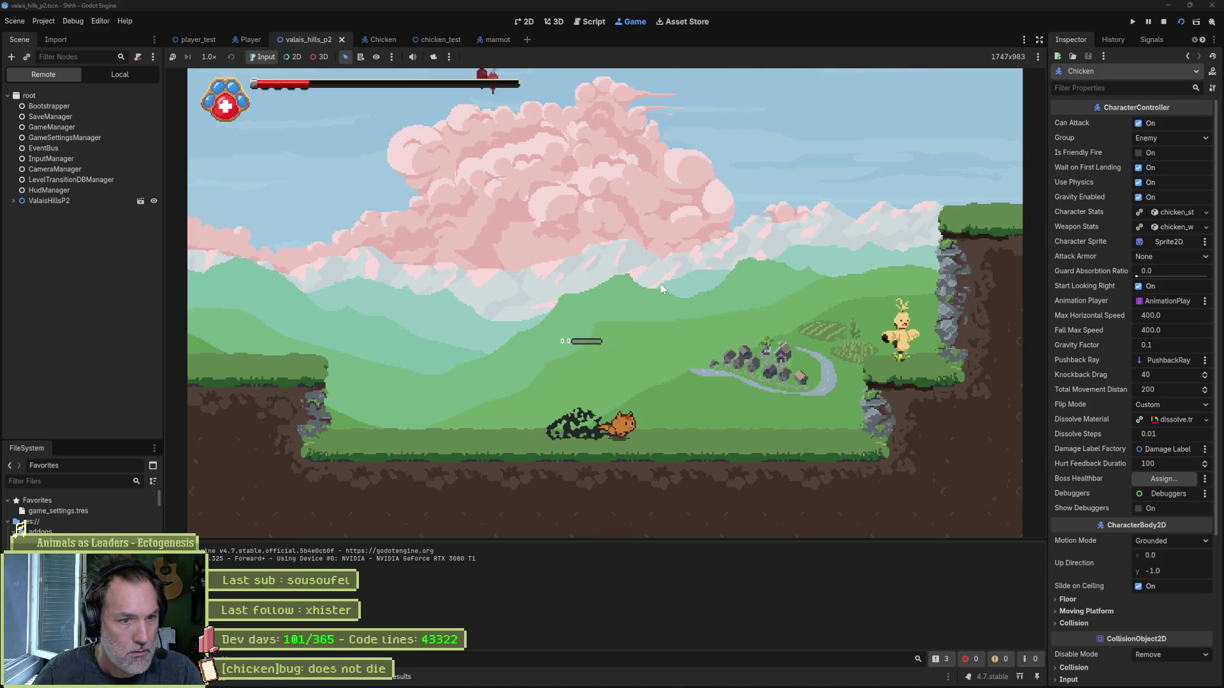
key("Right")
key("space")
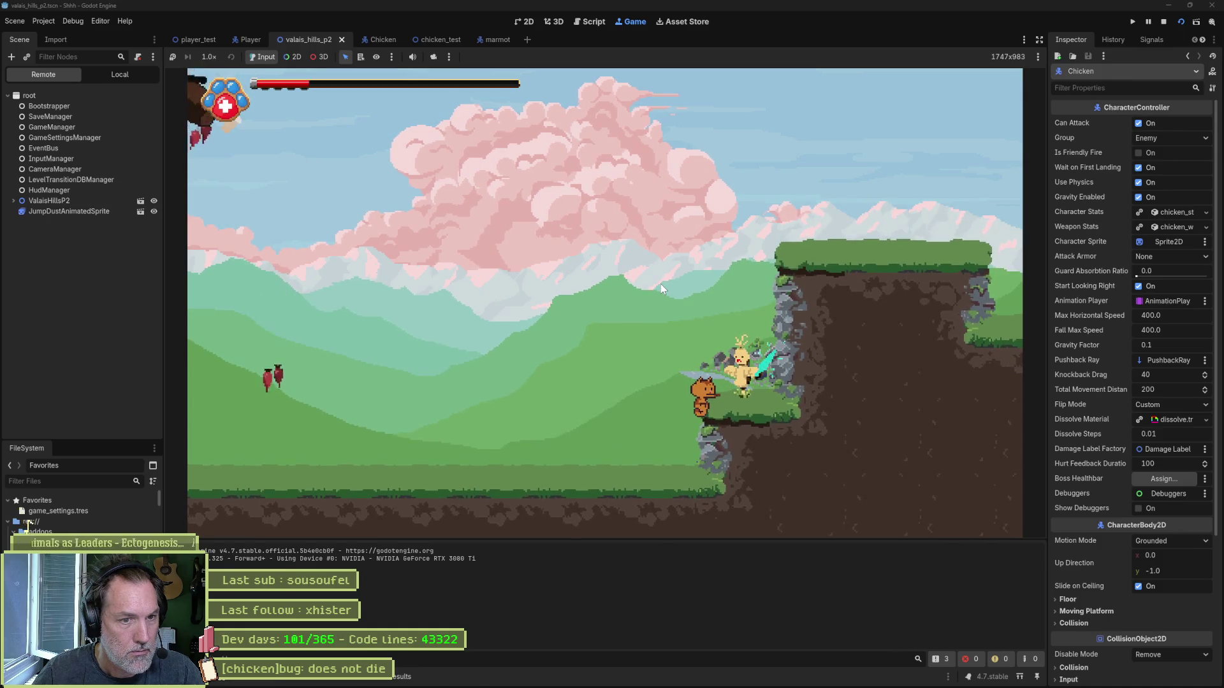
key("x")
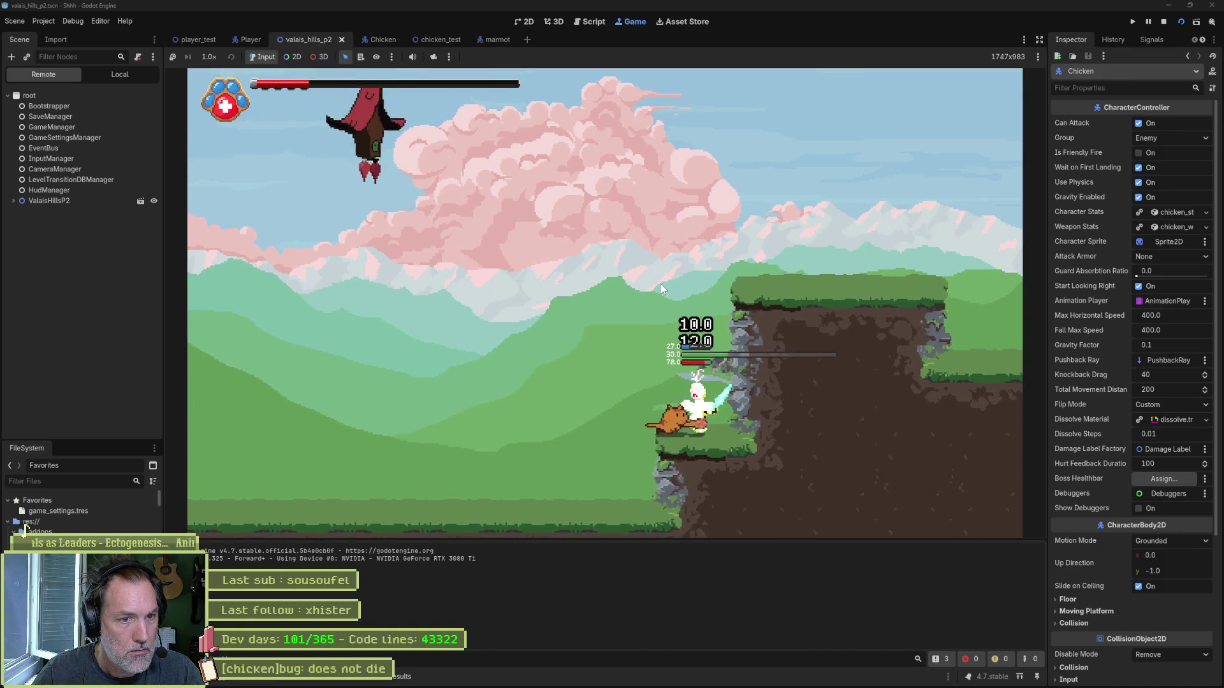
key("x")
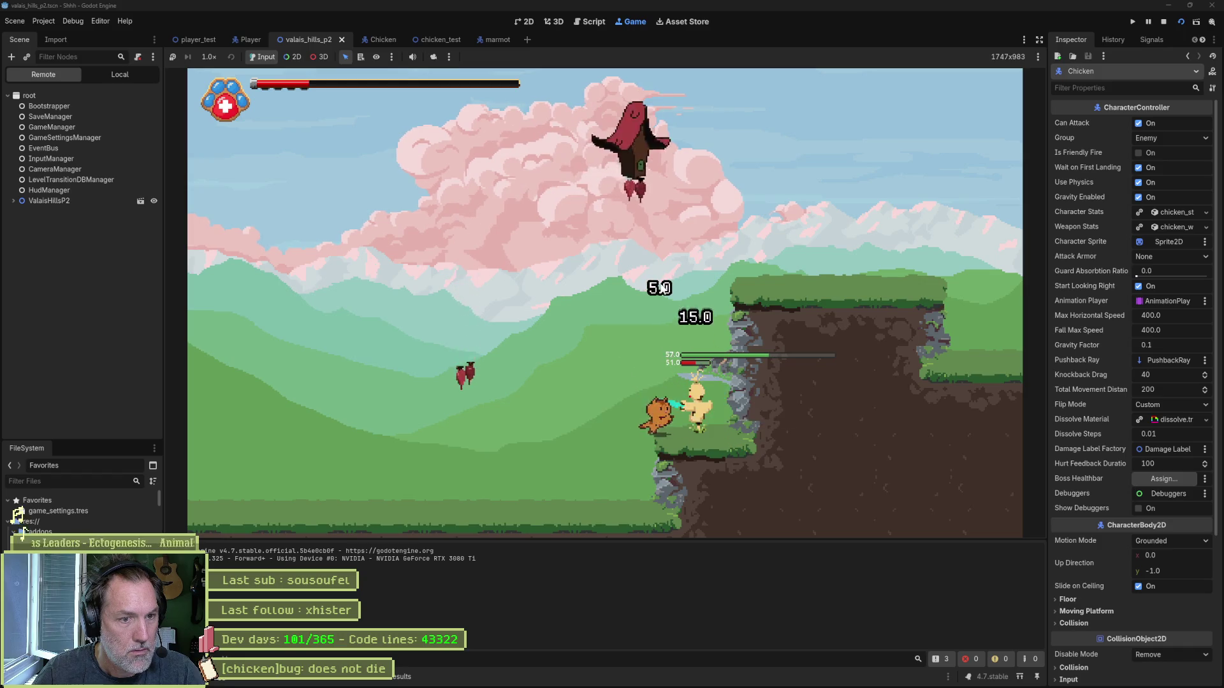
key("x")
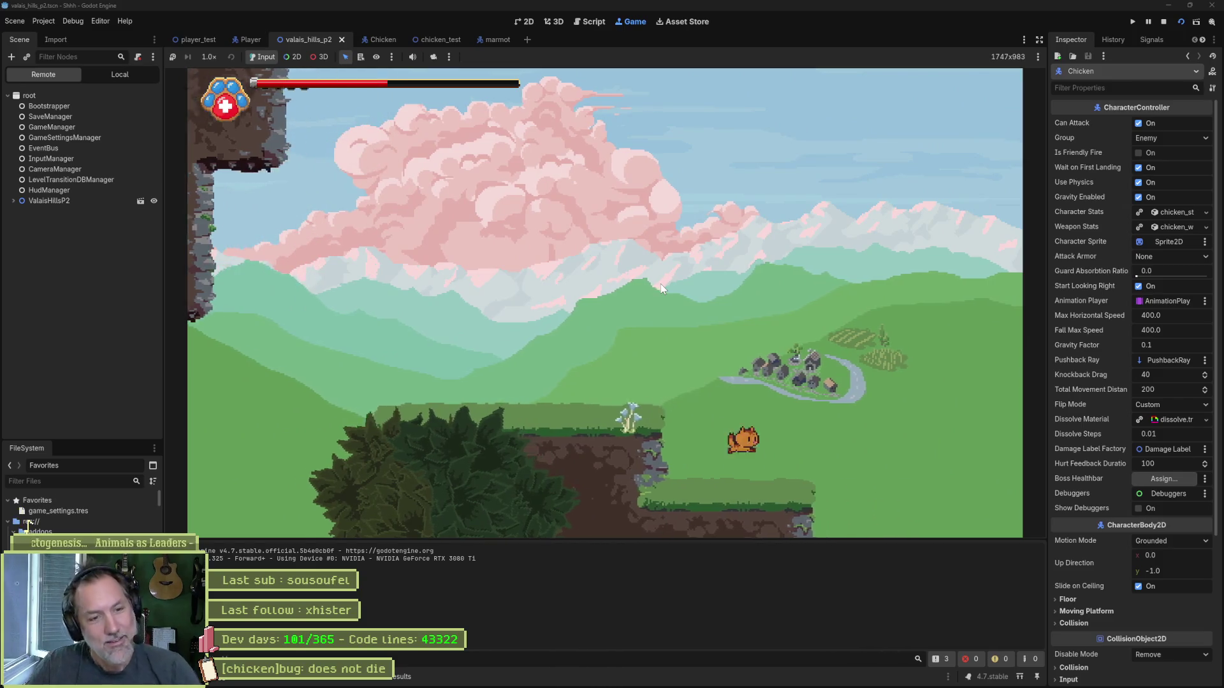
key("Right")
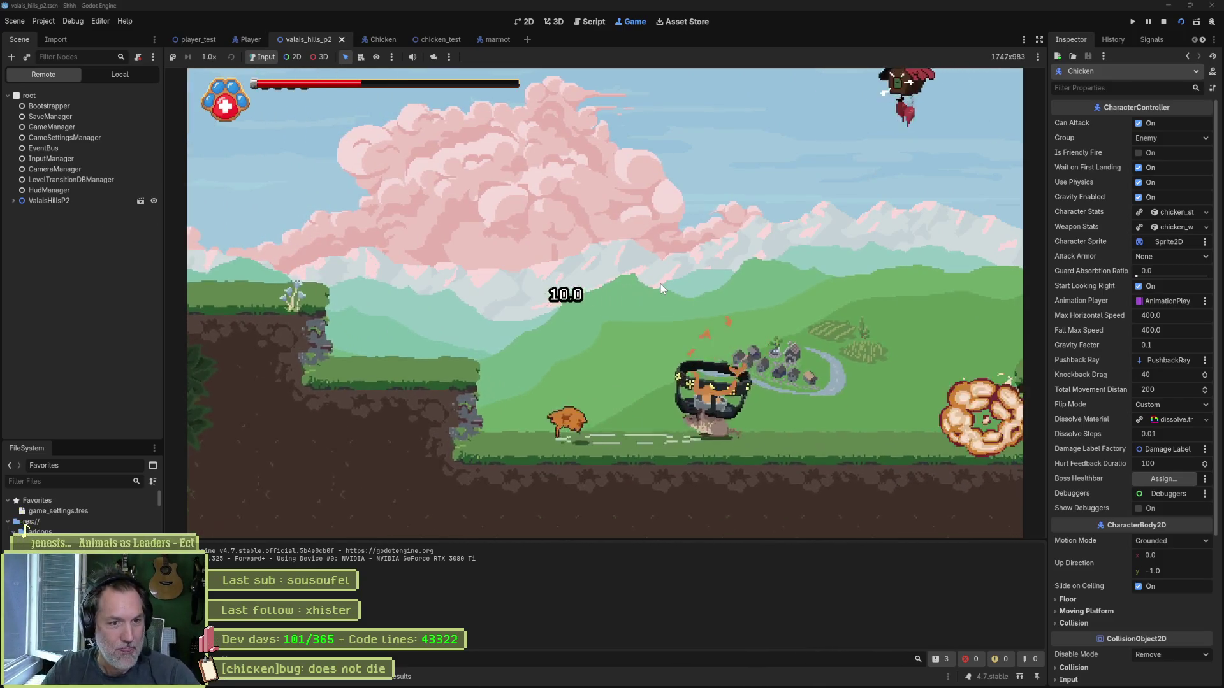
key("F8")
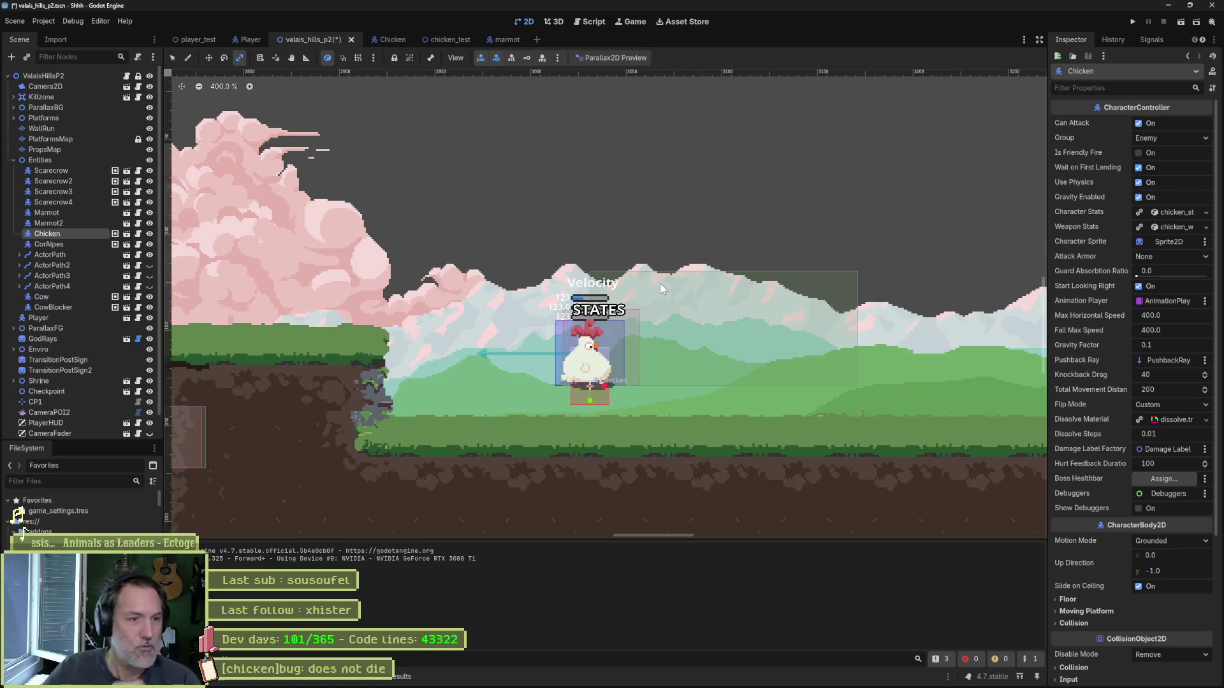
Step: Drag the Player onto the raised ledge next to the Chicken, then save and run the level
mouse_move(745, 686)
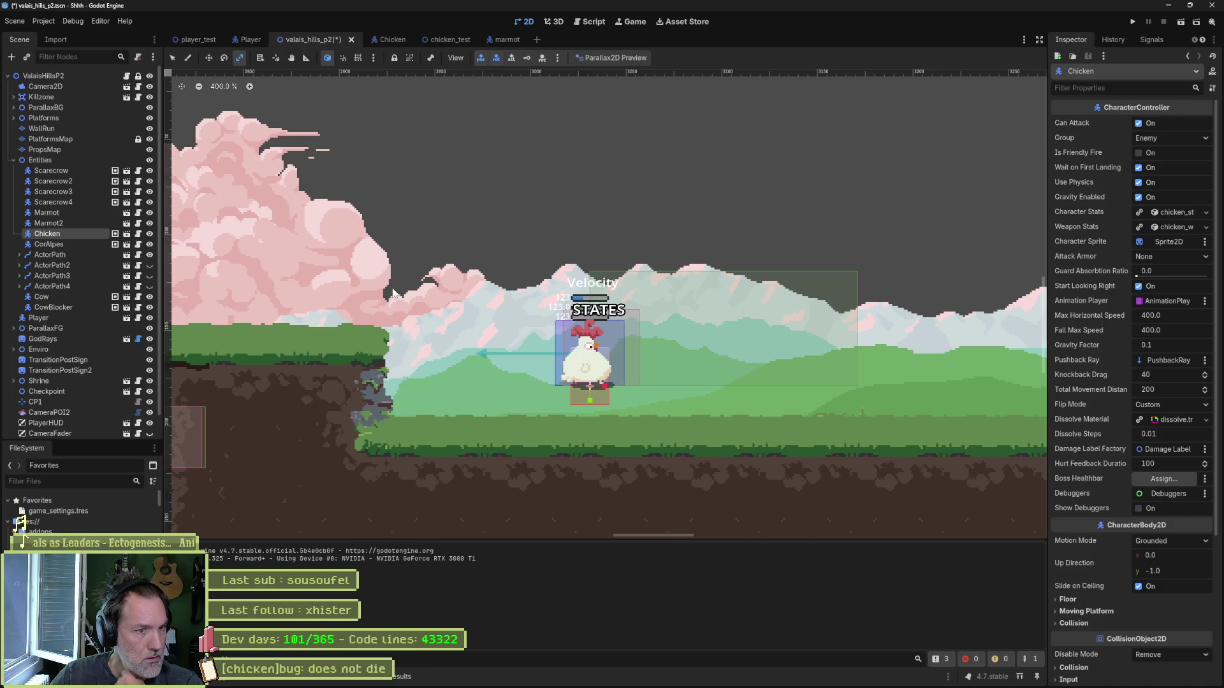
scroll(434, 293, "down", 2)
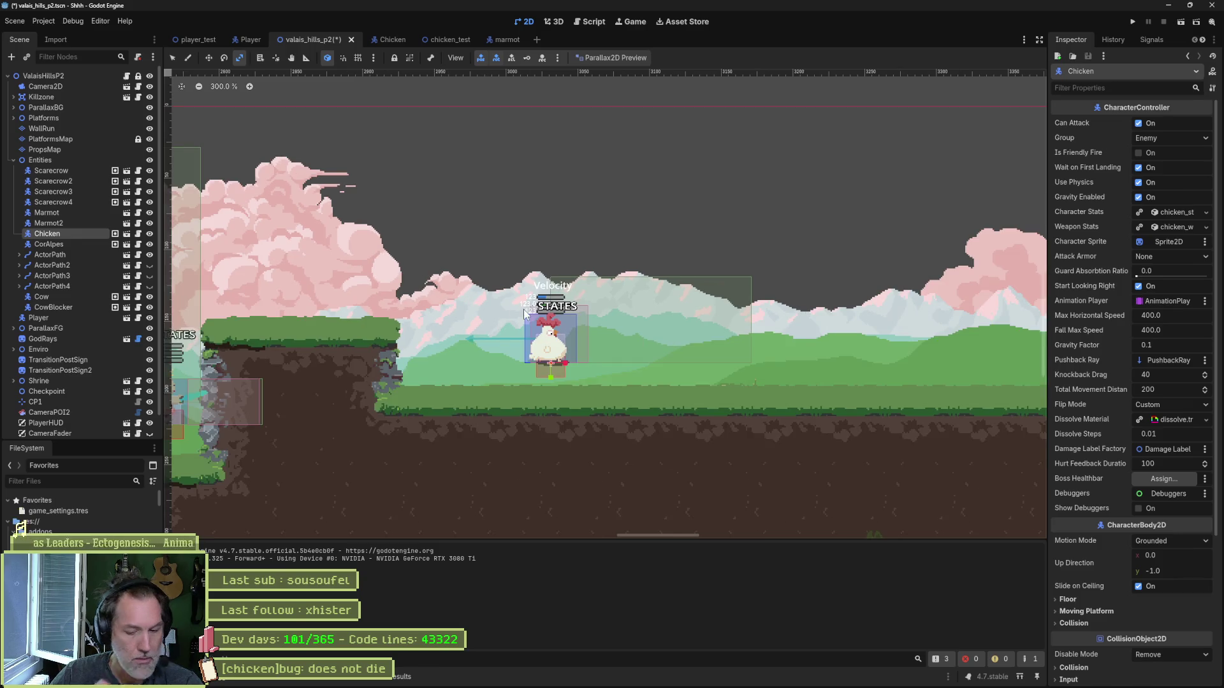
scroll(527, 305, "down", 4)
scroll(456, 320, "up", 3)
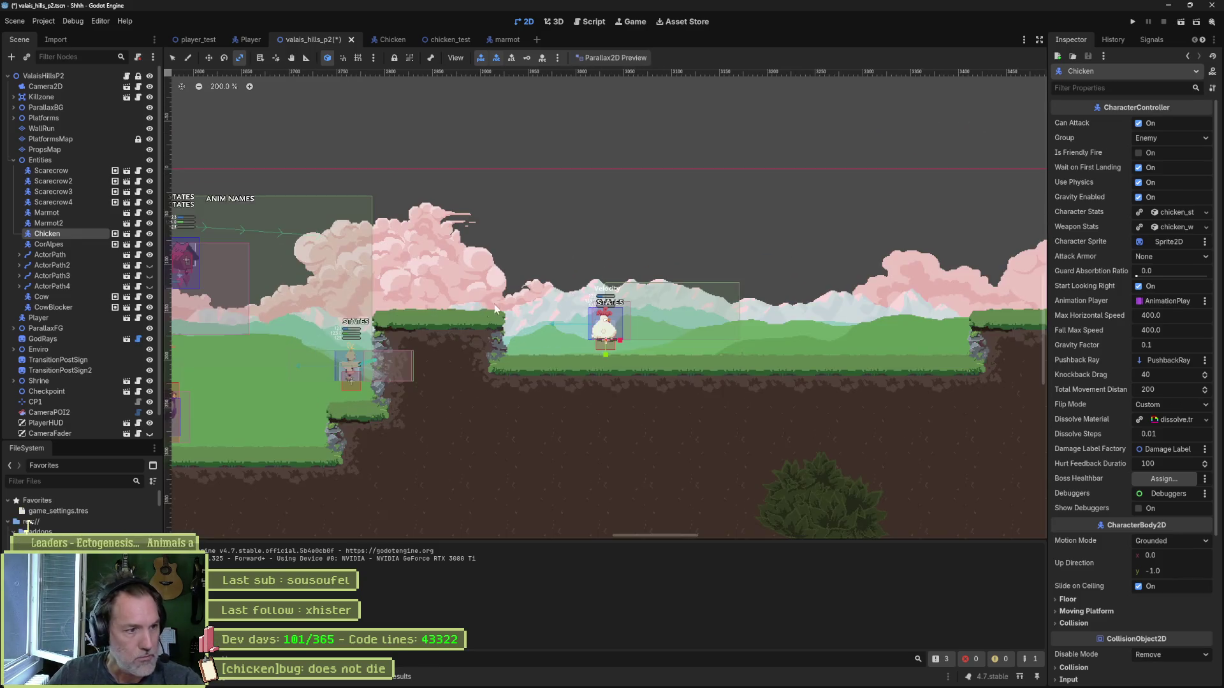
left_click_drag(456, 320, 821, 282)
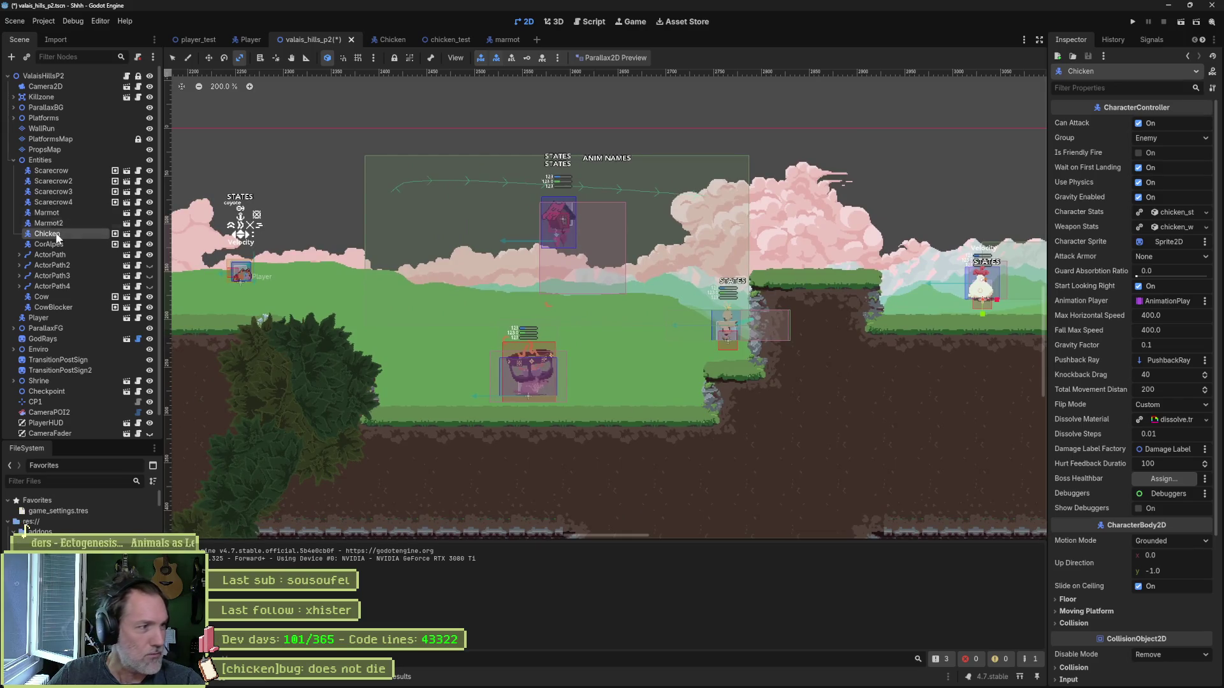
left_click(51, 317)
key("w")
mouse_move(344, 308)
left_mouse_down()
mouse_move(1058, 302)
mouse_move(978, 281)
left_mouse_up()
key("F6")
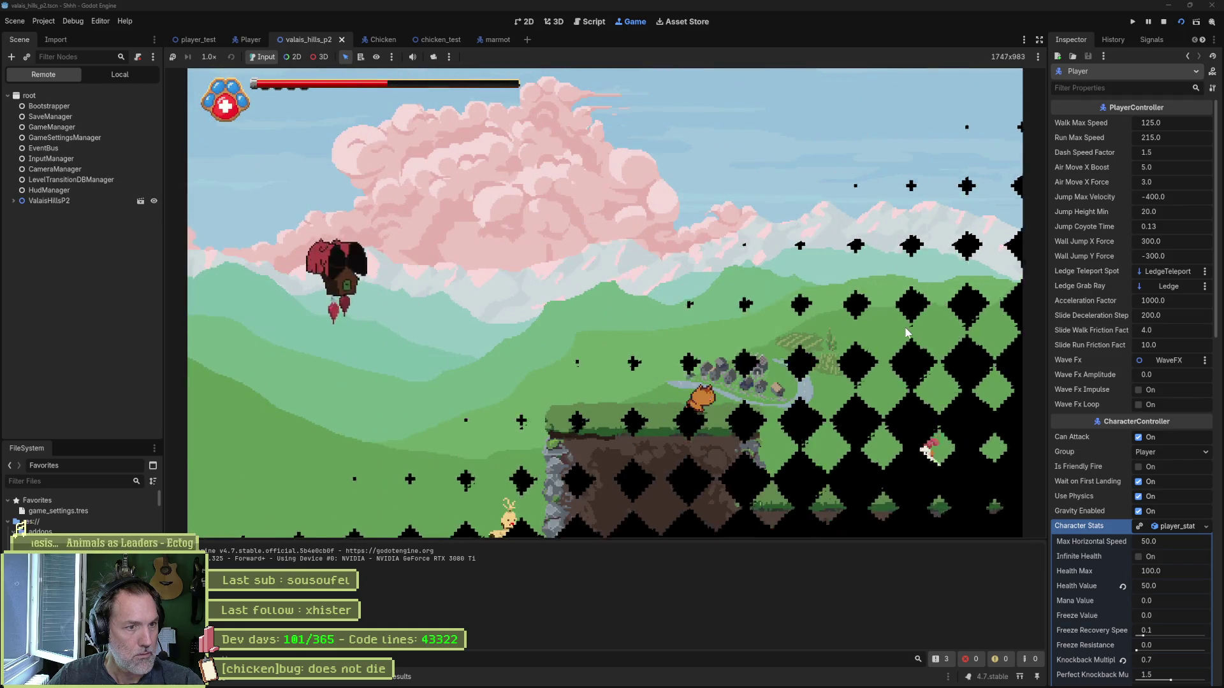
Step: Stop the test run from the new Player start point
key("F8")
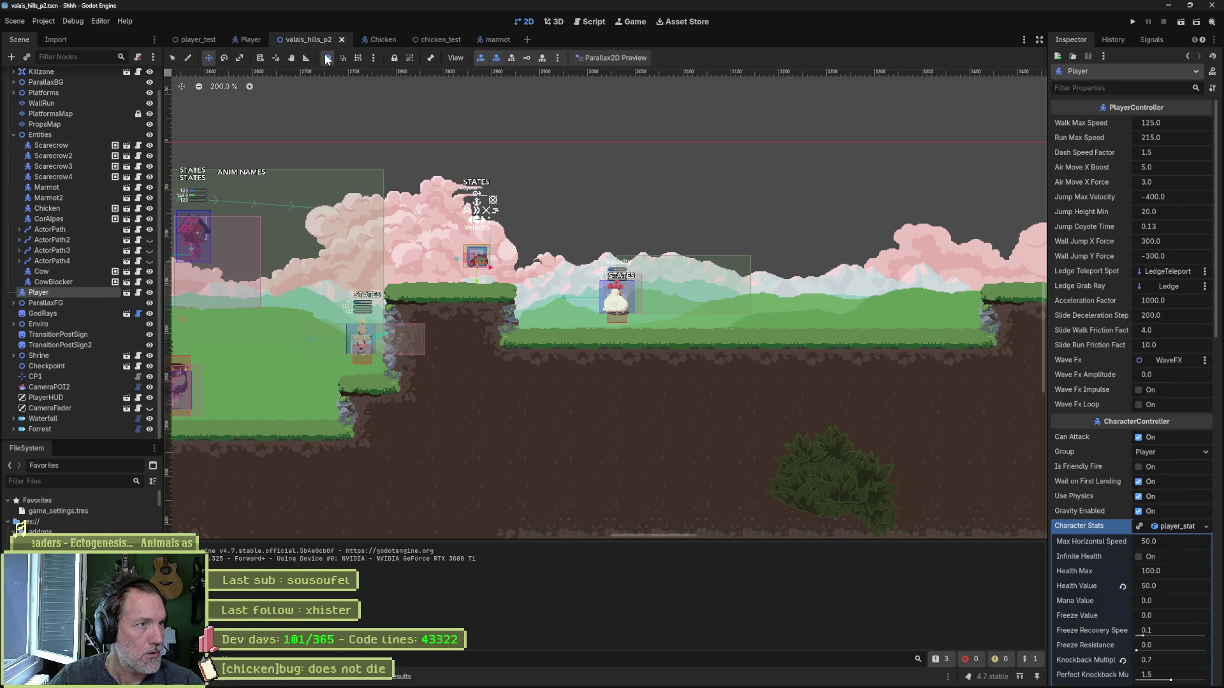
key("ctrl+shift+o")
Step: Open valais_hills_p1 and collapse its Killzone and Killzone3 entries to reach the props
type("valais")
key("Return")
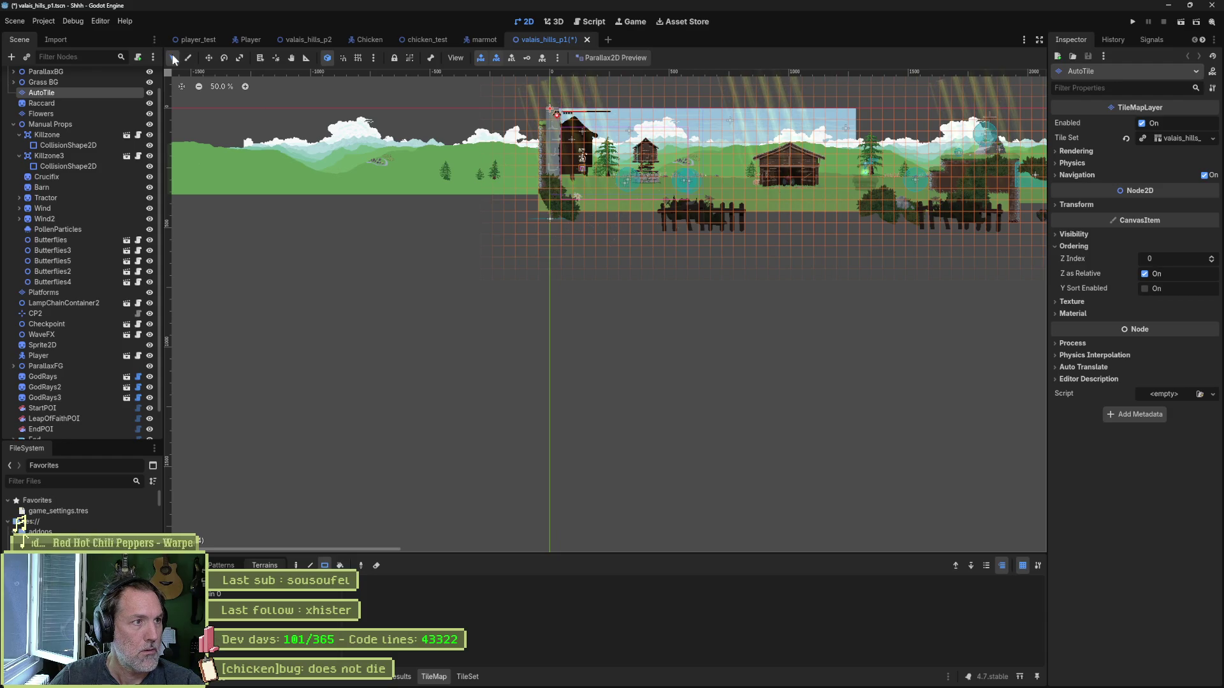
scroll(644, 131, "down", 1)
scroll(524, 199, "up", 5)
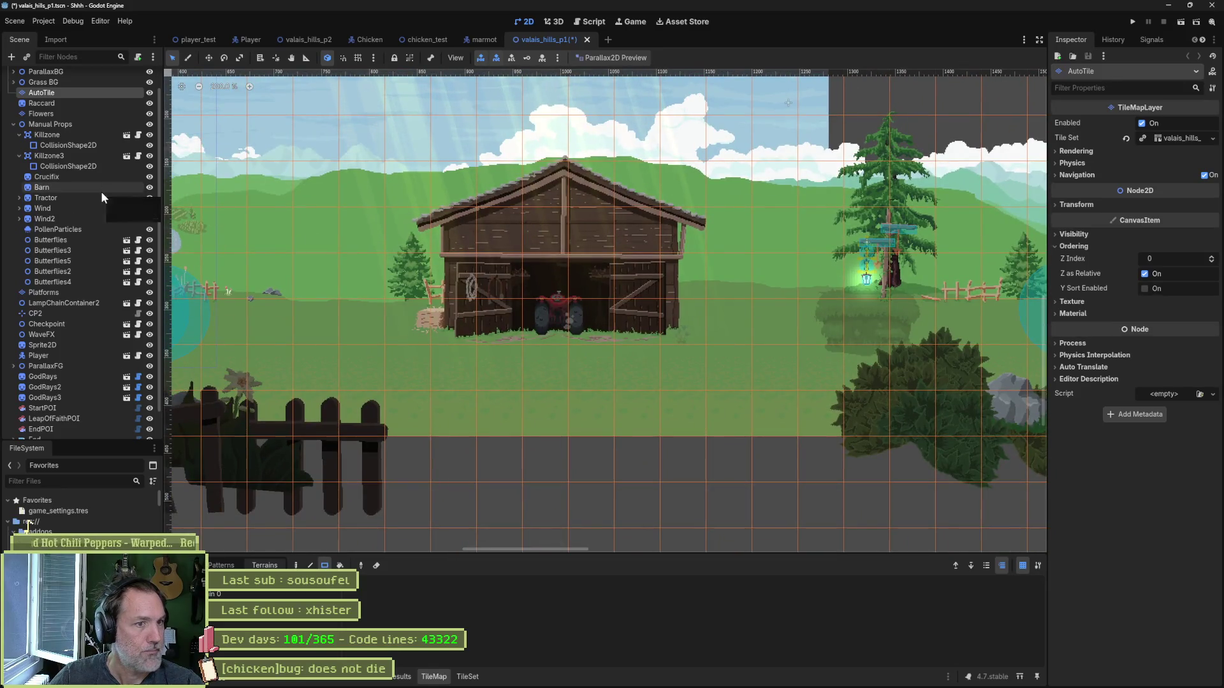
left_click(150, 124)
left_click(149, 125)
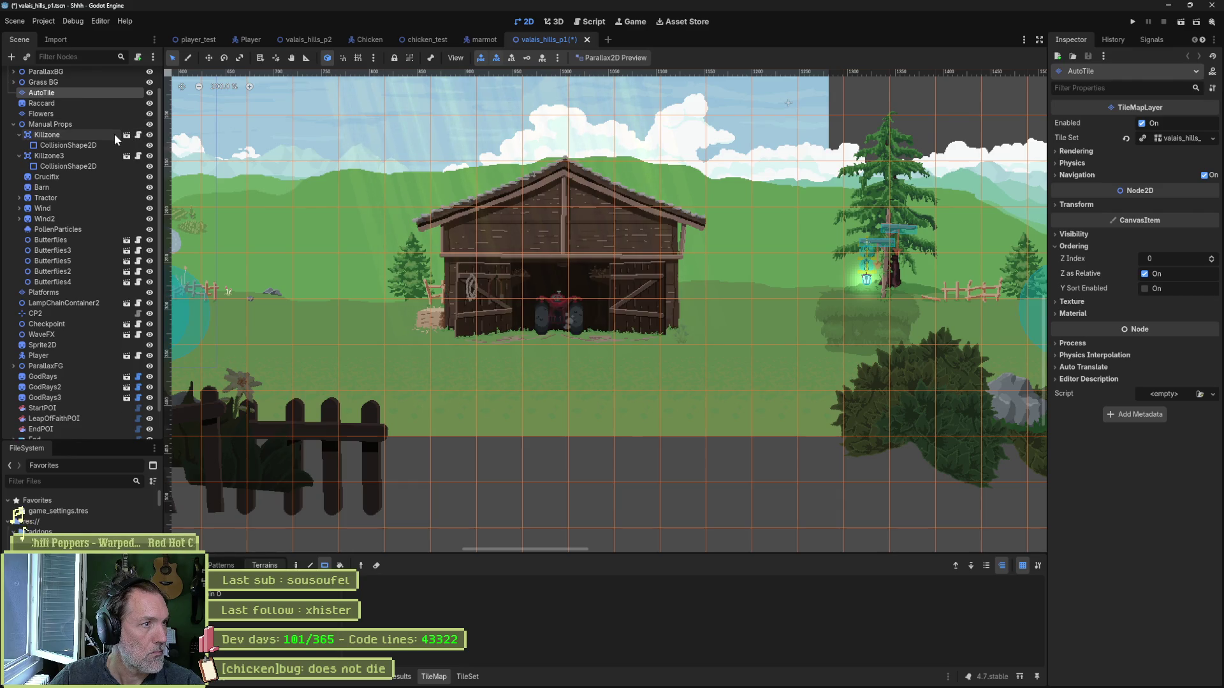
left_click(19, 135)
left_click(18, 145)
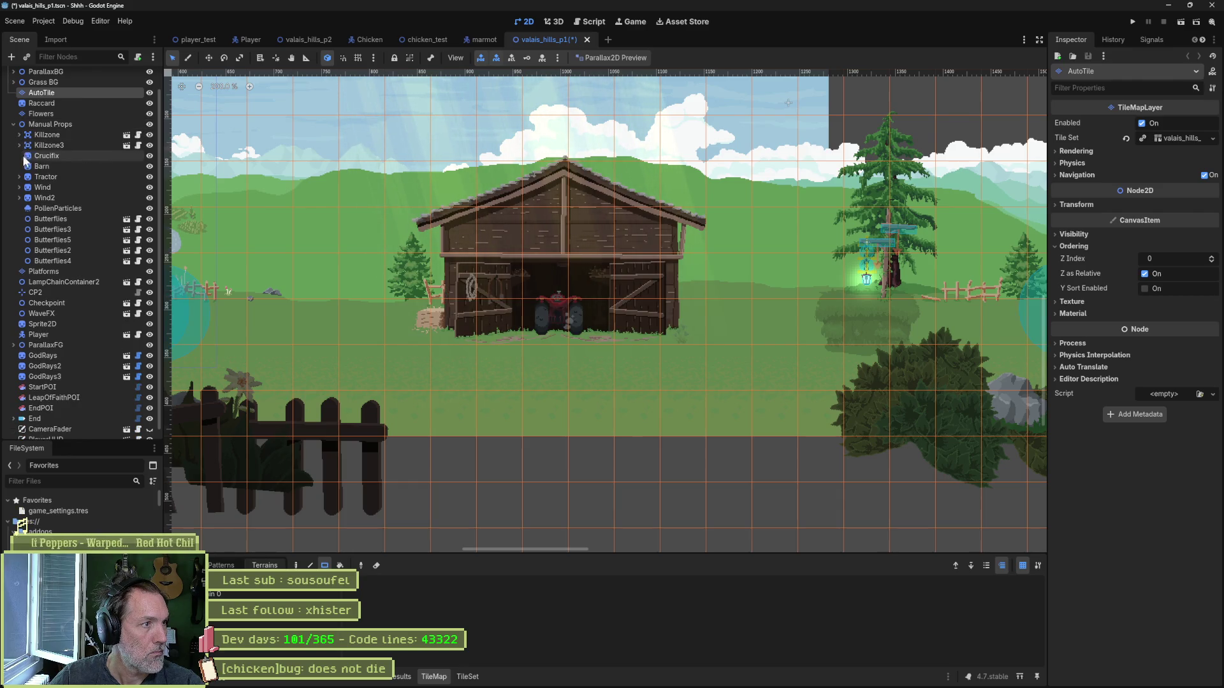
Step: Select Barn and Tractor and paste them at the valais_hills_p2 scene root, not under Player
left_click(67, 167)
left_click(64, 174, "shift")
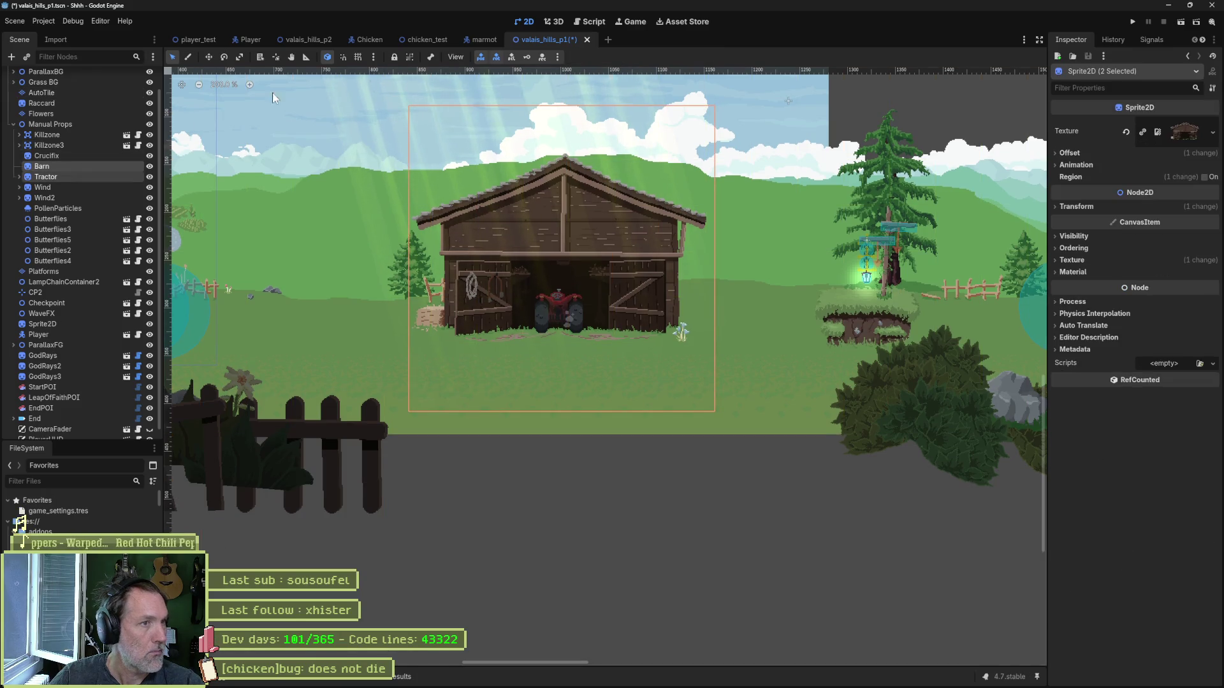
left_click(309, 40)
key("ctrl+v")
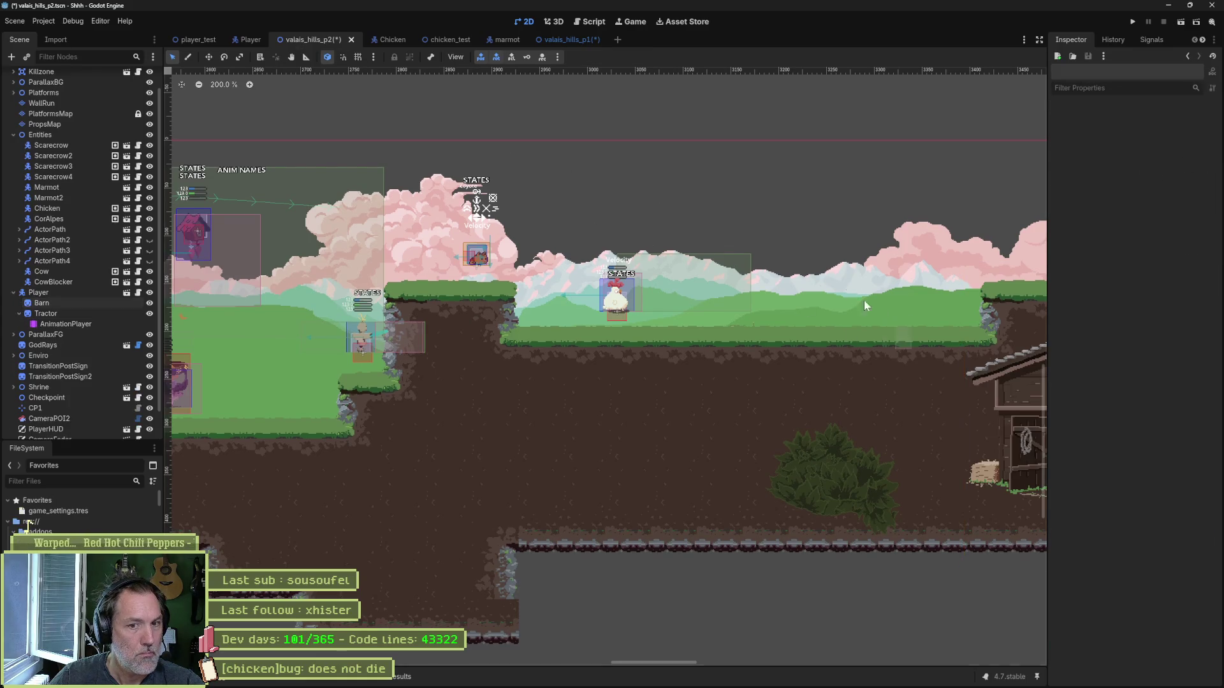
key("ctrl+z")
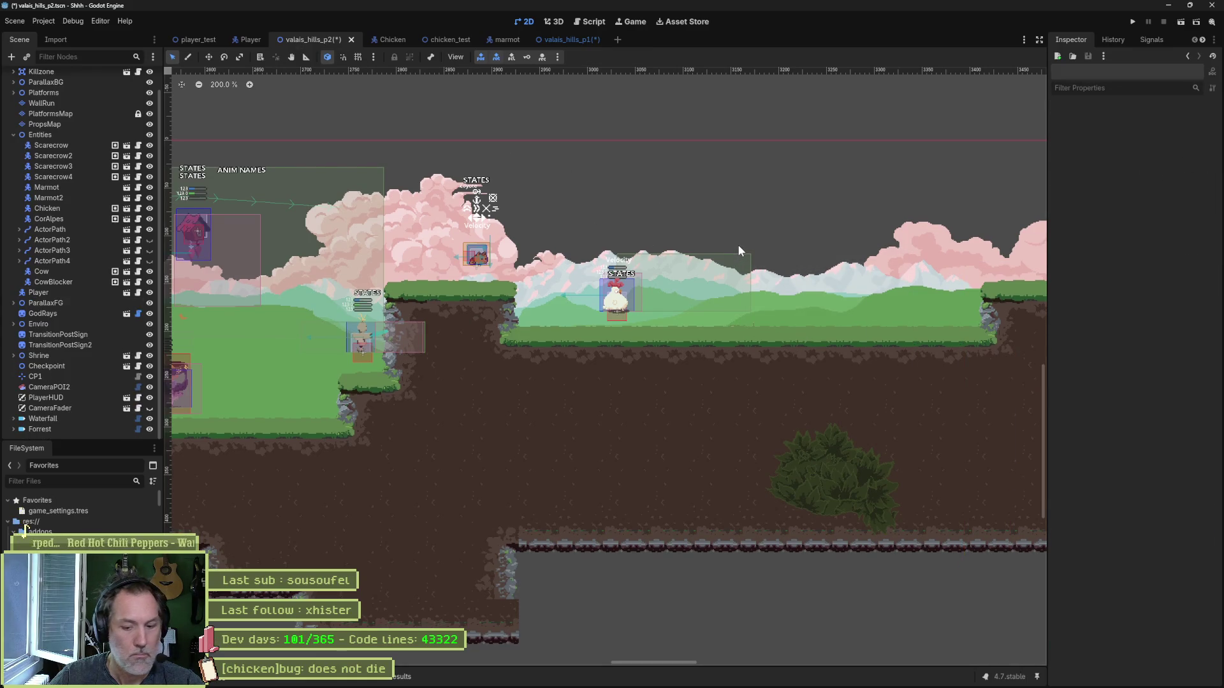
key("ctrl+v")
key("w")
scroll(937, 343, "down", 5)
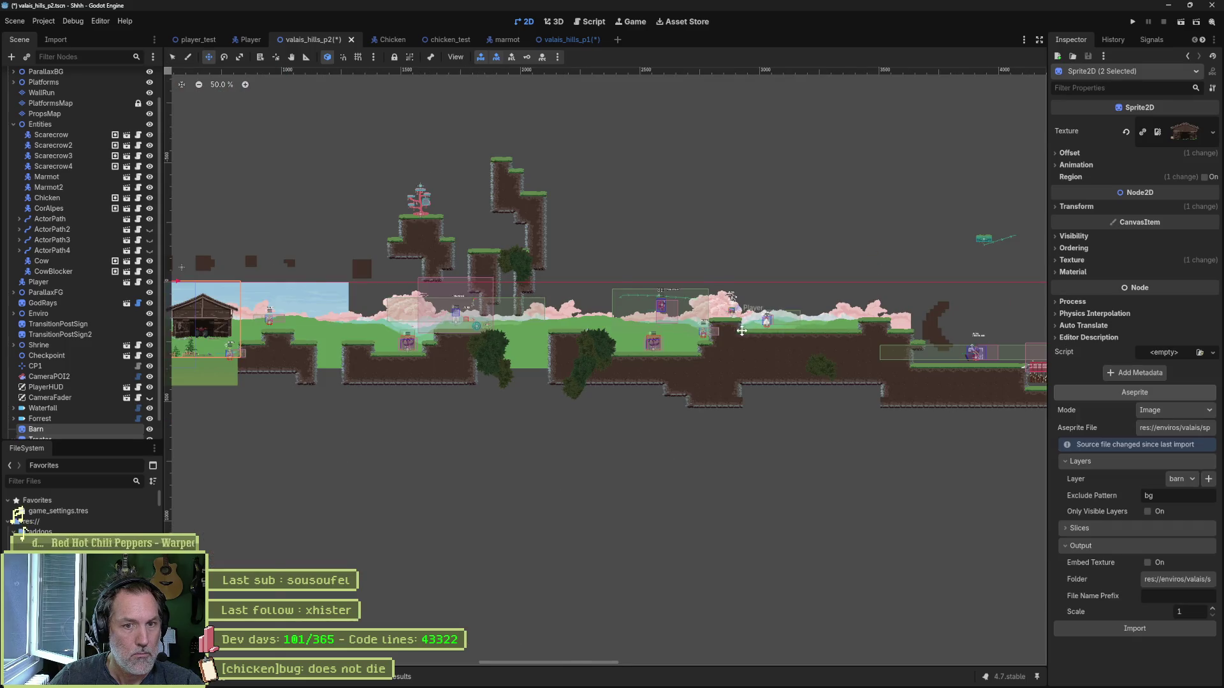
Step: Drag the Barn and Tractor onto the grass just right of the Chicken, then save and run
scroll(471, 404, "left", 3)
left_click_drag(472, 404, 868, 396)
key("f")
scroll(631, 376, "up", 6)
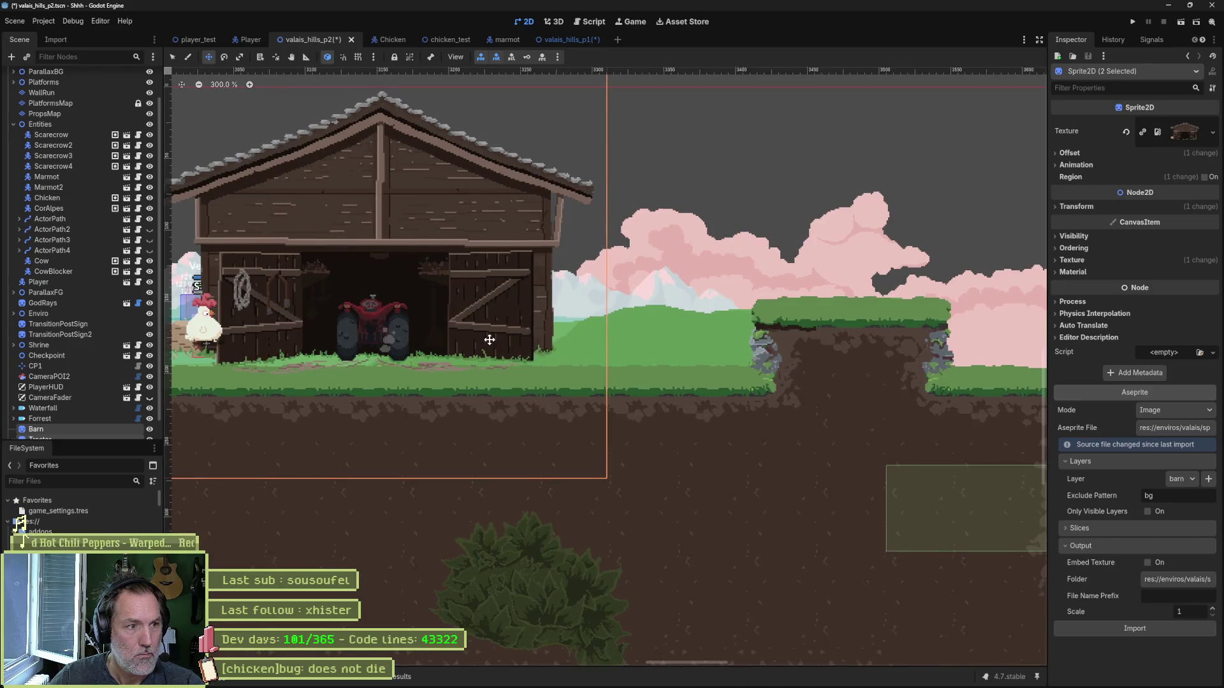
scroll(637, 335, "left", 4)
left_click_drag(828, 396, 913, 401)
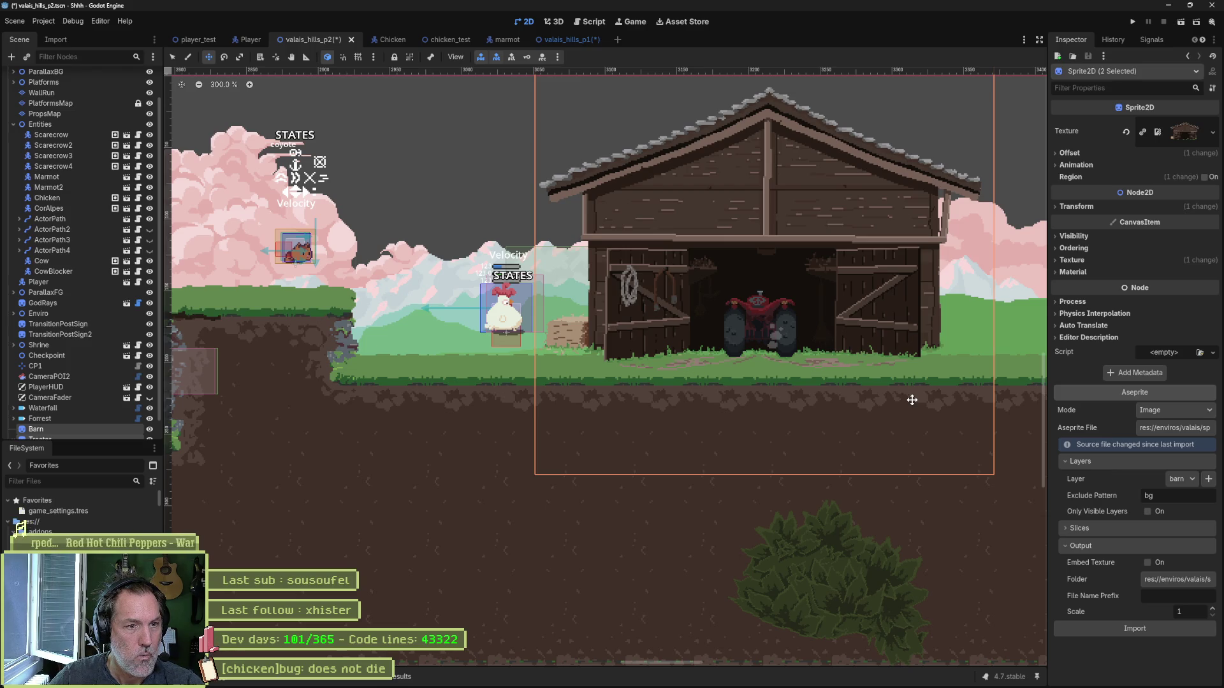
key("F6")
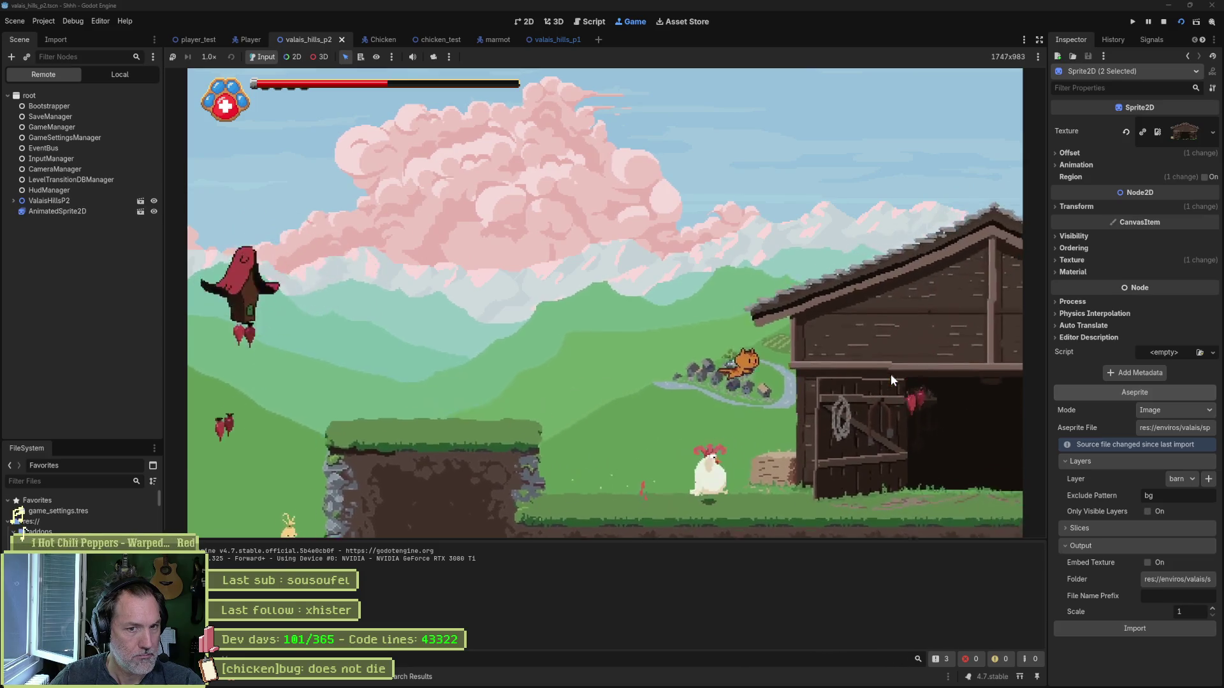
Step: Stop the game to end the barn-and-tractor test run
key("F8")
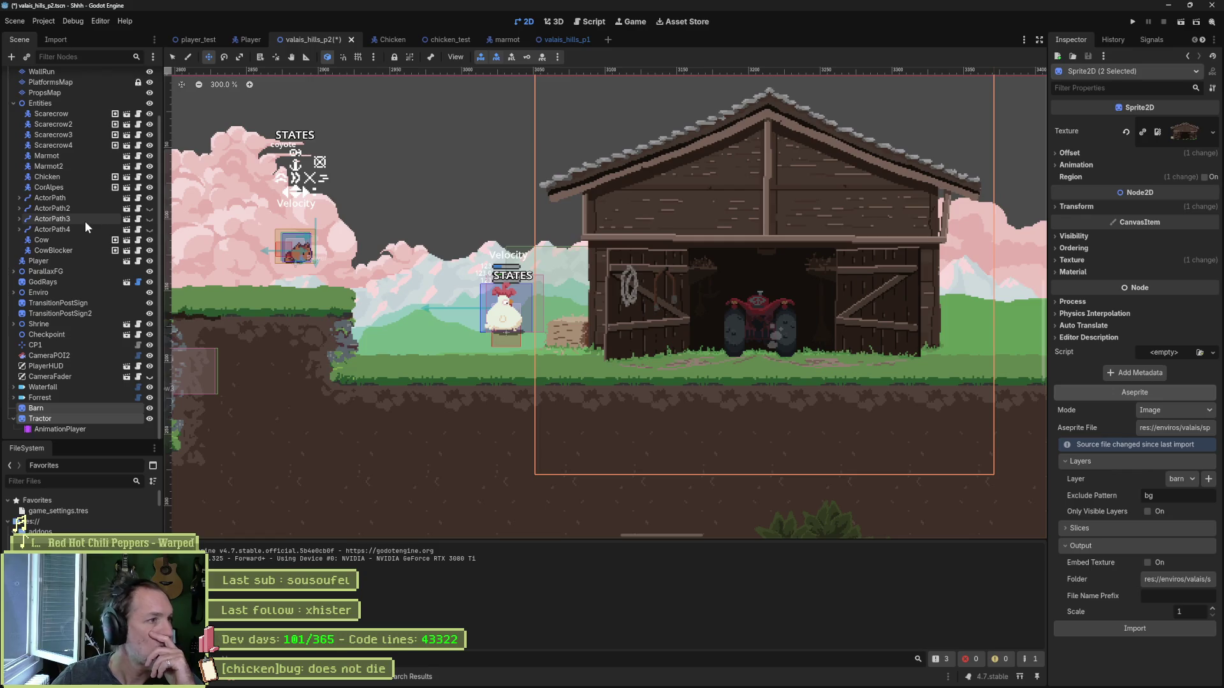
left_click(564, 39)
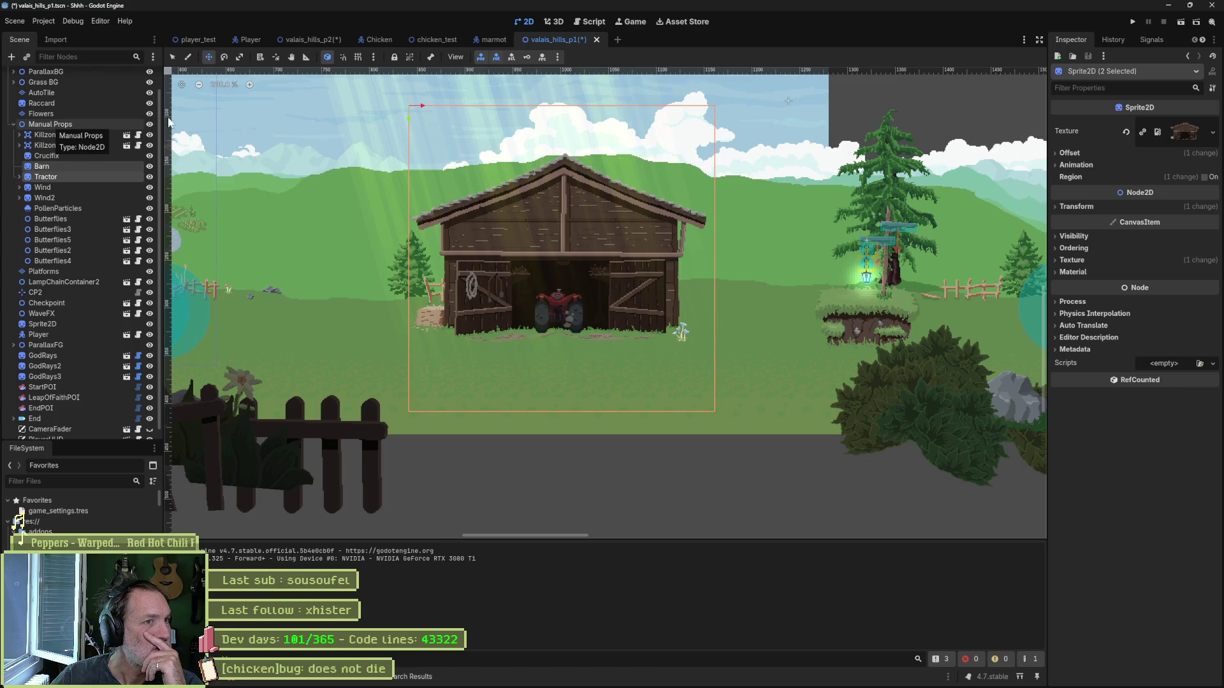
left_click(74, 156)
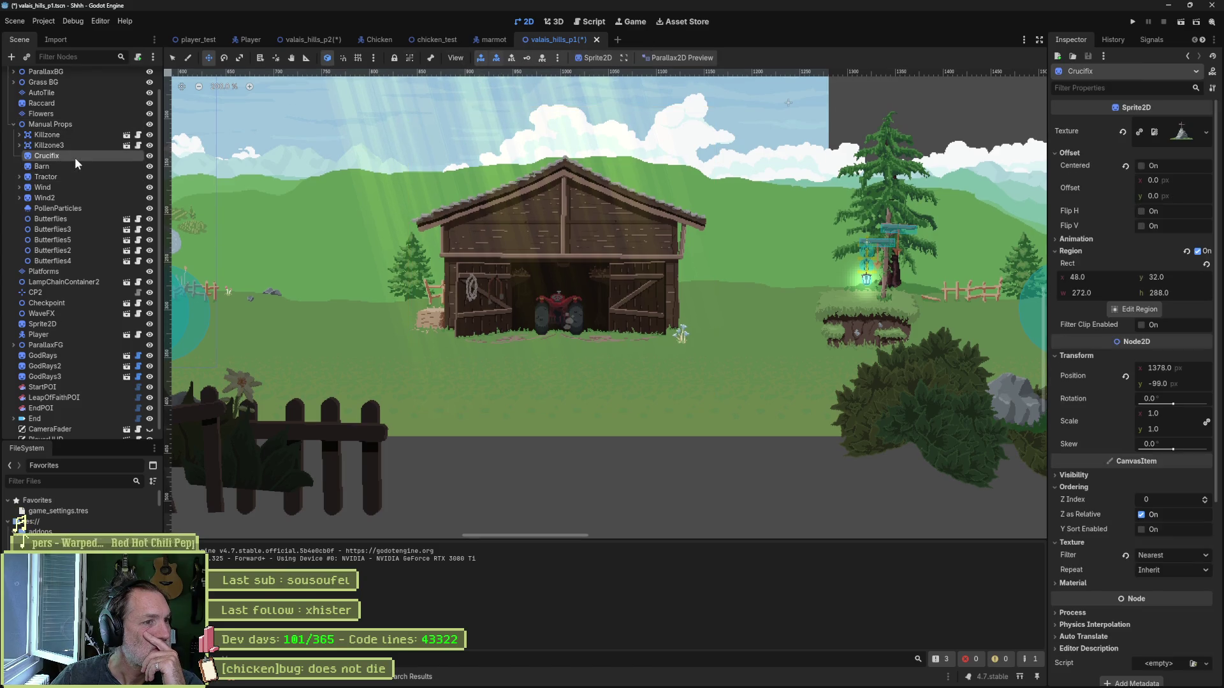
left_click(681, 58)
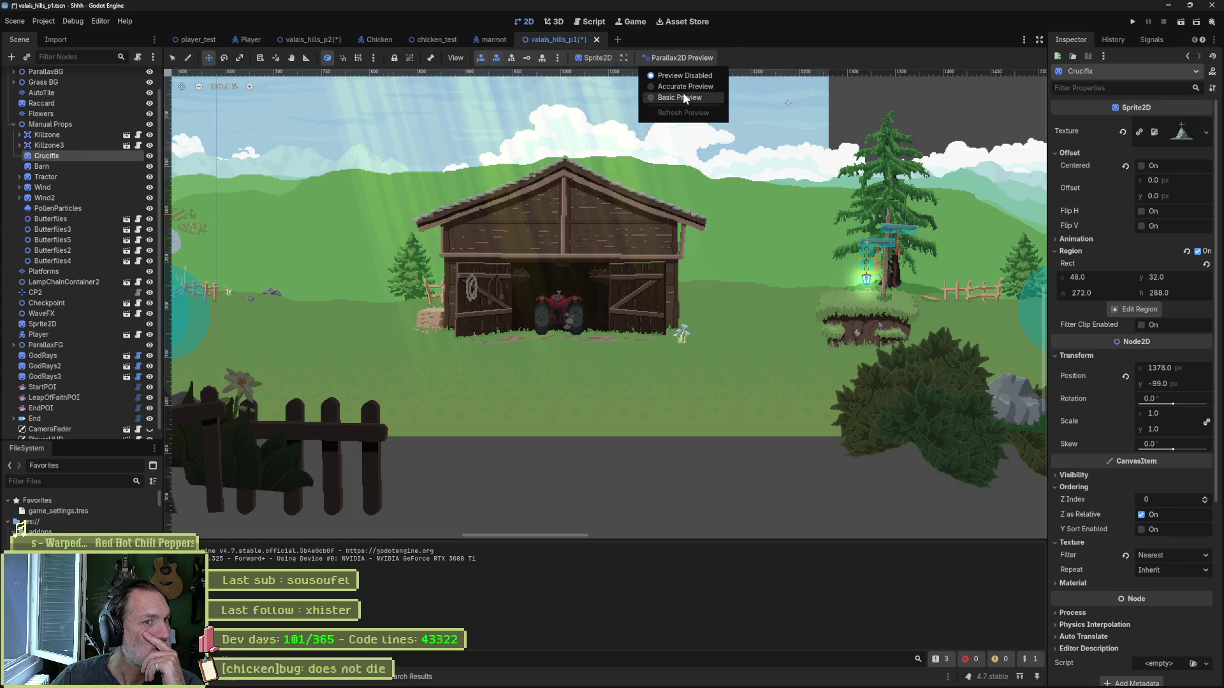
left_click(684, 86)
mouse_move(427, 272)
left_mouse_down()
mouse_move(685, 327)
mouse_move(617, 340)
mouse_move(427, 315)
left_mouse_up()
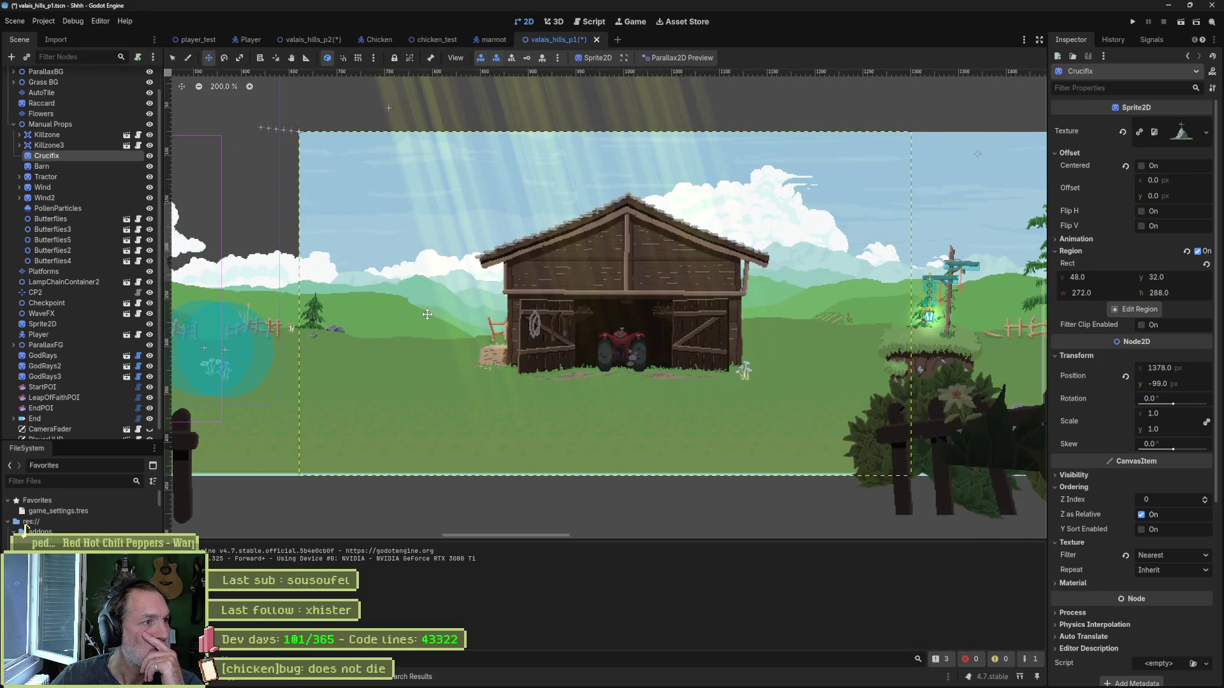
scroll(427, 315, "up", 2)
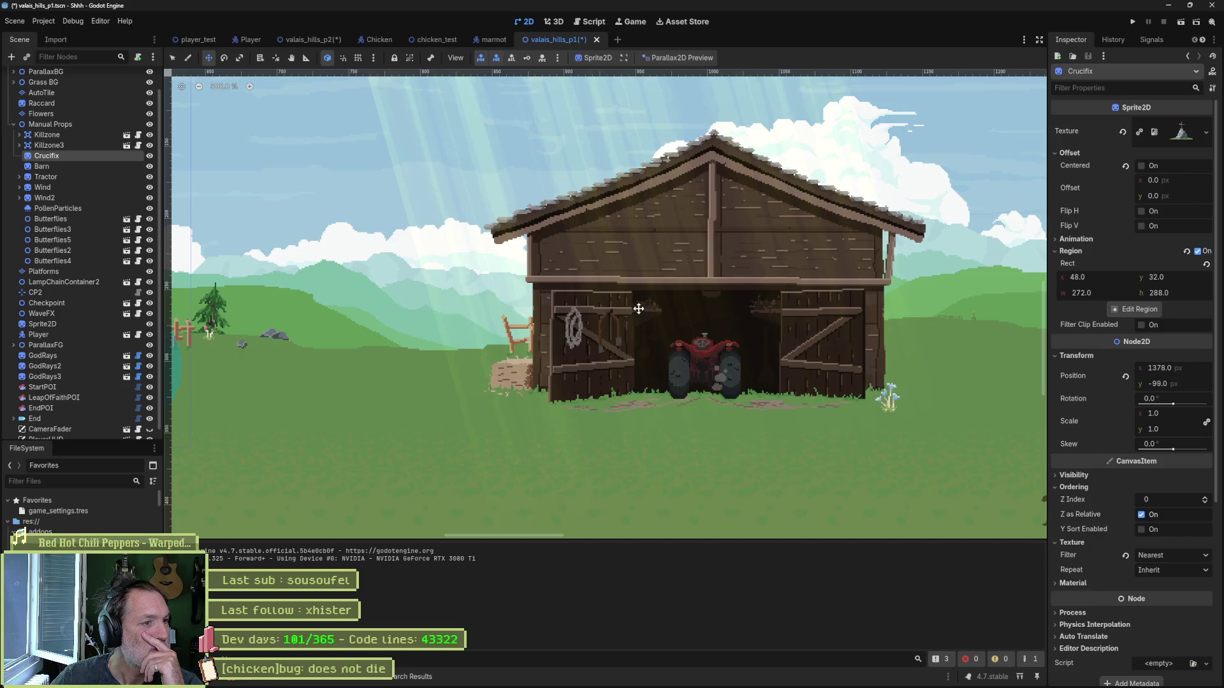
mouse_move(637, 308)
left_mouse_down()
mouse_move(389, 300)
mouse_move(758, 303)
left_mouse_up()
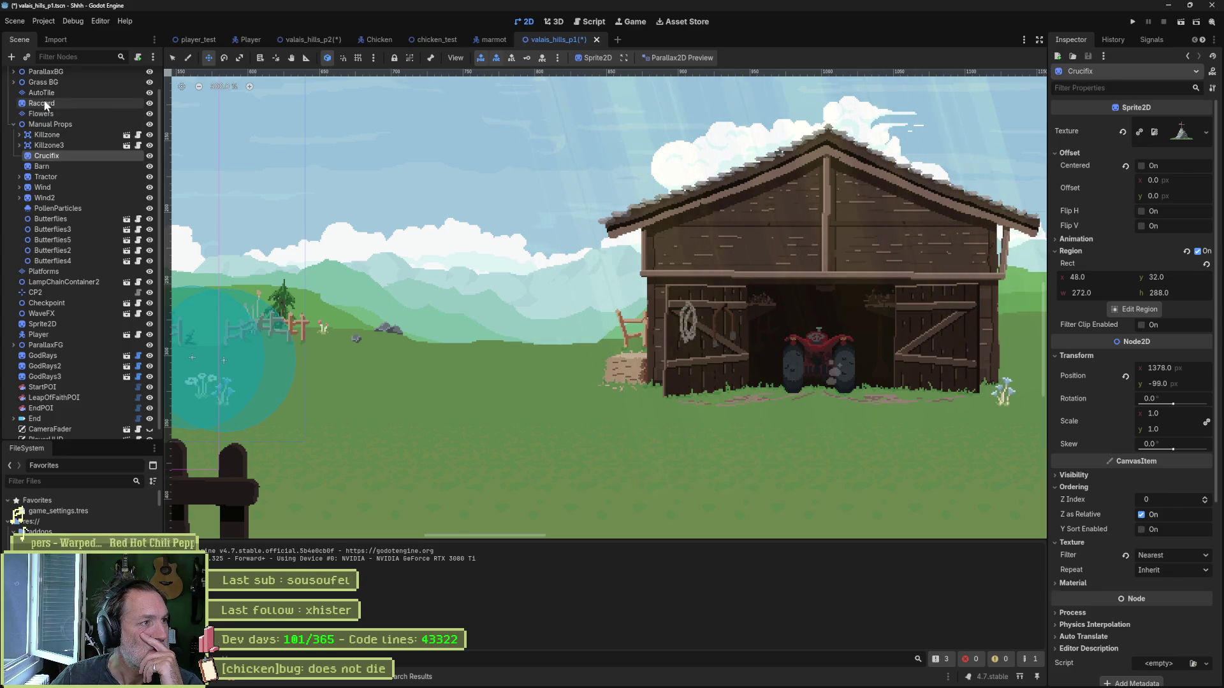
left_click(15, 126)
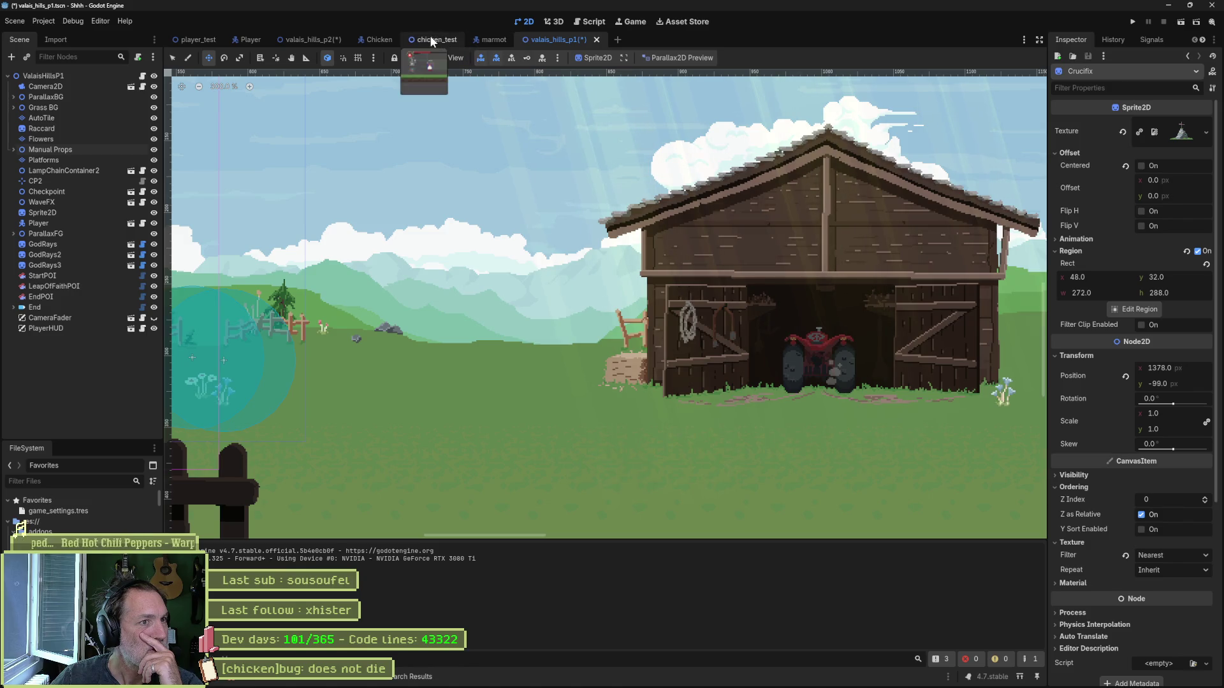
left_click(297, 43)
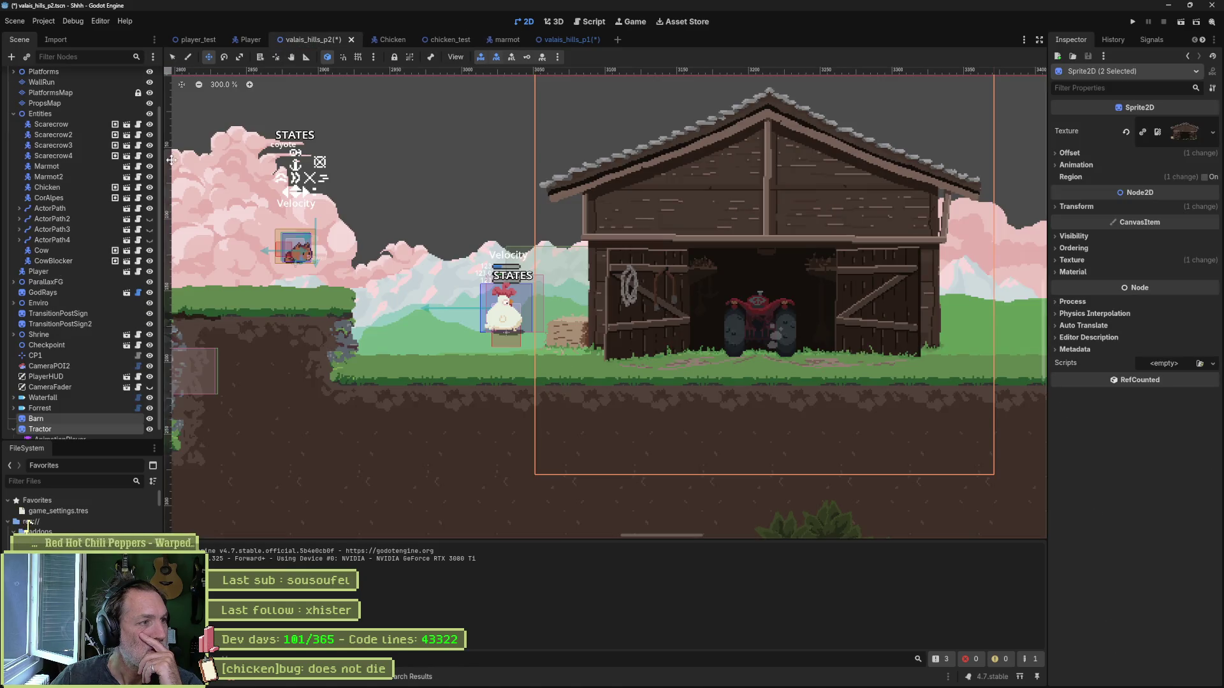
Step: Move Barn and Tractor below WallRun, test-run, then place Tractor above Barn
mouse_move(35, 421)
left_mouse_down()
mouse_move(62, 176)
mouse_move(47, 86)
left_mouse_up()
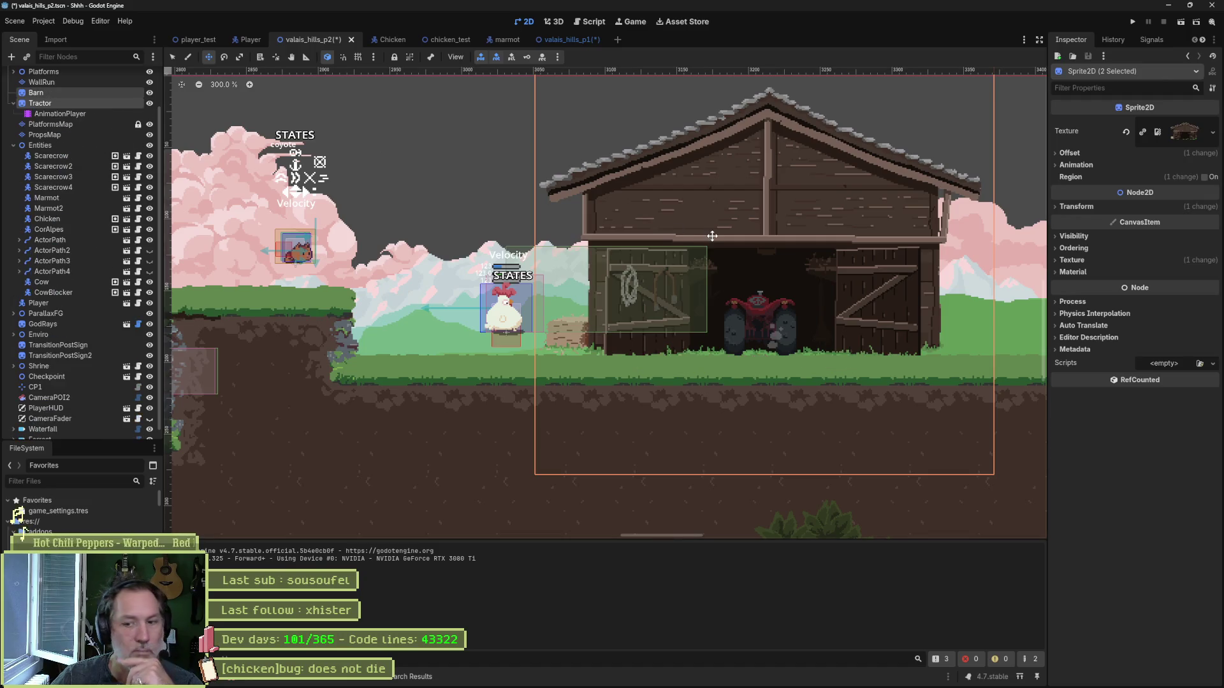
key("F6")
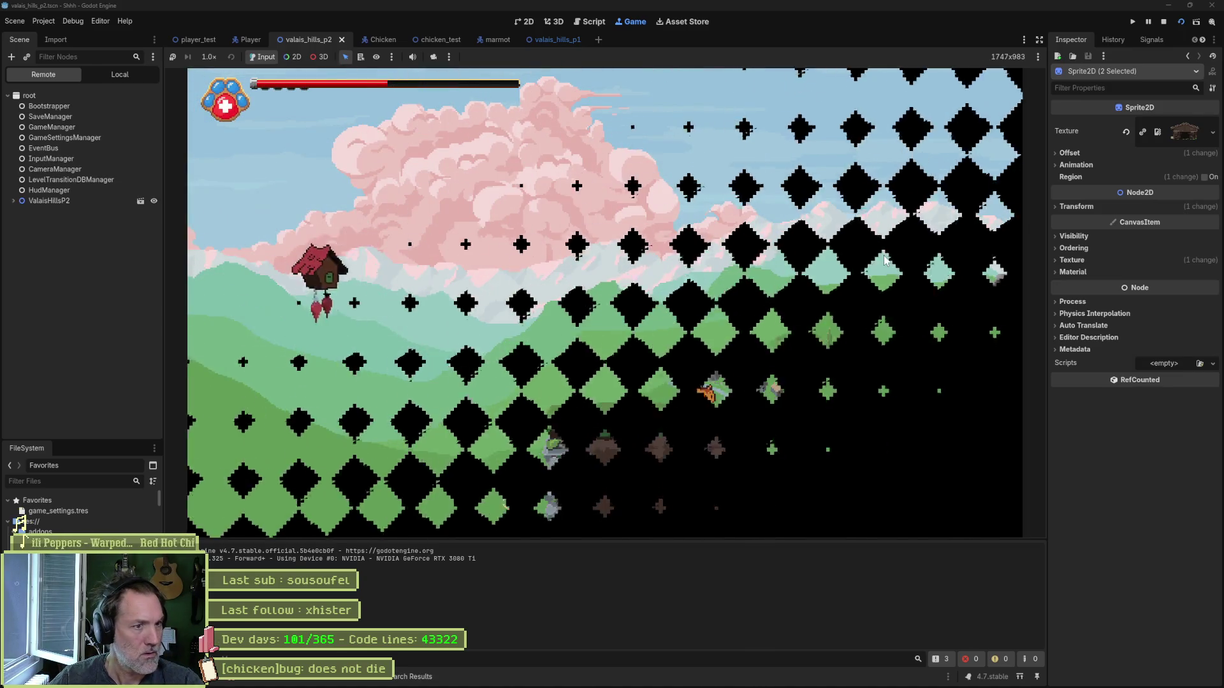
key("F8")
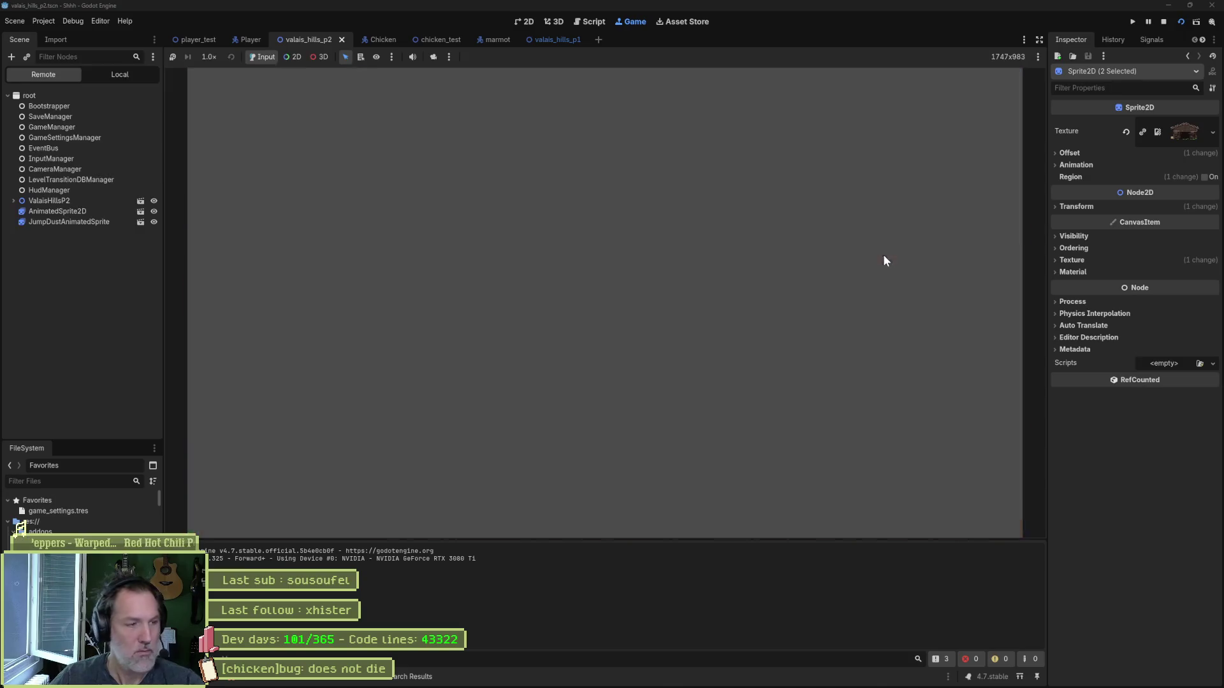
left_click_drag(56, 151, 44, 139)
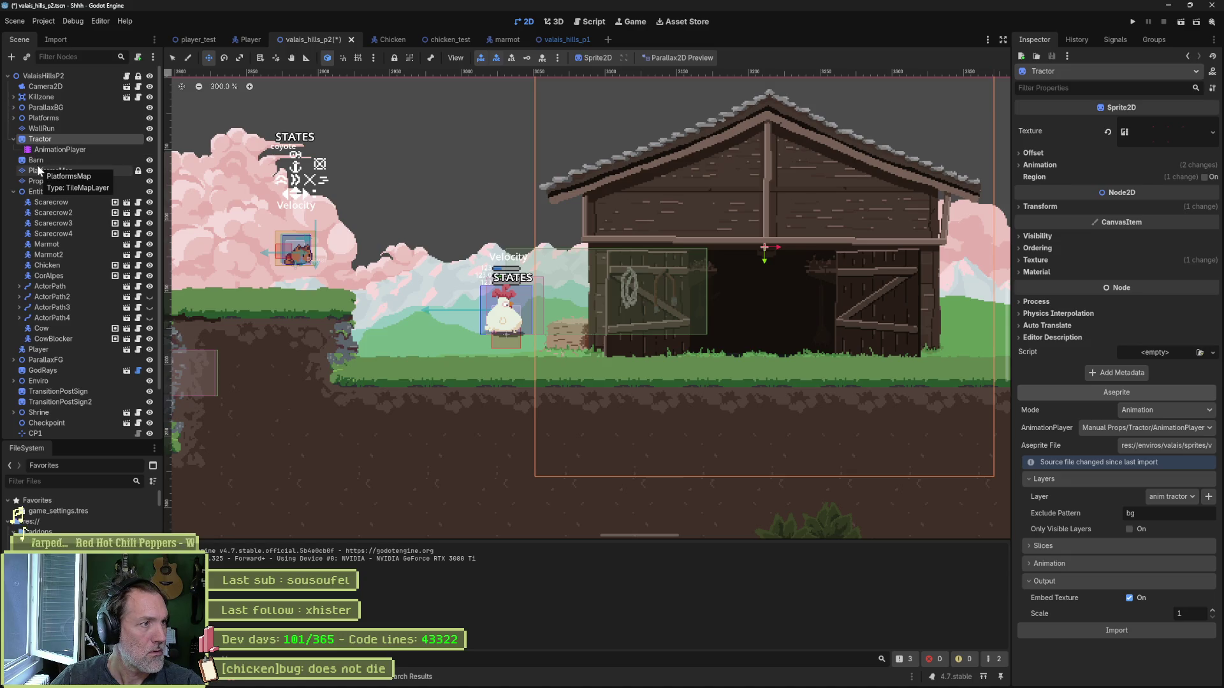
Step: Undo the reorder and inspect the Ordering settings of Tractor and Barn
key("ctrl+z")
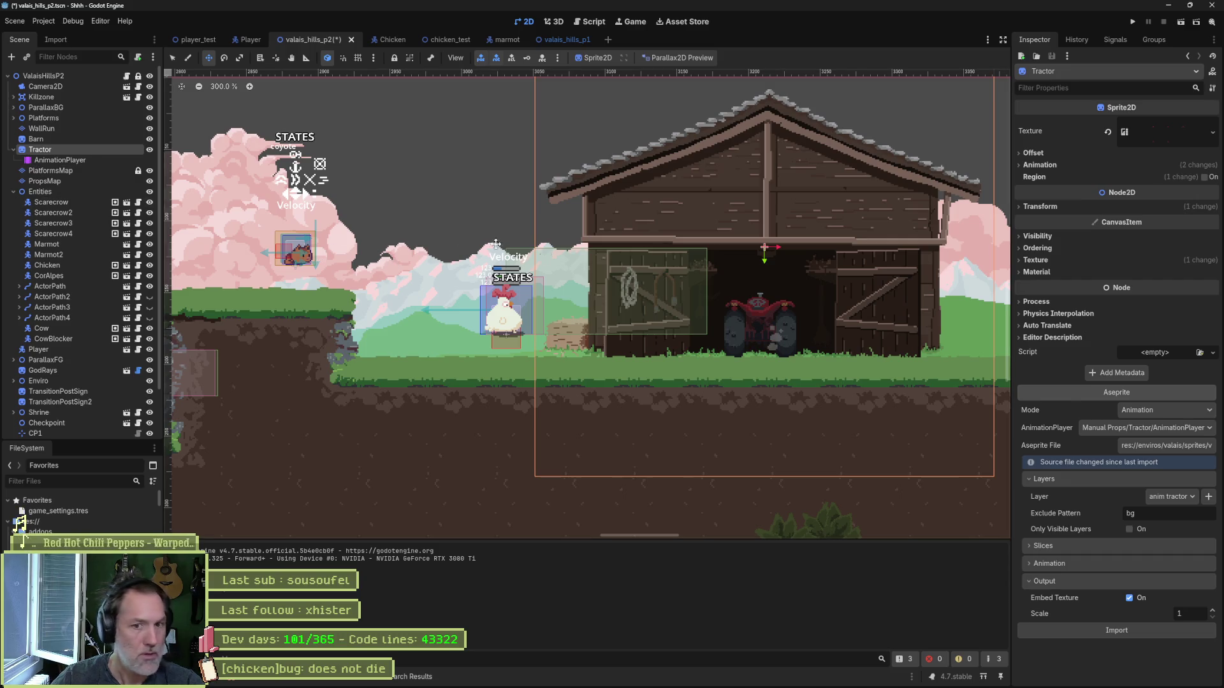
left_click(1039, 248)
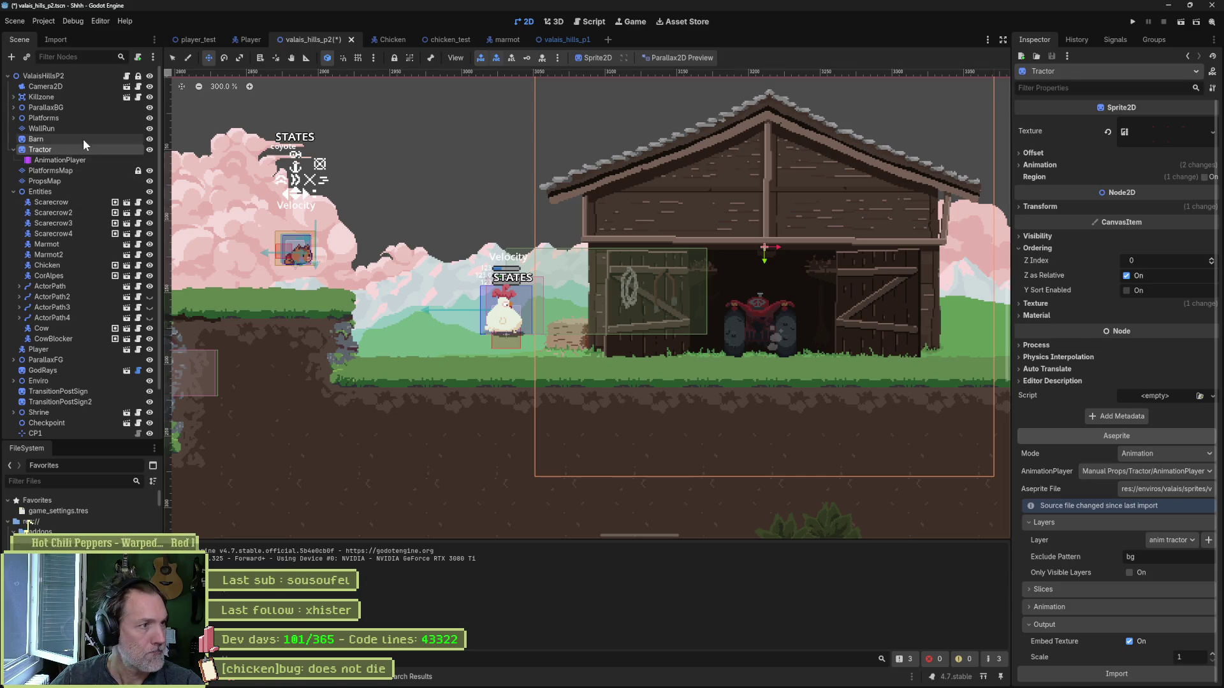
left_click(83, 139)
left_click(1076, 248)
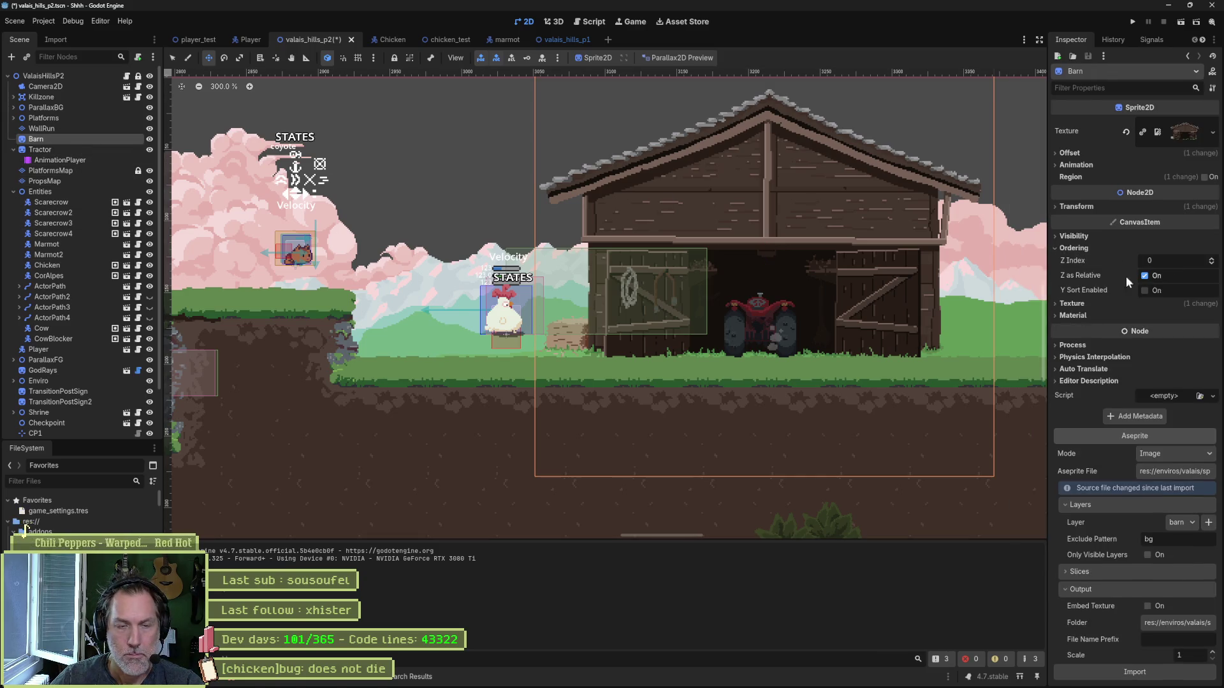
Step: Save the scene, hide the Barn sprite, and run the level
key("ctrl+s")
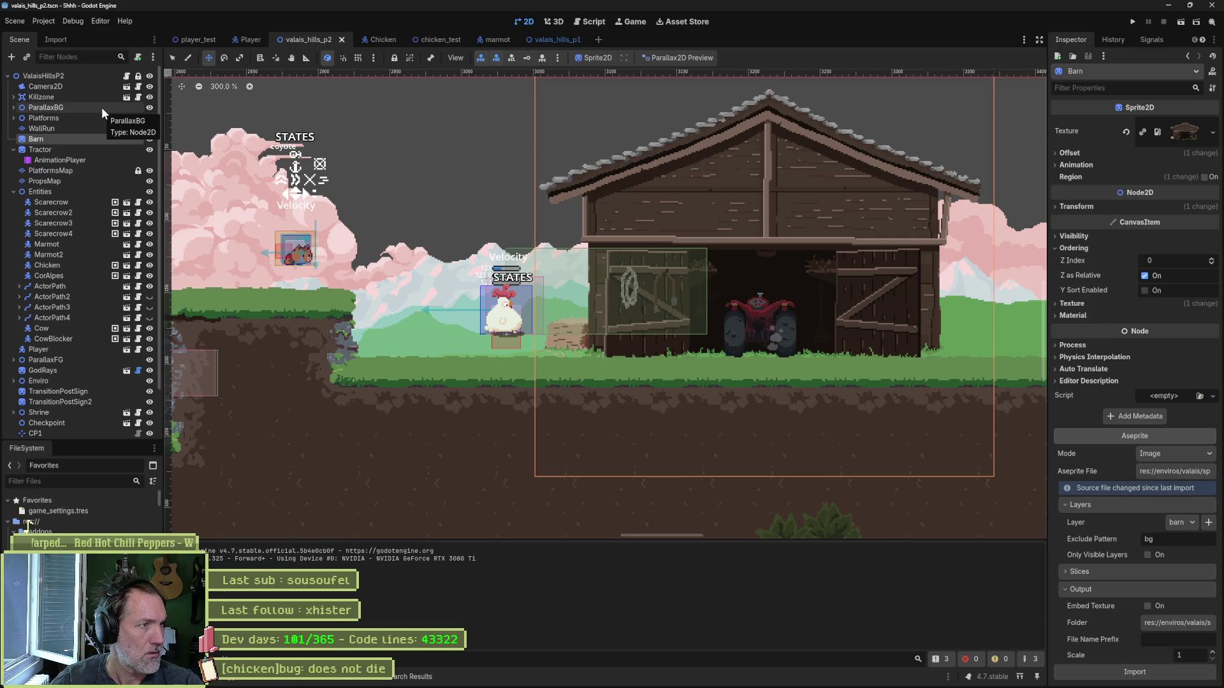
left_click(150, 139)
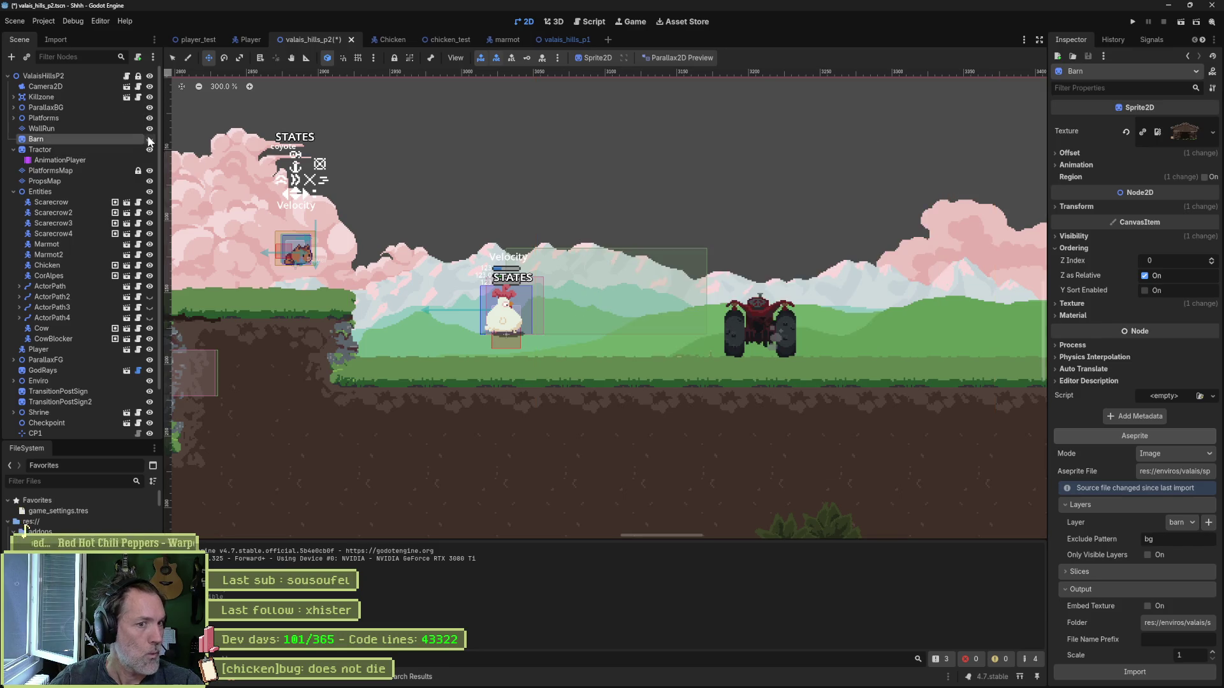
key("F6")
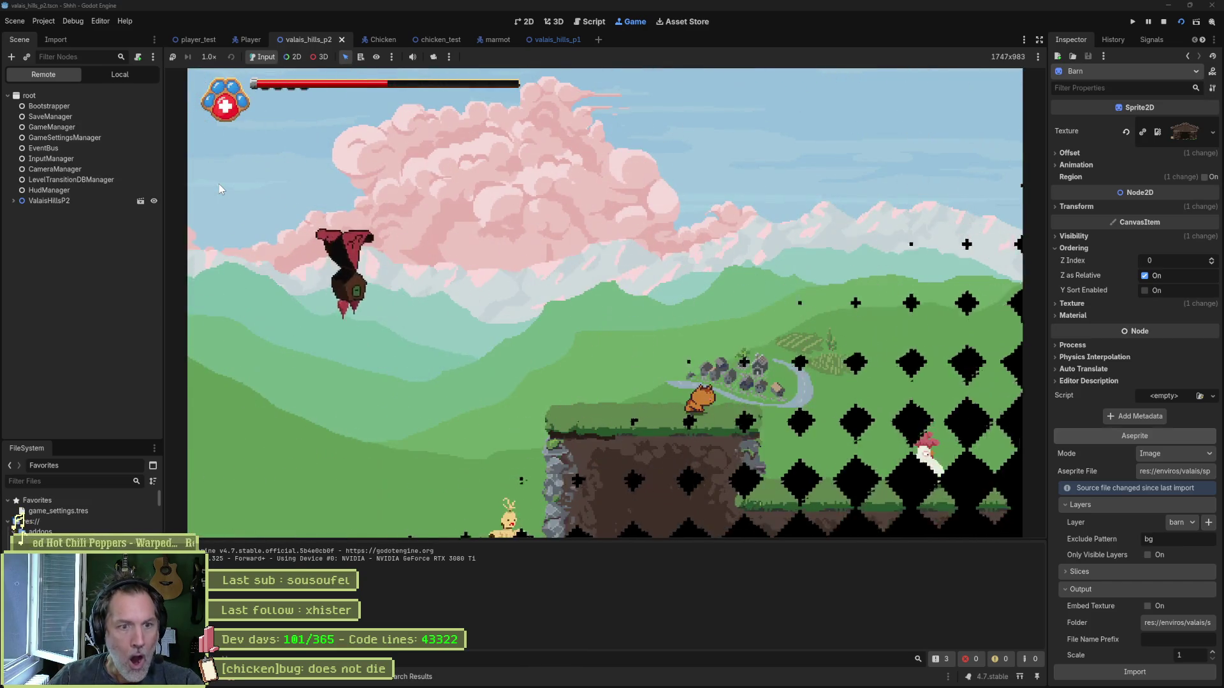
Step: Stop the test, turn on the Parallax2D background preview, and test-run the level again
key("Right")
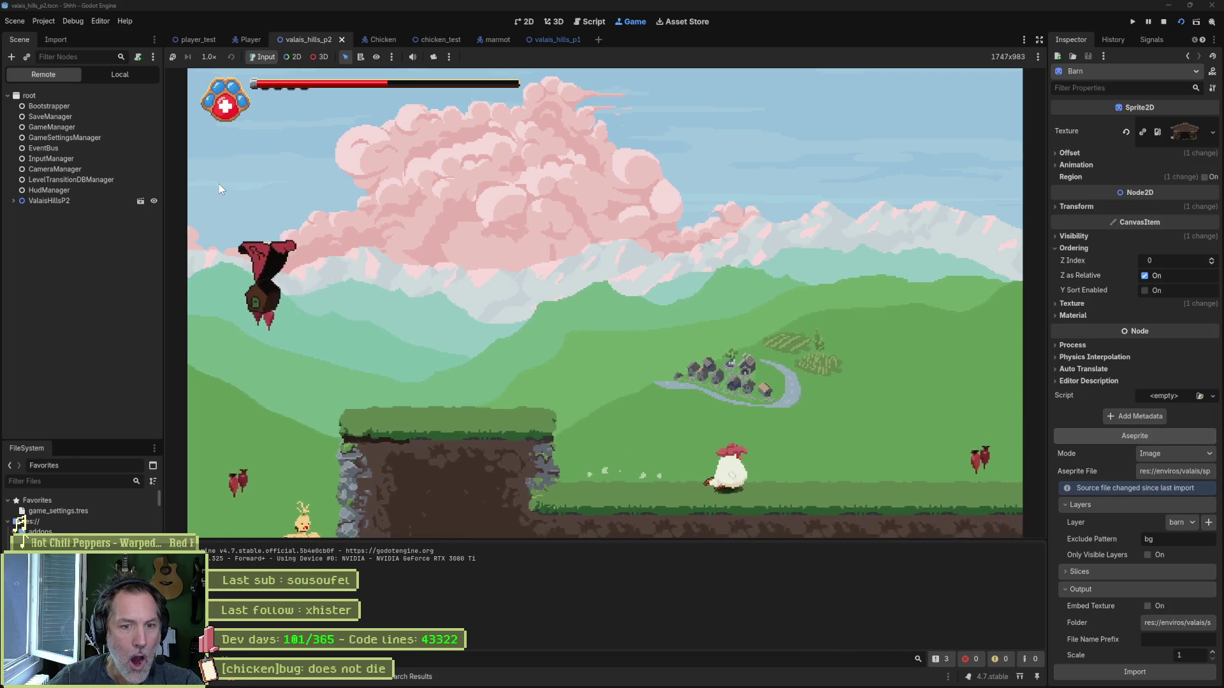
key("F8")
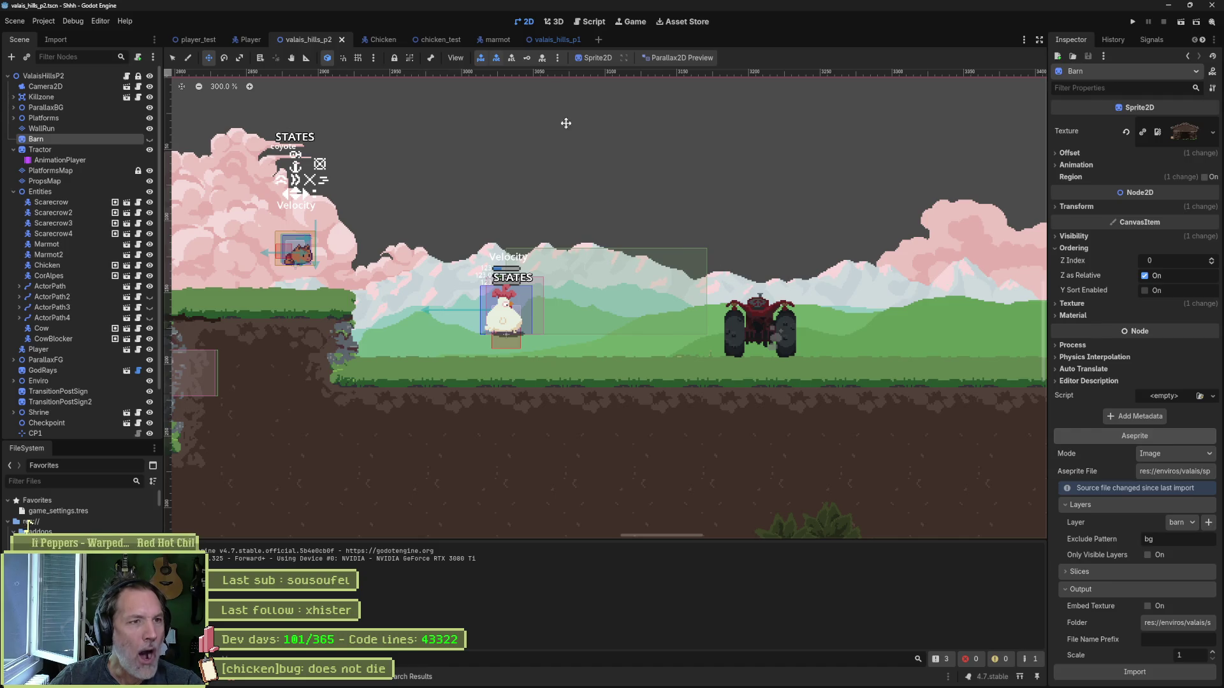
left_click(675, 58)
left_click(672, 83)
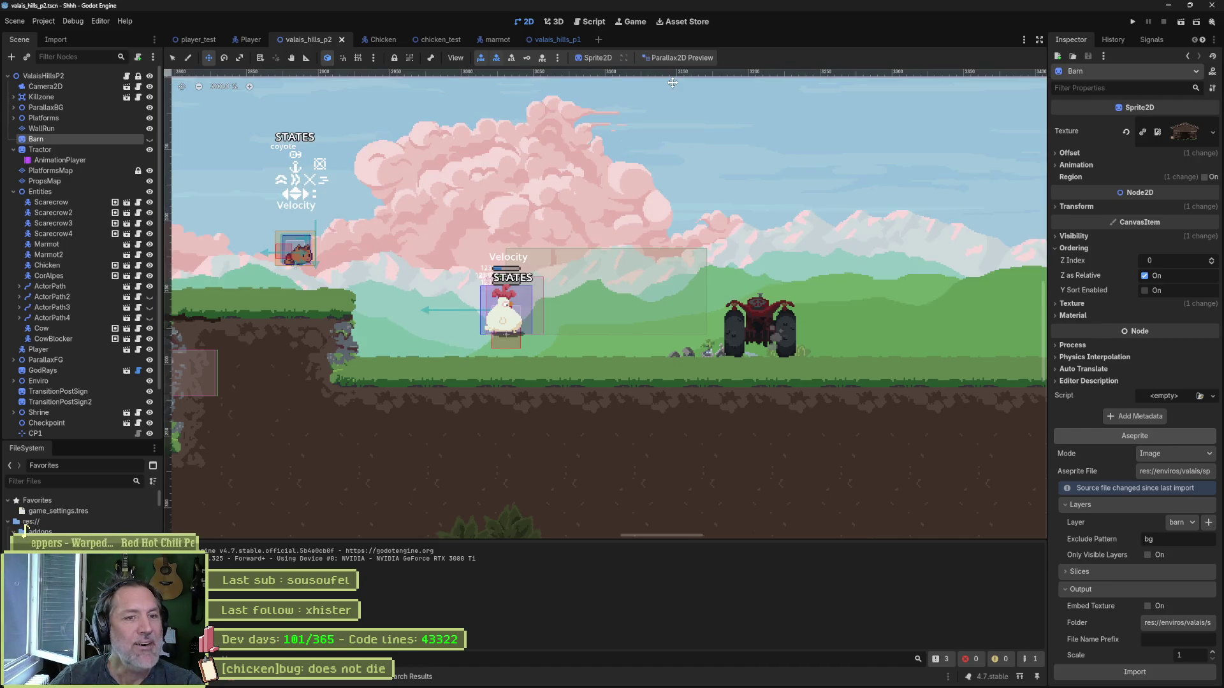
key("F5")
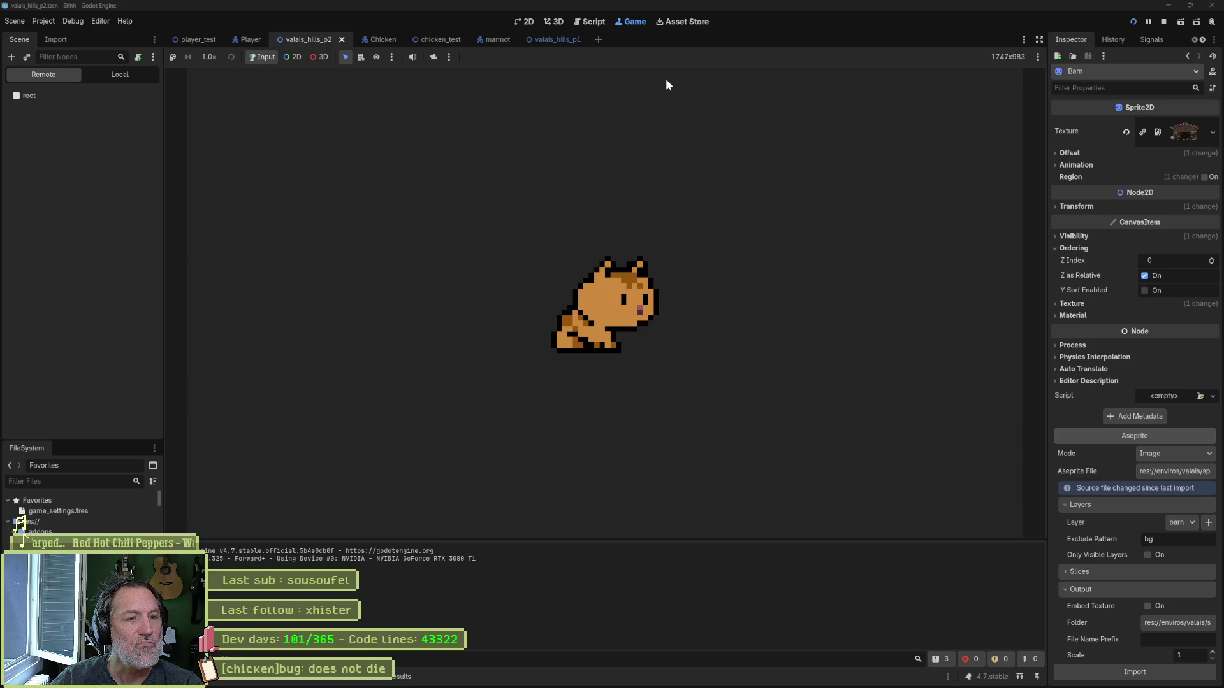
key("F8")
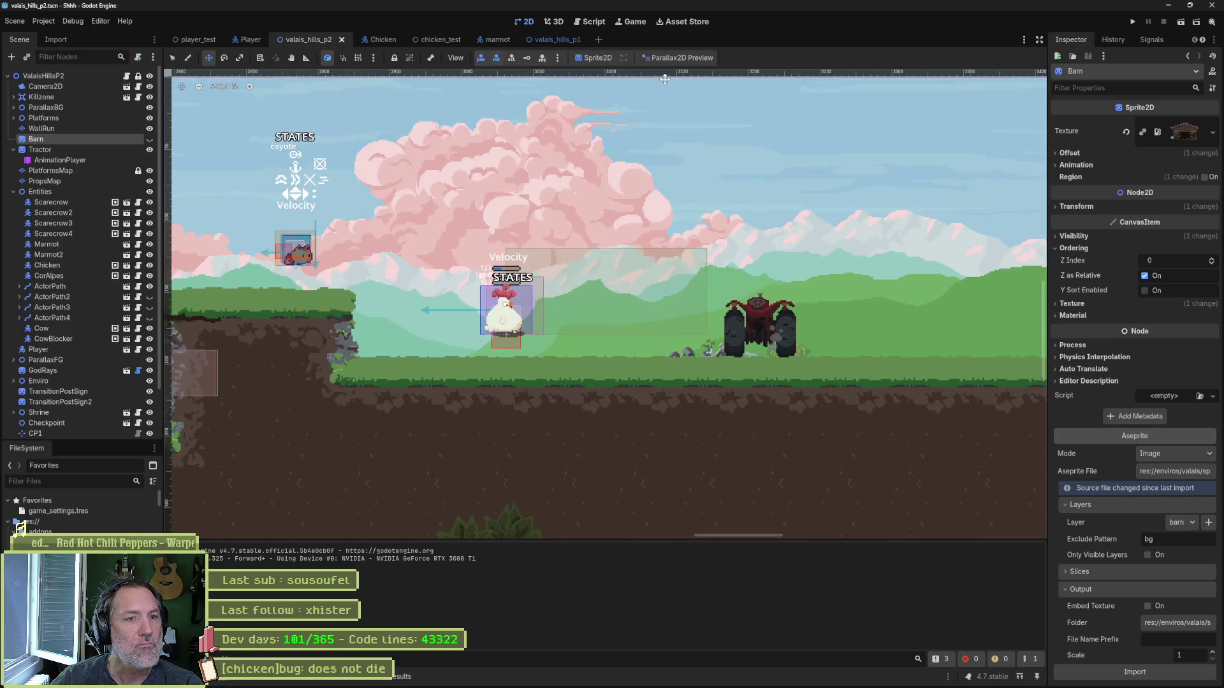
Step: Make the Barn visible again, test-run once more, and view the Debugger's Errors list
left_click(150, 140)
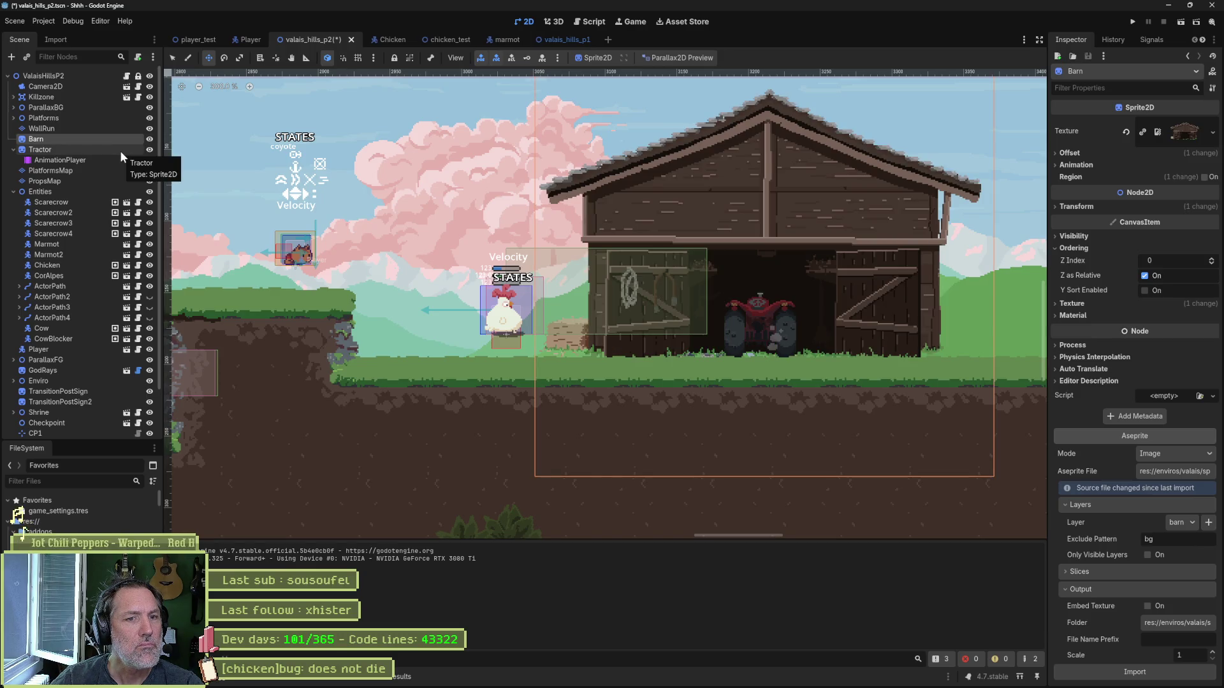
key("F5")
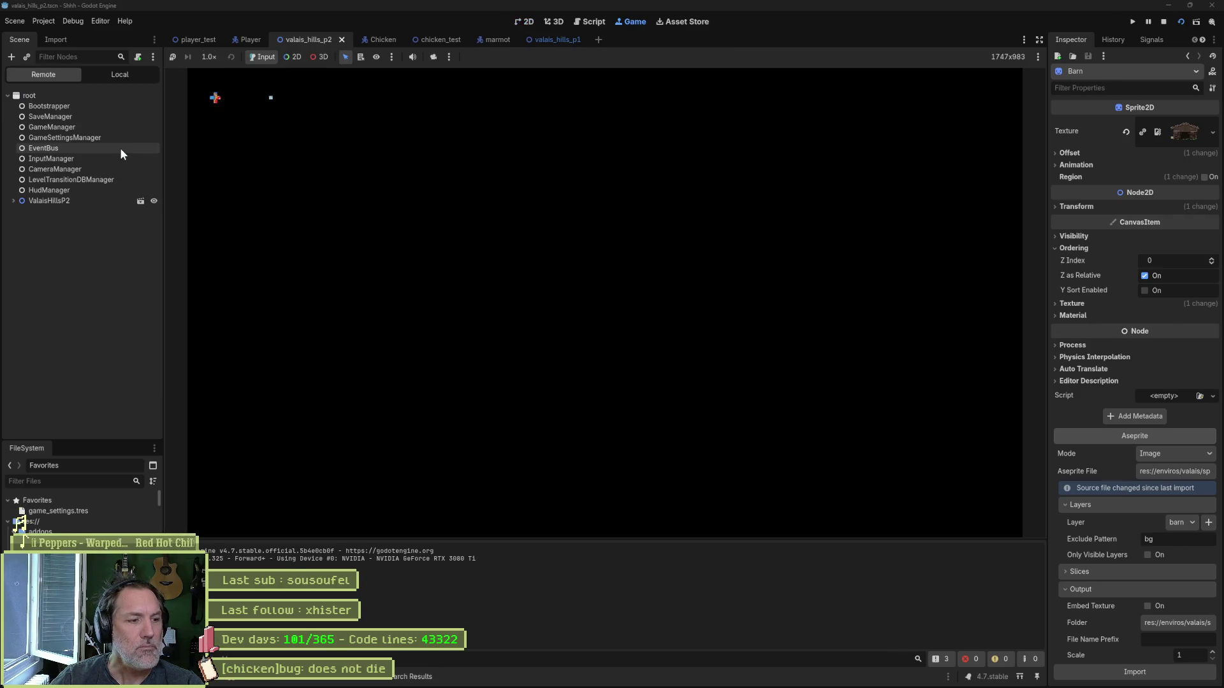
key("F8")
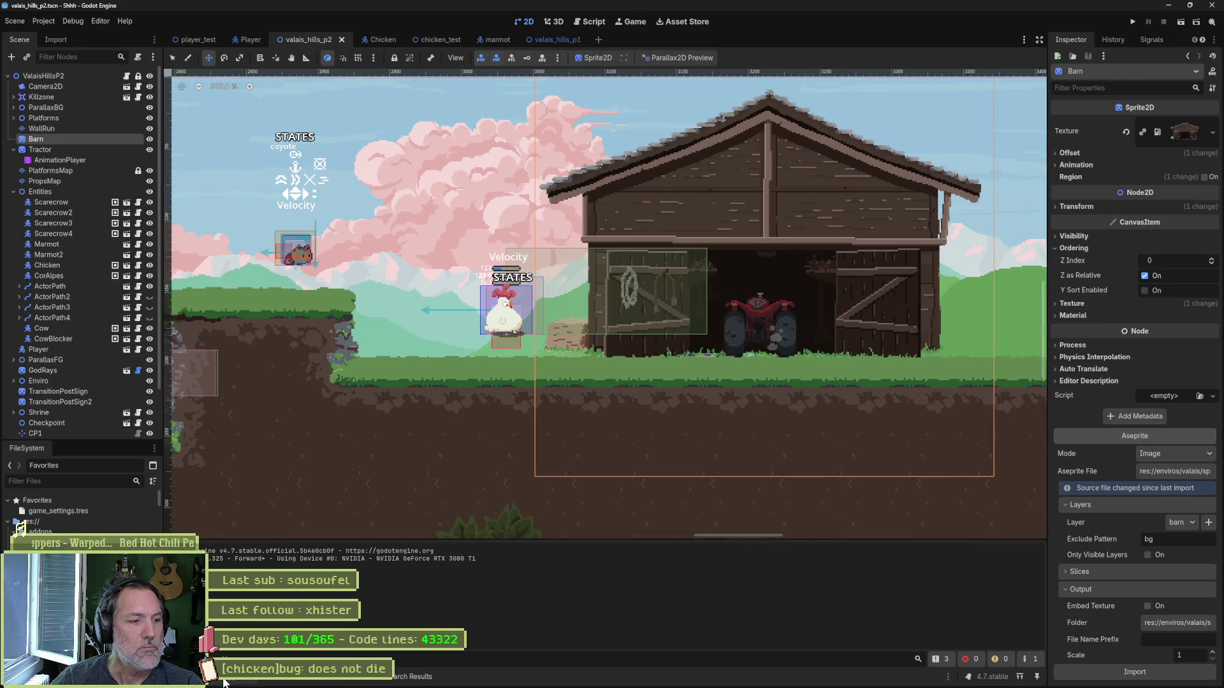
left_click(244, 507)
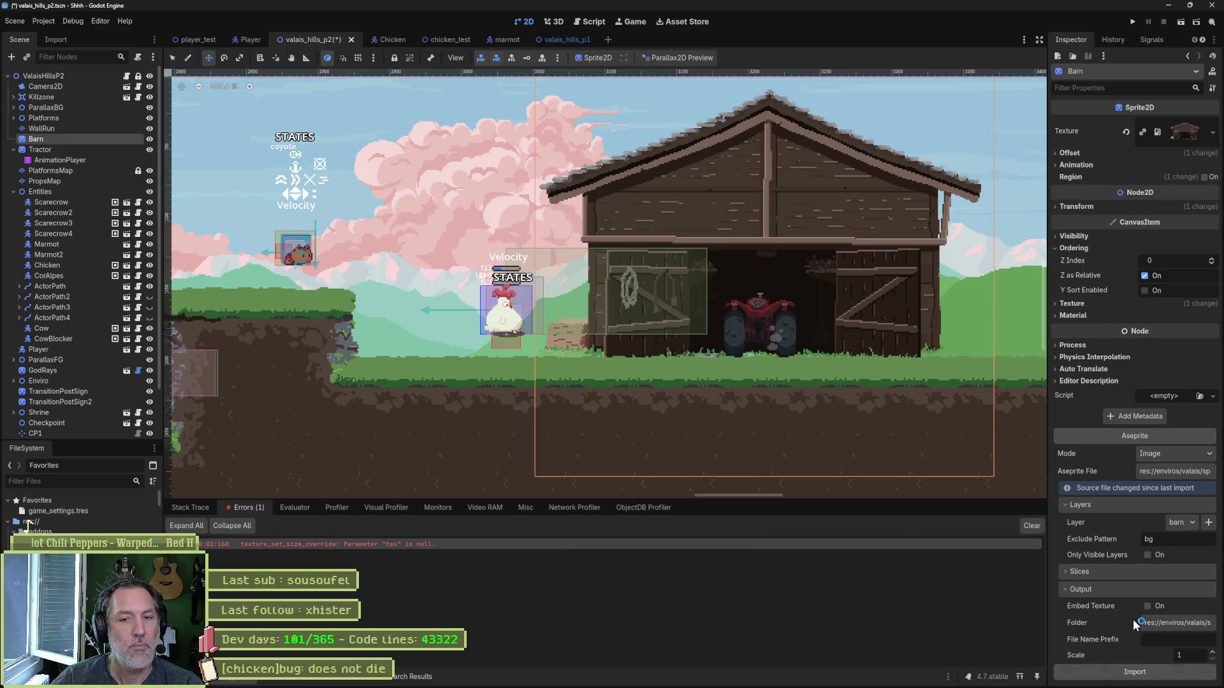
Step: Save, then move the Player node under Entities to just right of the barn
key("ctrl+s")
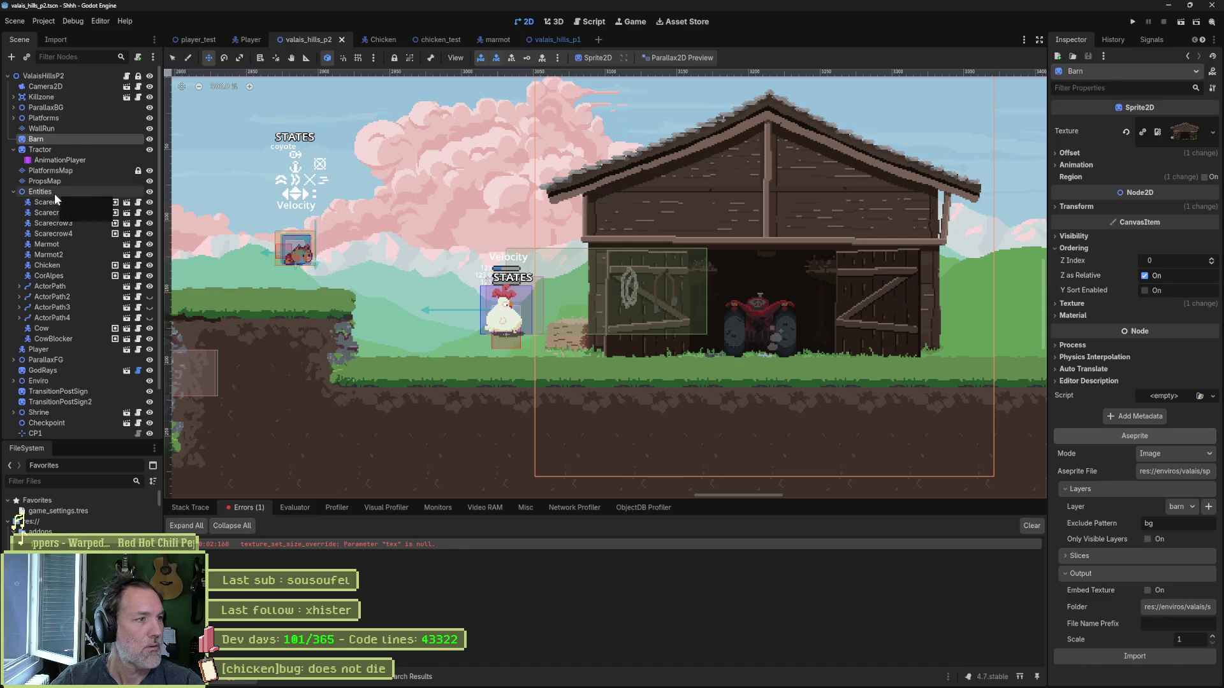
left_click(27, 194)
left_click(39, 349)
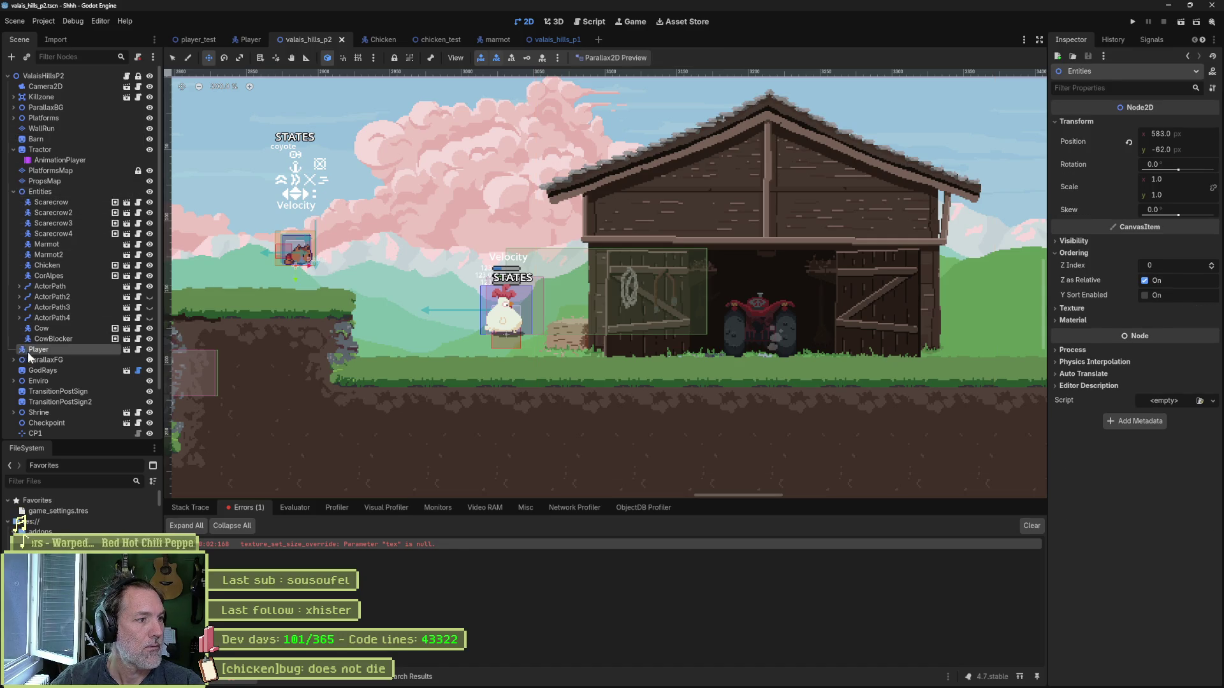
key("q")
key("w")
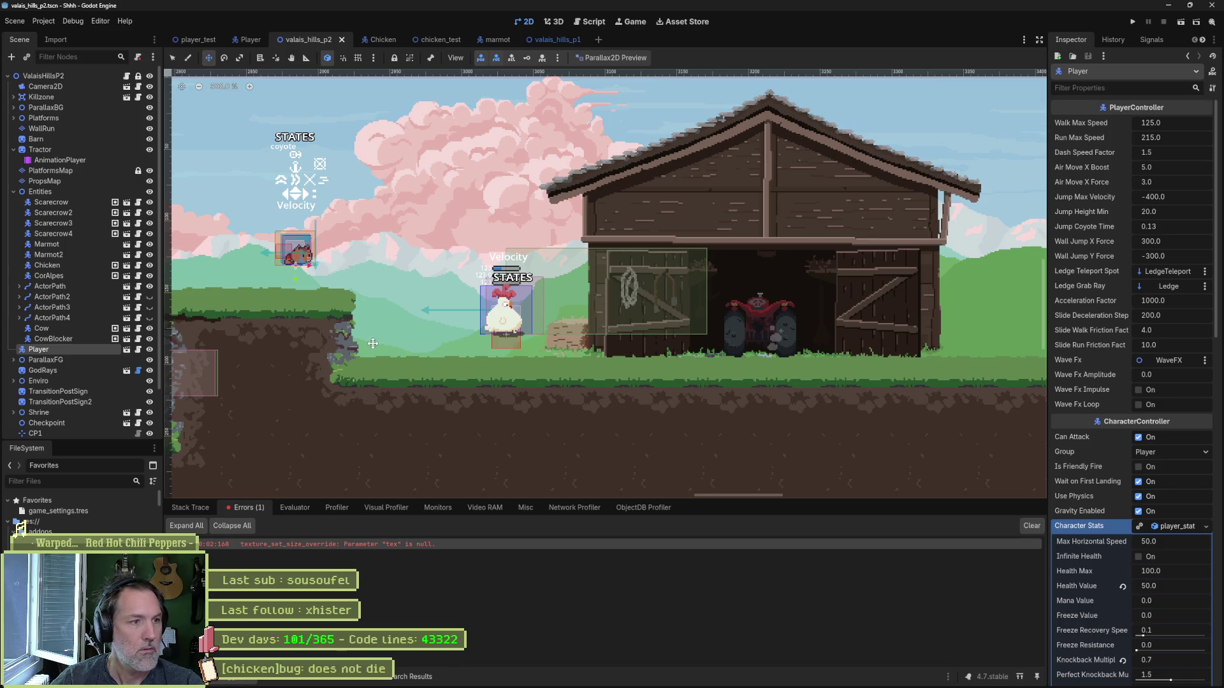
left_click_drag(374, 344, 1074, 360)
Step: Test-run the level from the new start and check the Debugger's errors
key("F6")
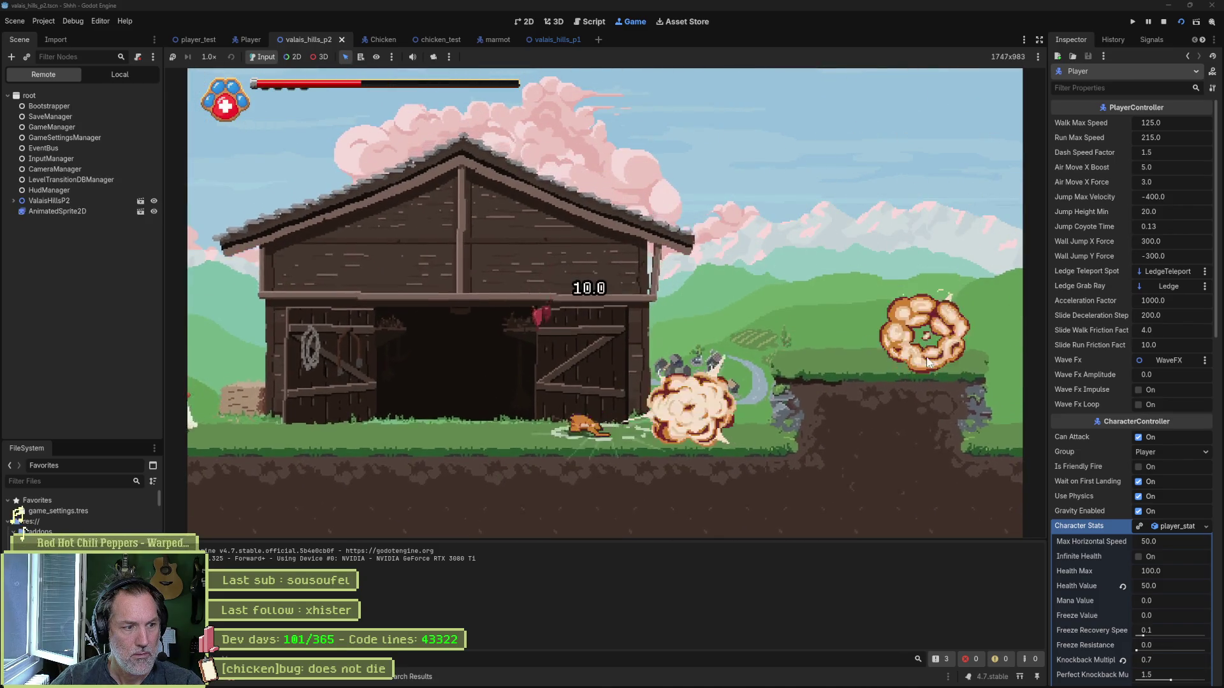
key("F8")
left_click(235, 681)
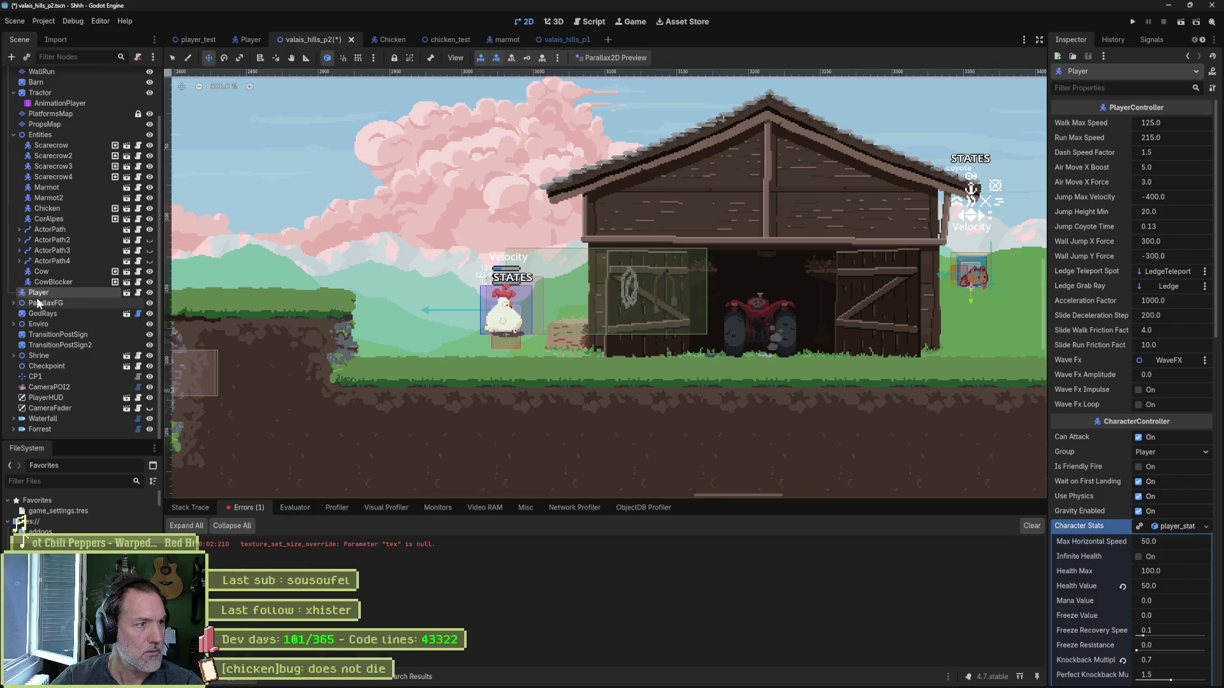
Step: Reimport the Tractor's Aseprite file linked to Tractor/AnimationPlayer, then minimize Godot
left_click(40, 92)
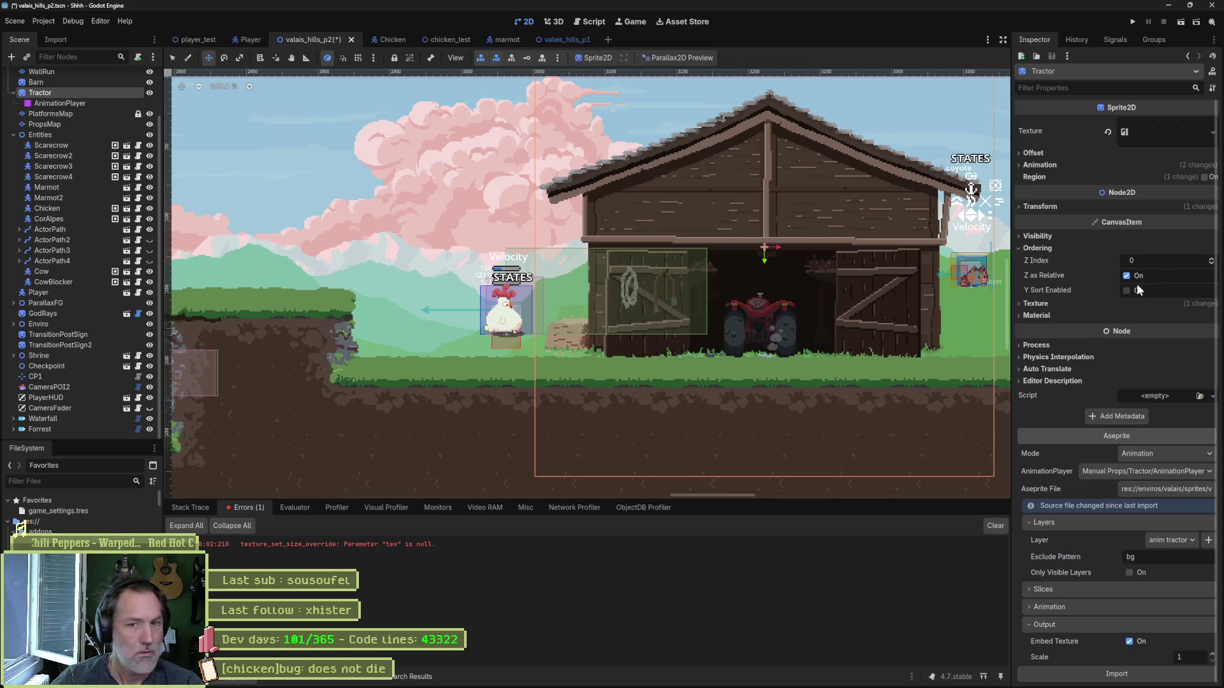
left_click(1115, 673)
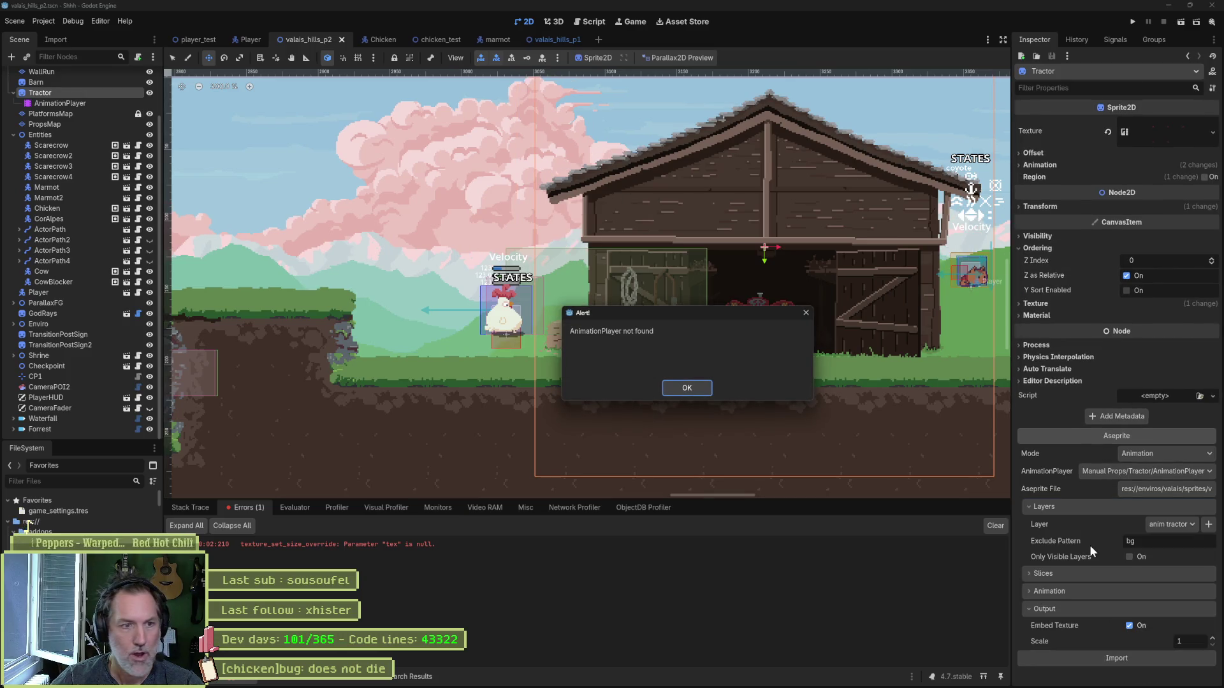
left_click(687, 388)
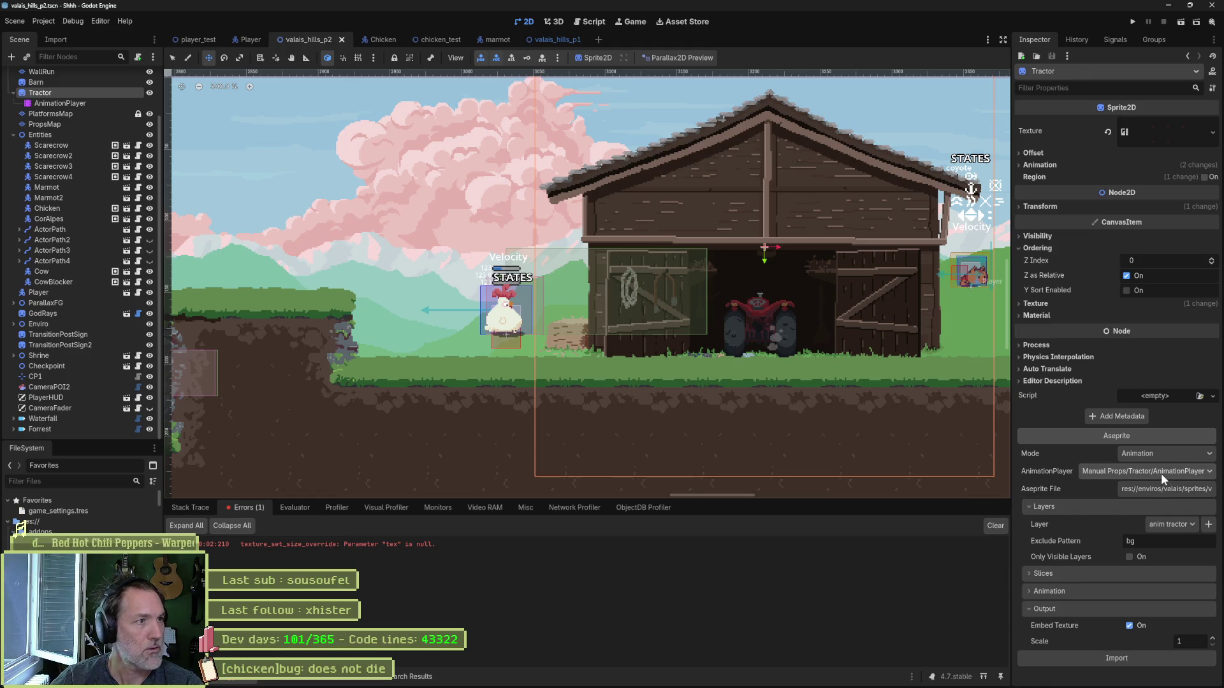
left_click(1161, 473)
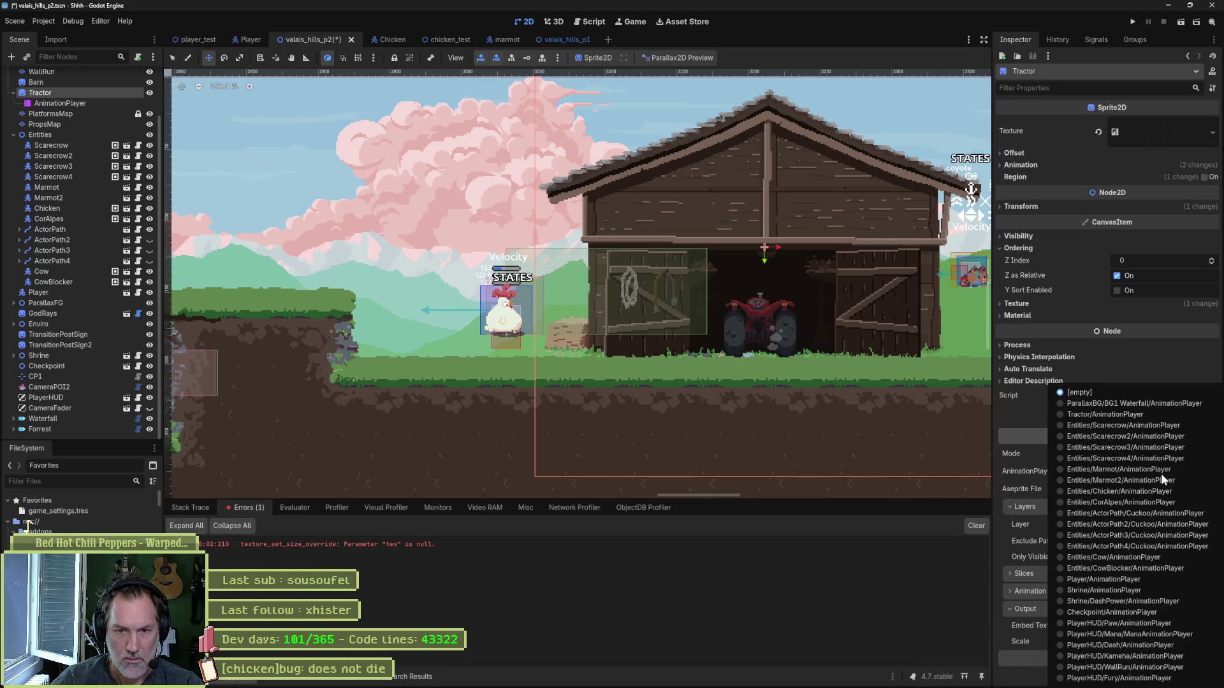
left_click(1147, 415)
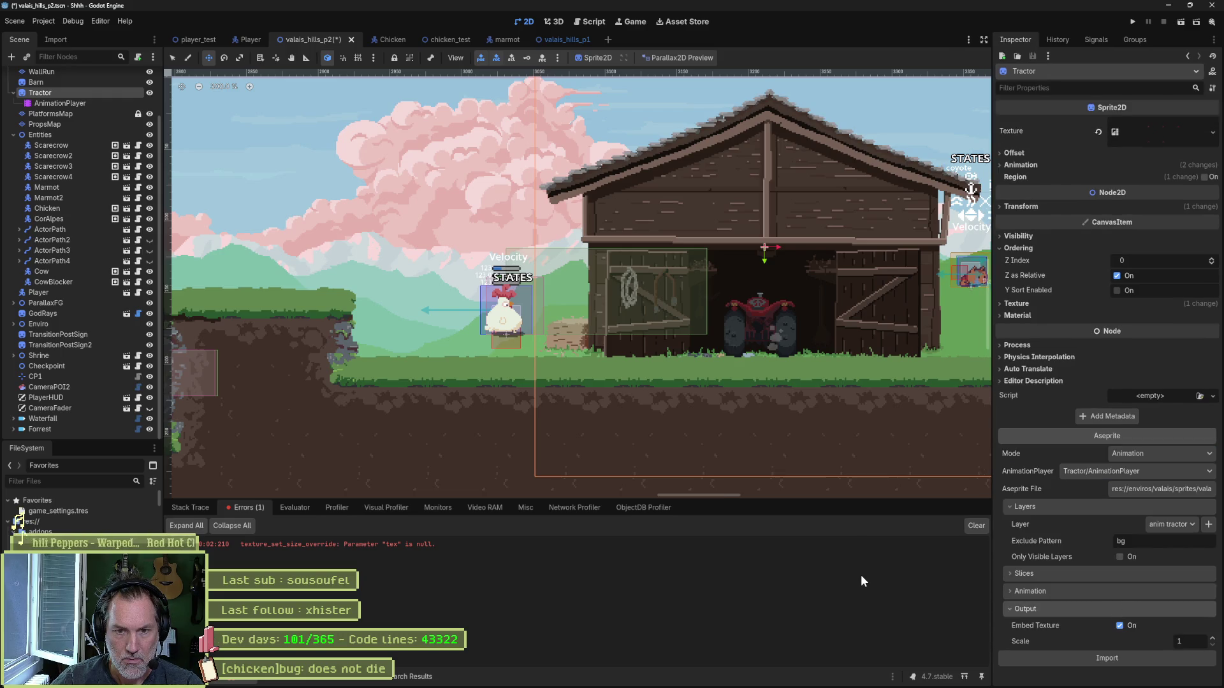
key("super+d")
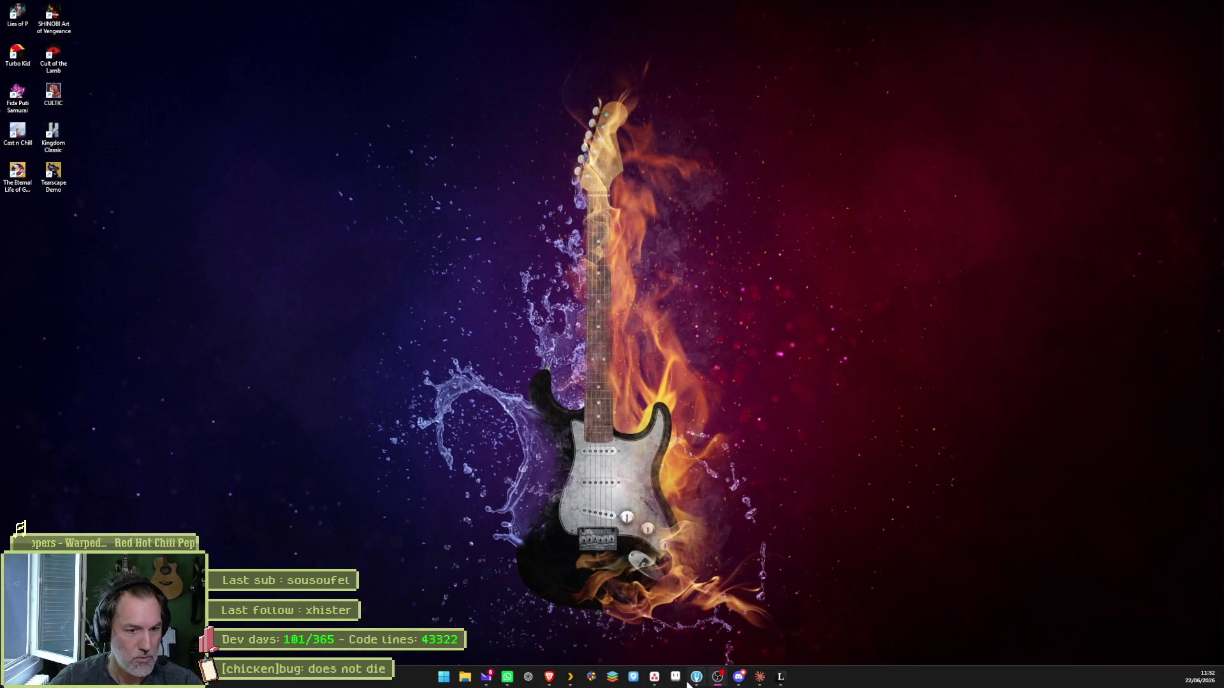
Step: Launch Godot from the taskbar to bring up the Project Manager
mouse_move(705, 683)
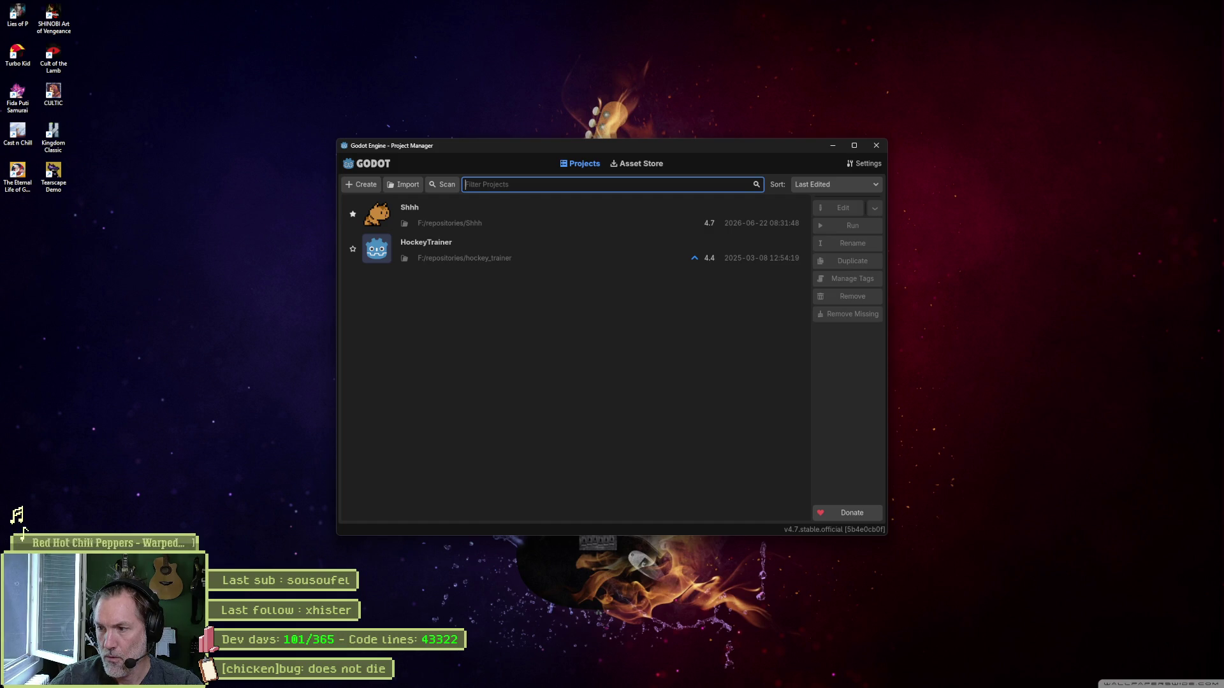
Step: Open the Shhh project from the Project Manager list
double_click(561, 210)
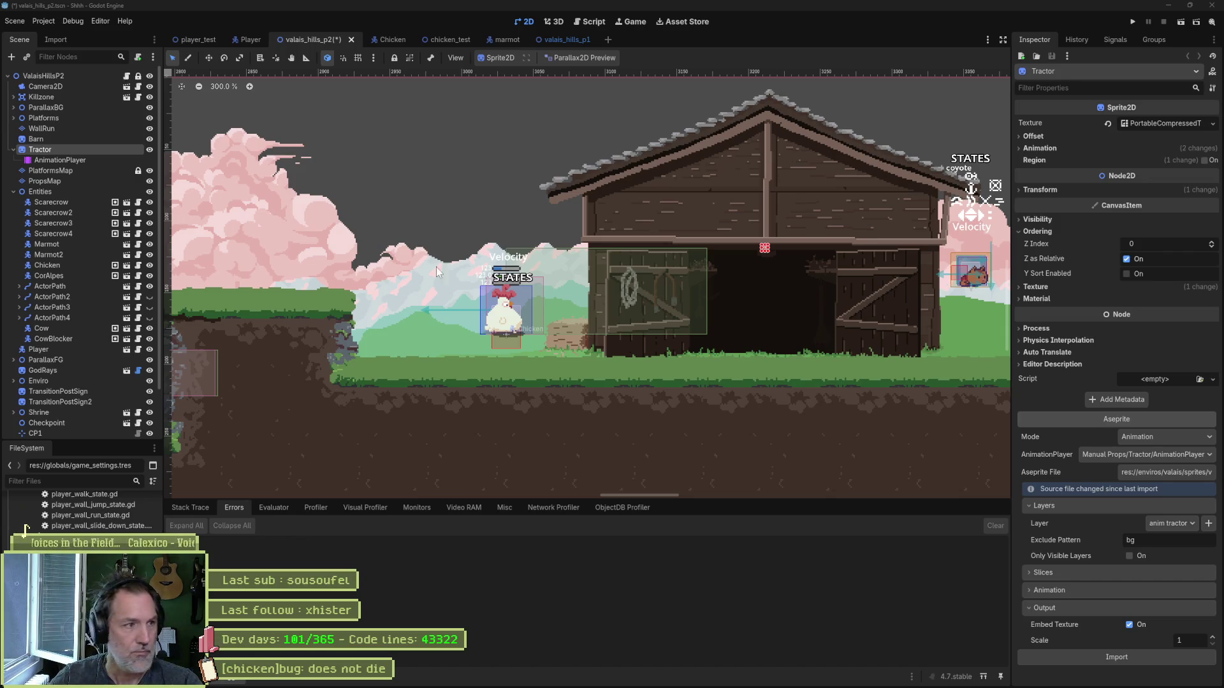
Step: Select the Tractor's AnimationPlayer node to show its post_sign_lamps animation timeline
left_click(51, 160)
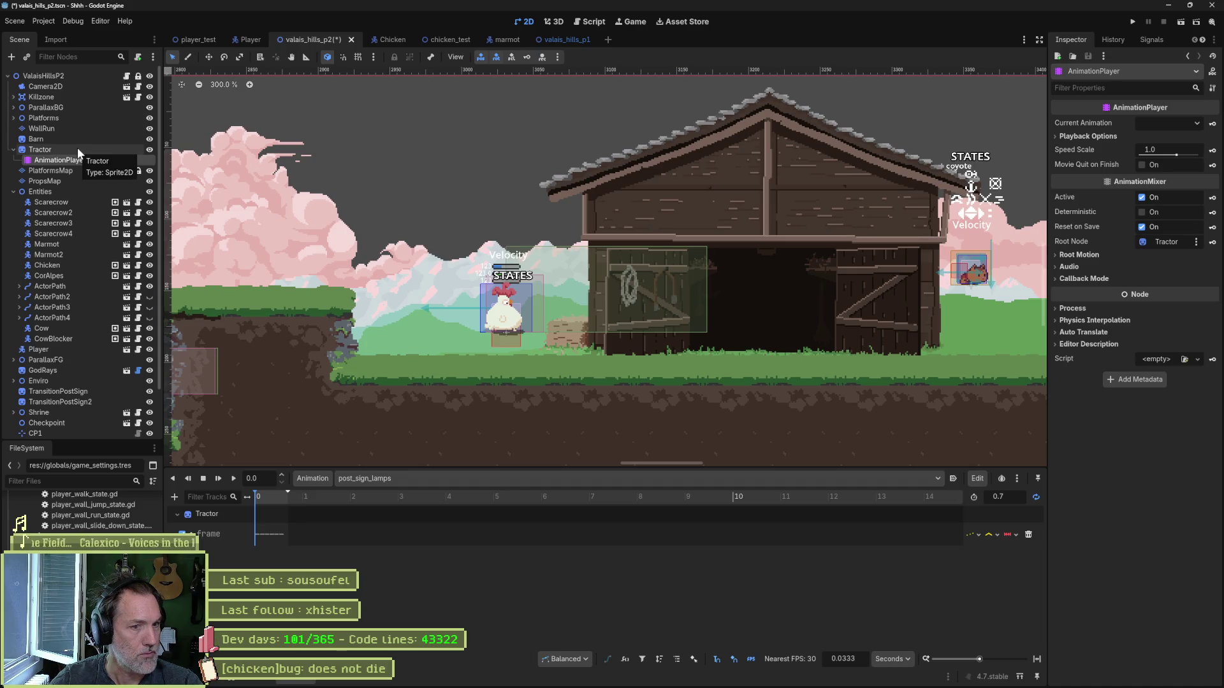
Step: Load the tractor animation, fit its 0.5 s timeline, and reselect the Tractor sprite
left_click(429, 479)
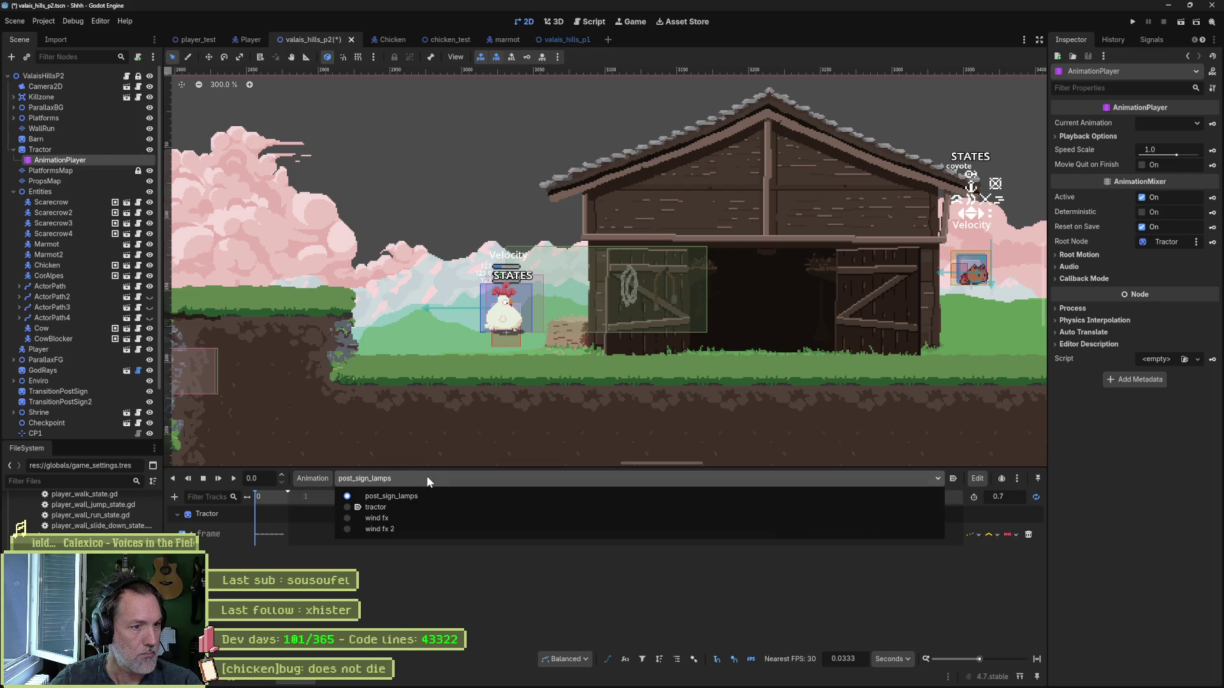
left_click(435, 506)
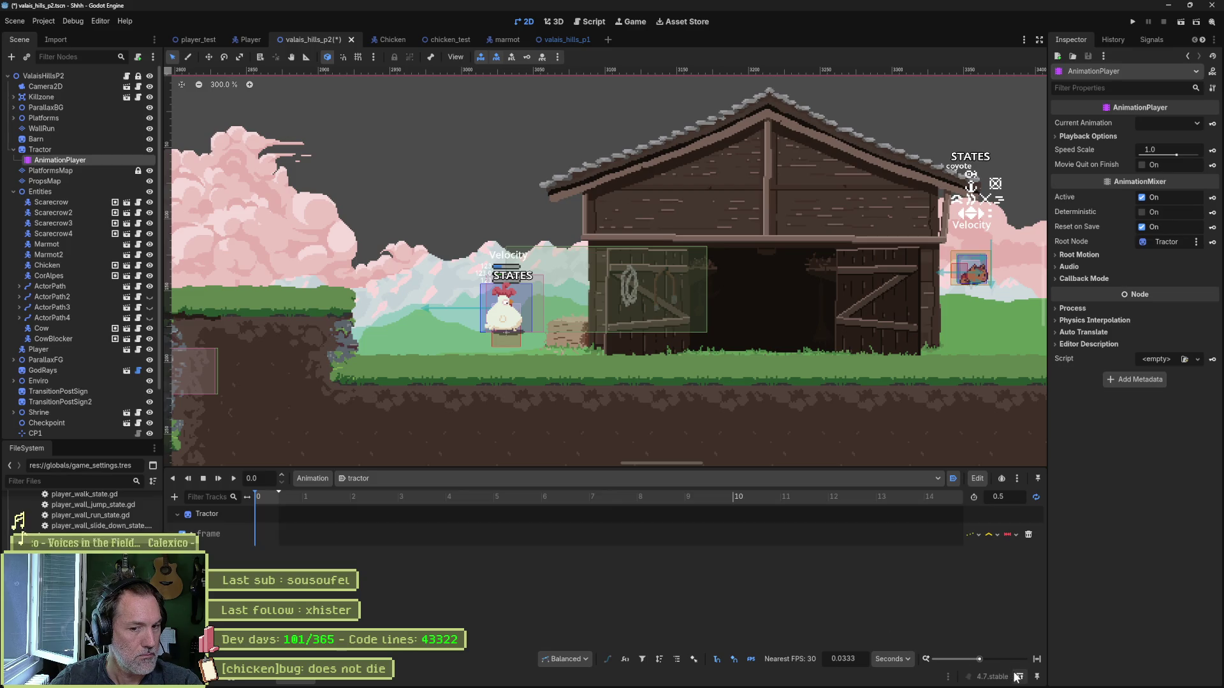
left_click(1037, 658)
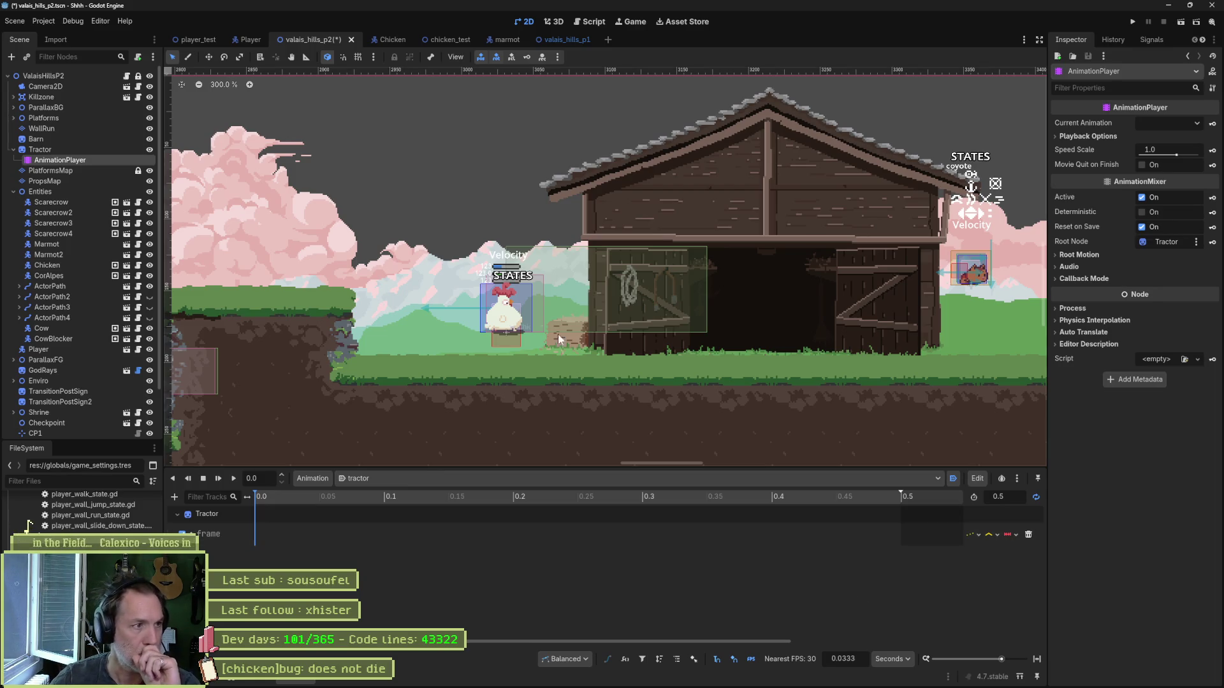
left_click(58, 149)
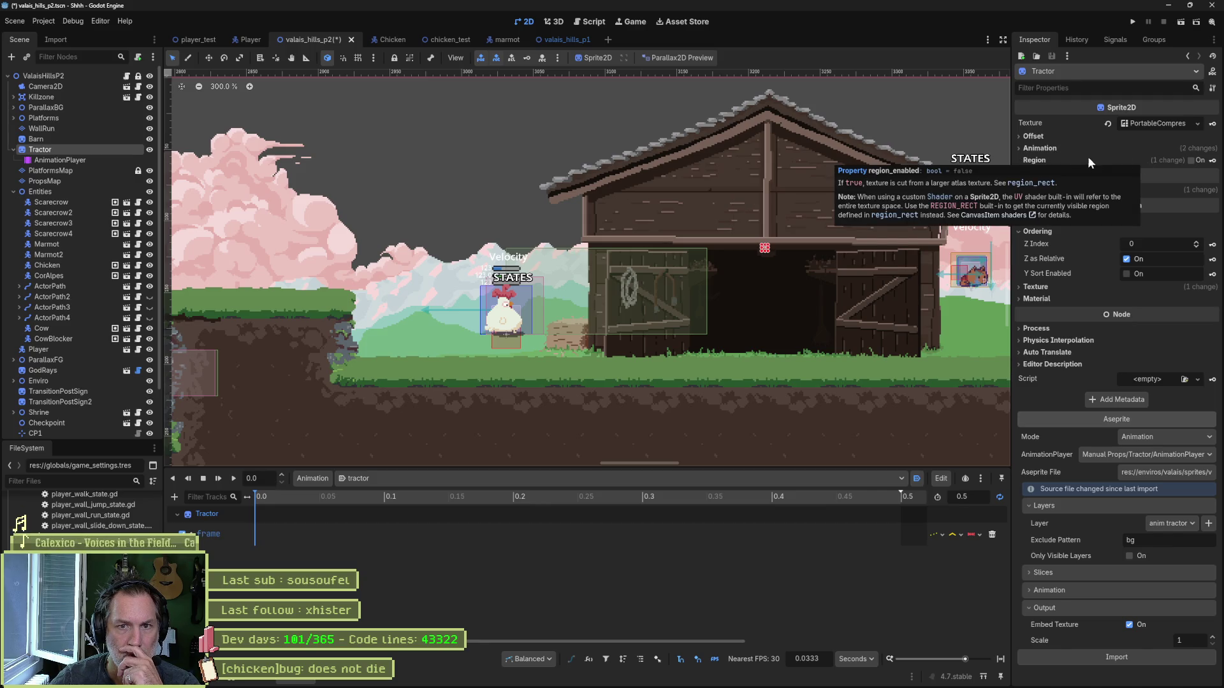
Step: Enable Region on the Tractor sprite and inspect its 64×48 rect at 128, 192
left_click(1184, 160)
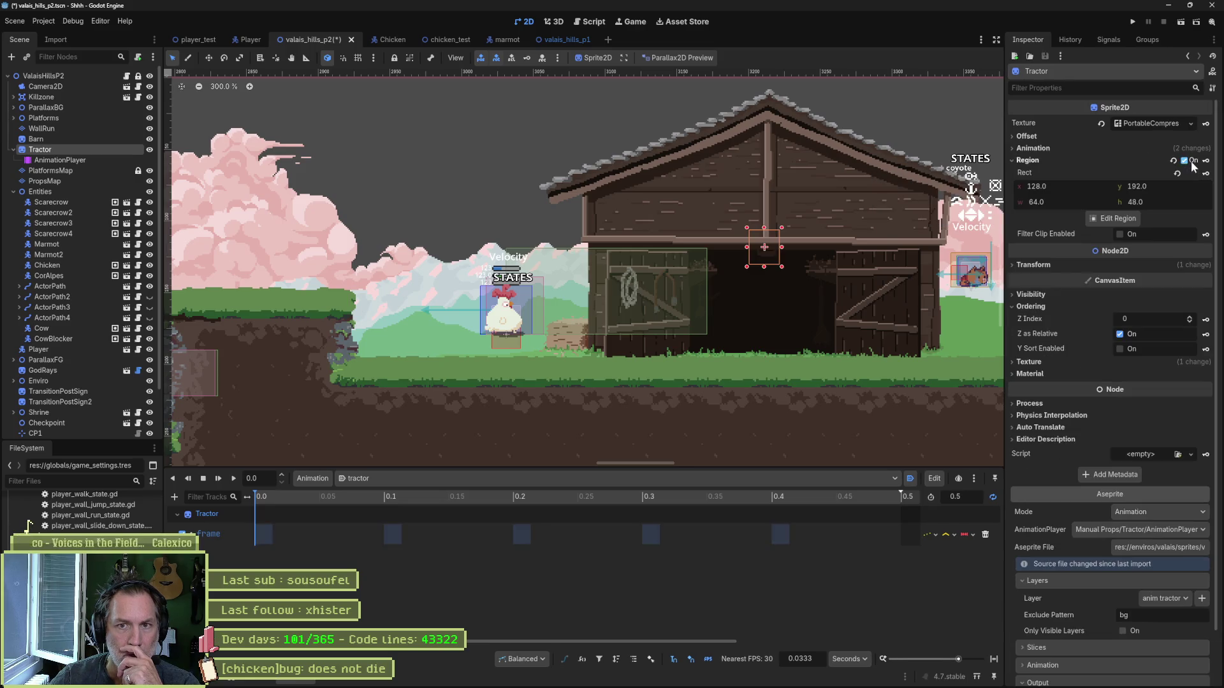
left_click(1121, 218)
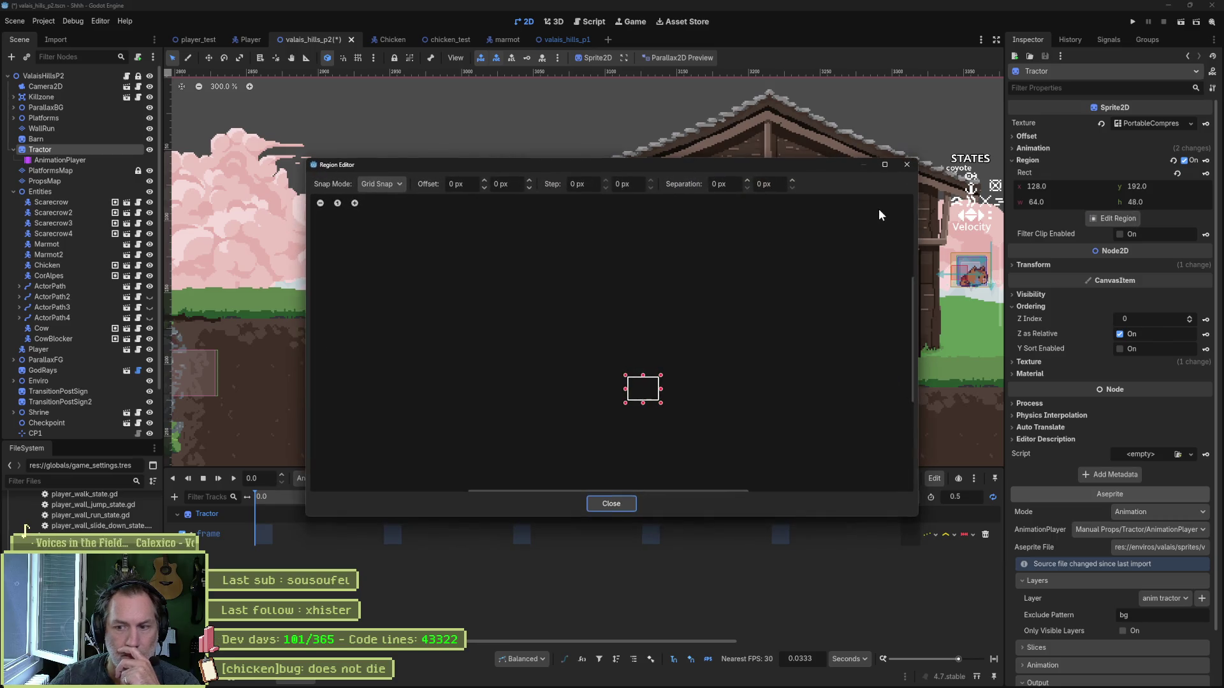
scroll(736, 451, "down", 3)
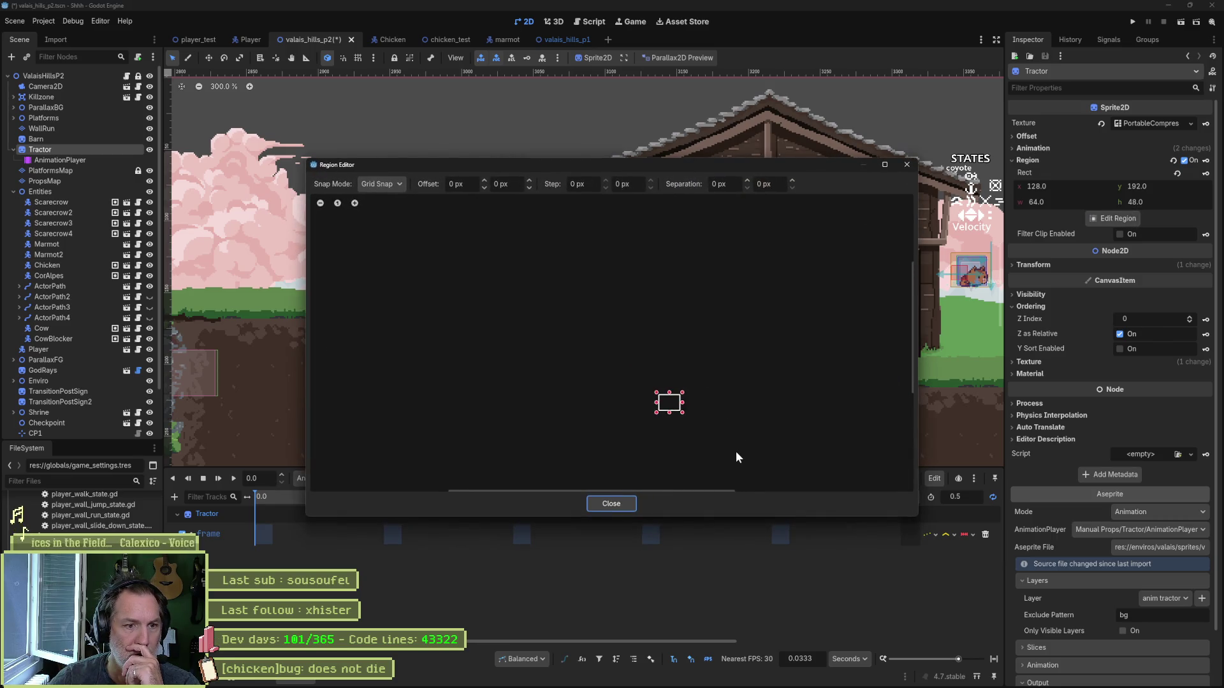
scroll(704, 327, "down", 3)
scroll(582, 196, "up", 1)
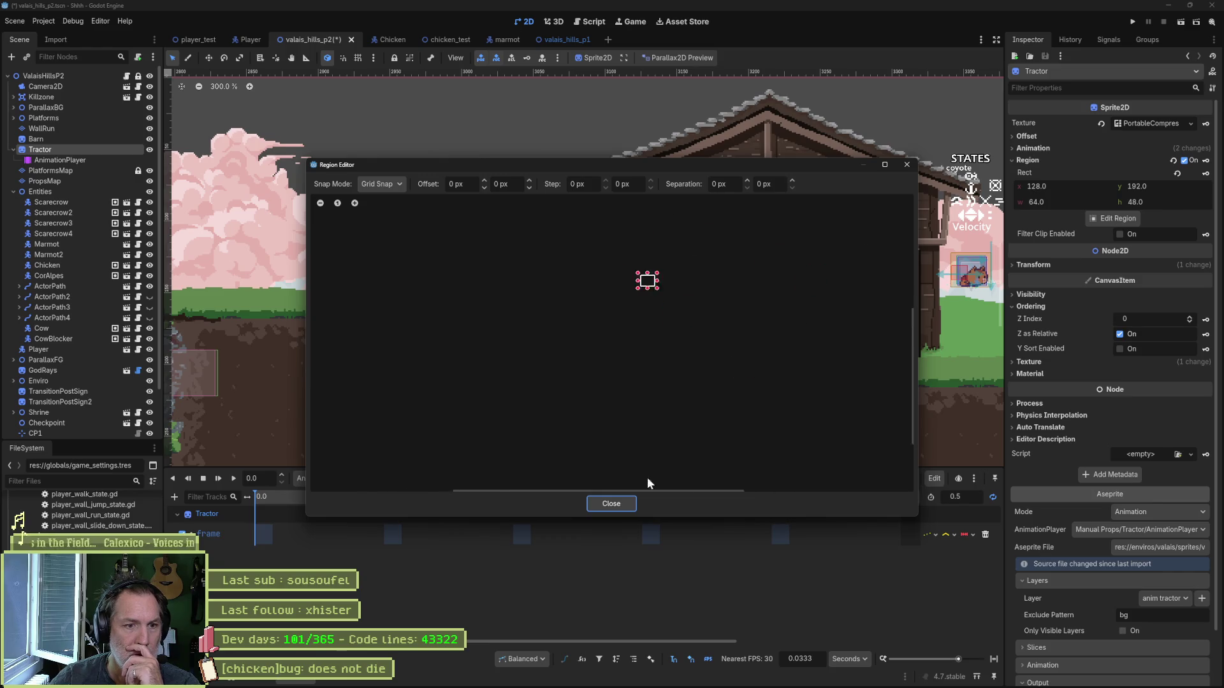
scroll(582, 306, "up", 2)
scroll(682, 363, "up", 8)
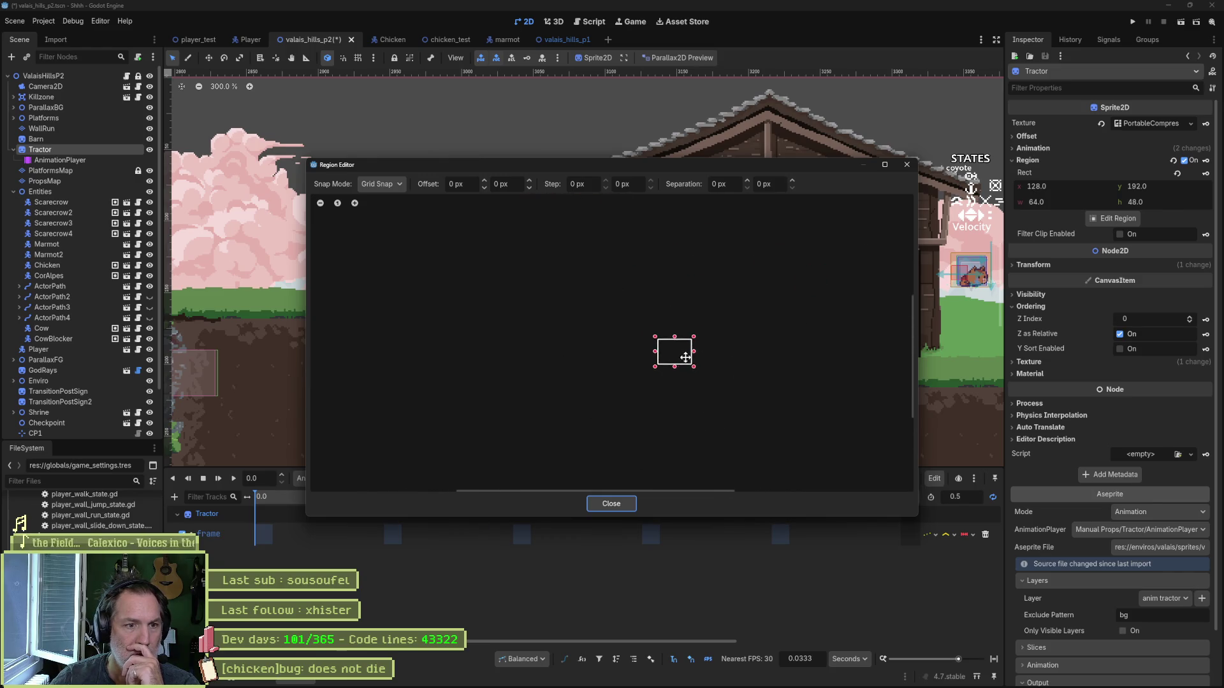
scroll(679, 355, "down", 8)
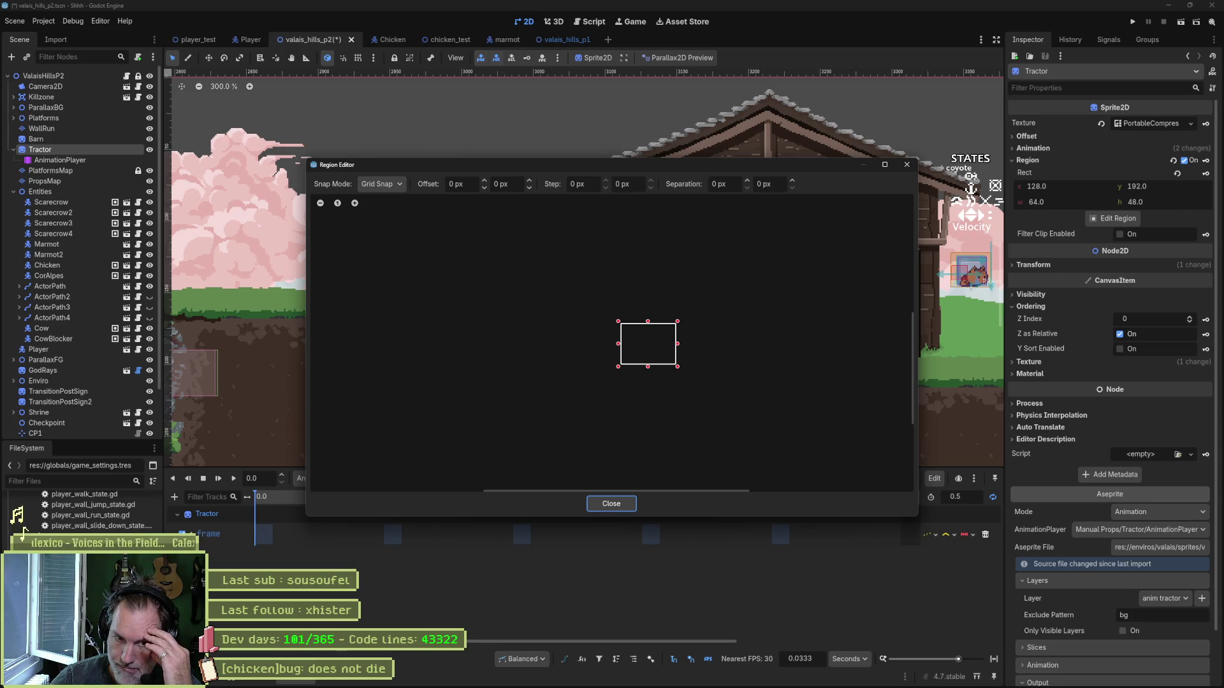
key("Escape")
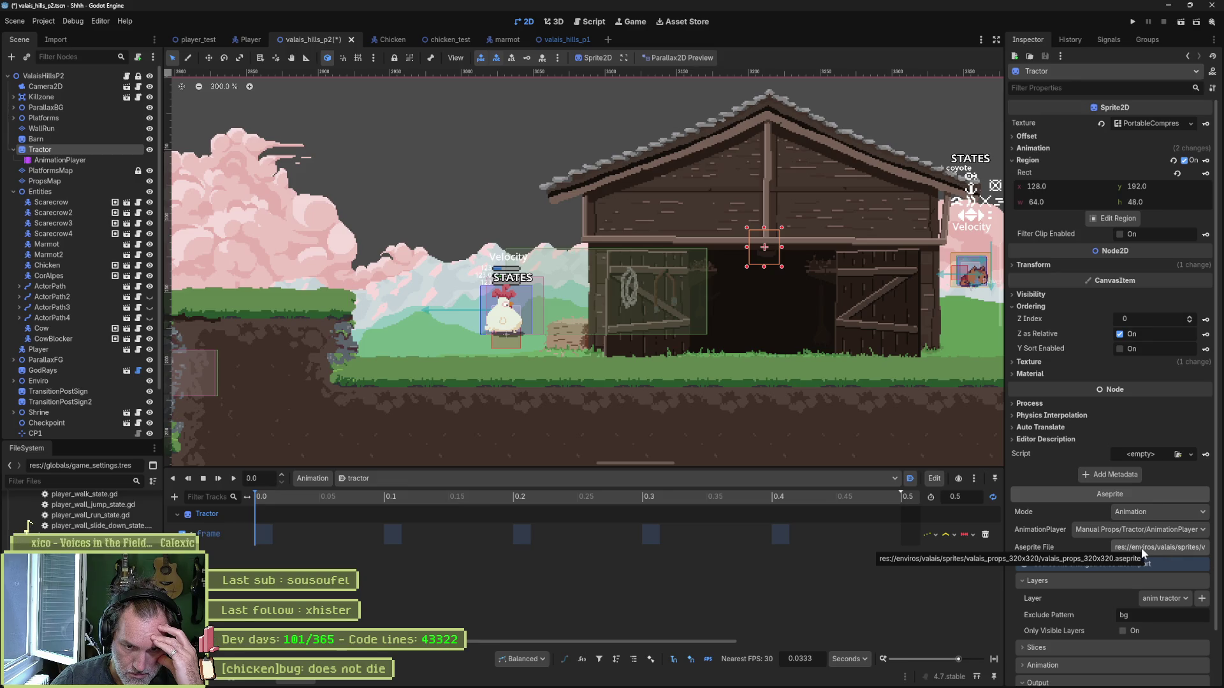
Step: Filter the FileSystem dock by 'valais' to show the valais environment files
mouse_move(749, 679)
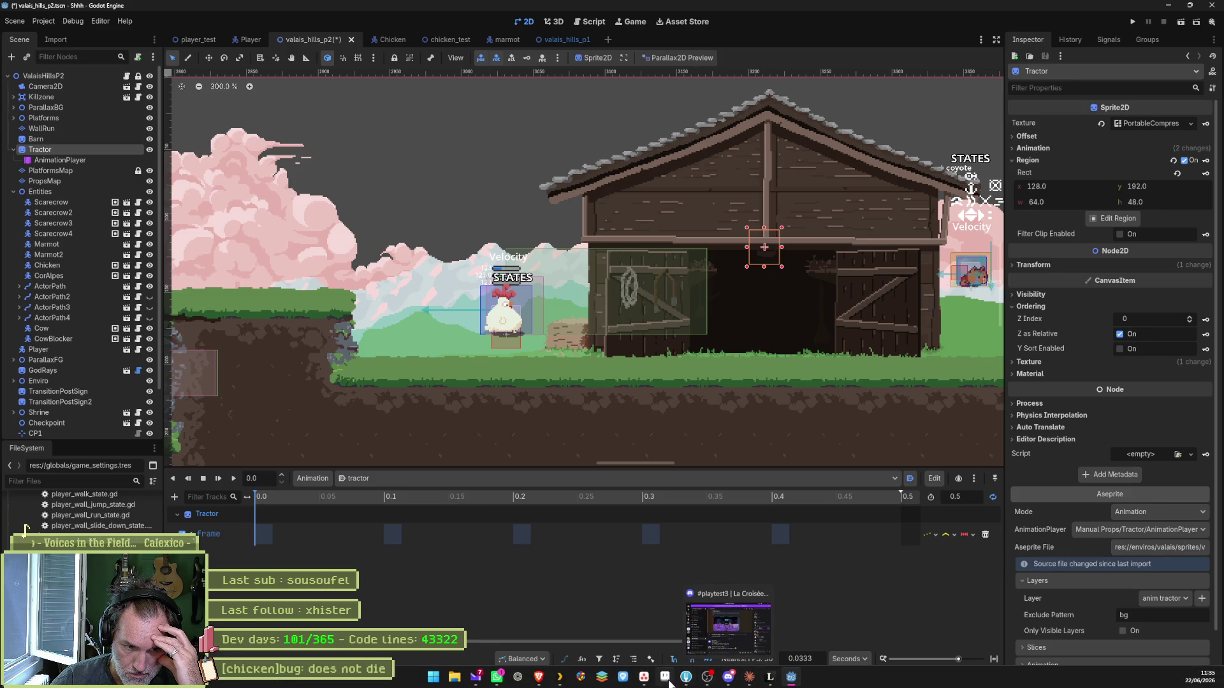
left_click(76, 481)
type("enviro")
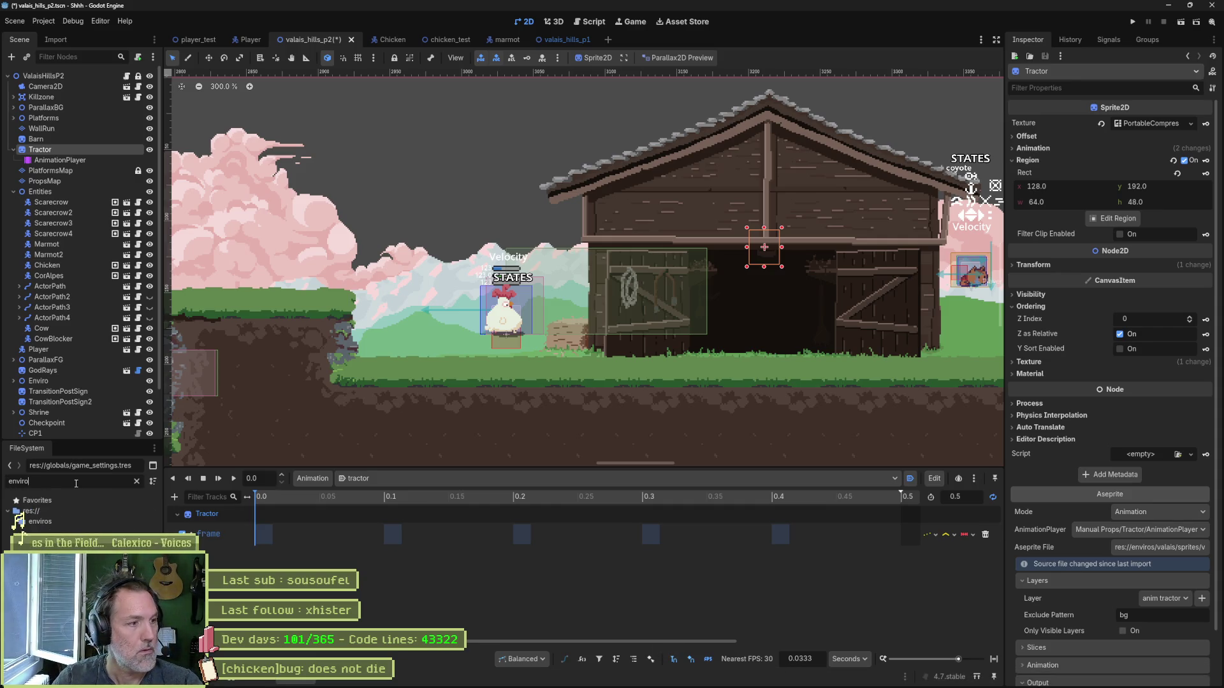
type("_va")
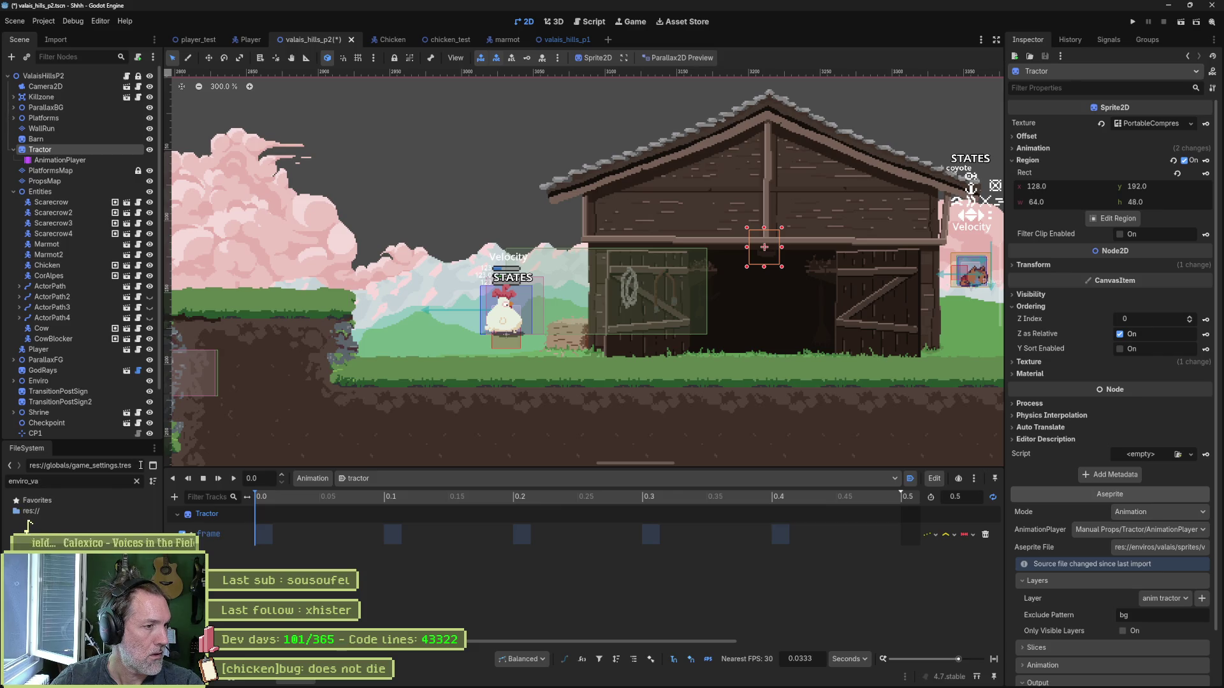
left_click(11, 470)
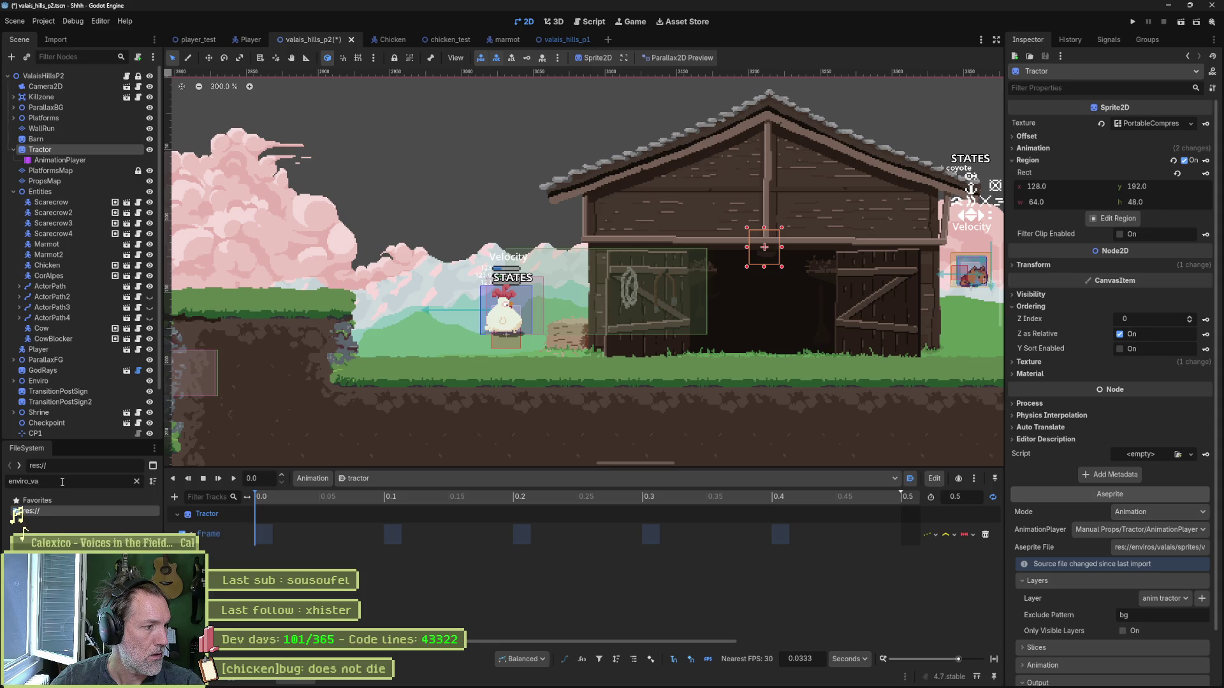
key("BackSpace")
key("BackSpace")
key("BackSpace")
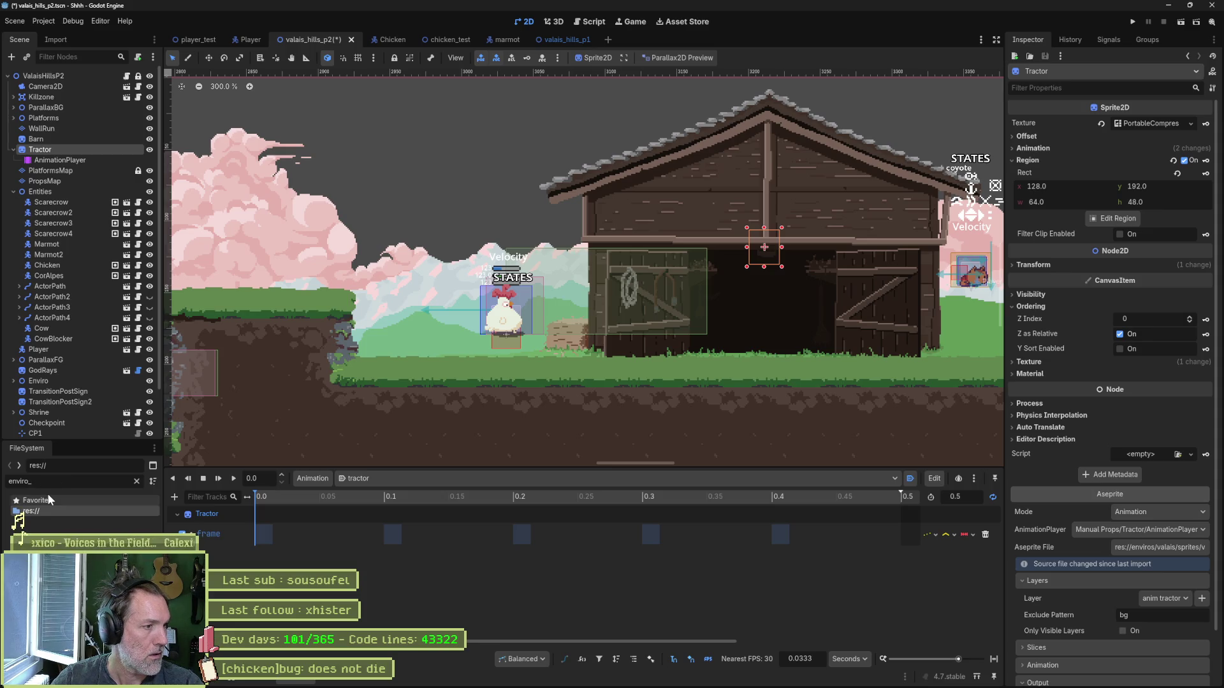
key("BackSpace")
key("BackSpace")
key("BackSpace")
type("valais")
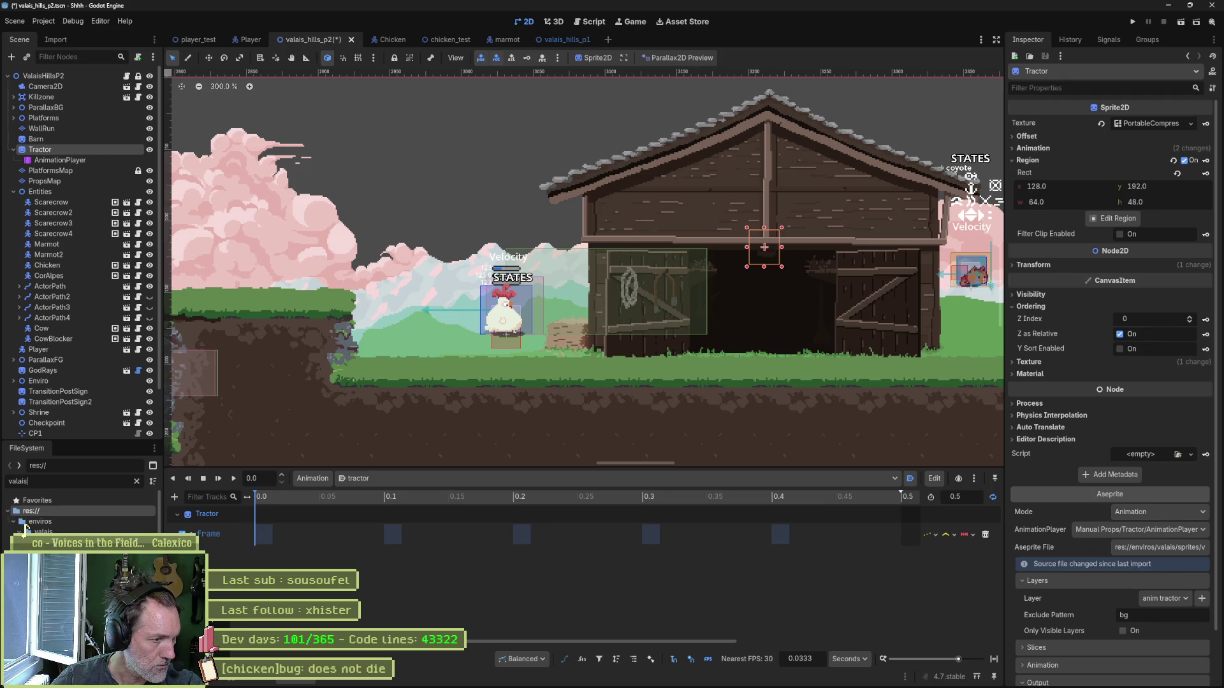
Step: Check the Tractor's Aseprite source file in the file browser, then close it
left_click(1175, 550)
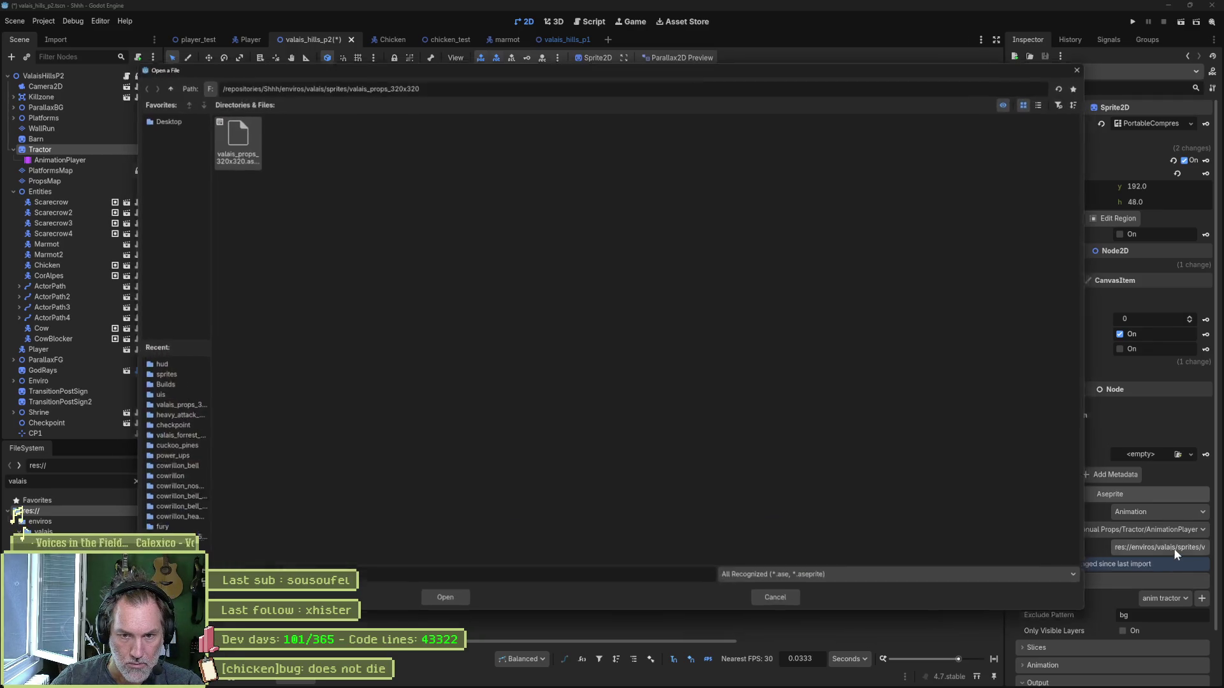
left_click_drag(610, 62, 724, 42)
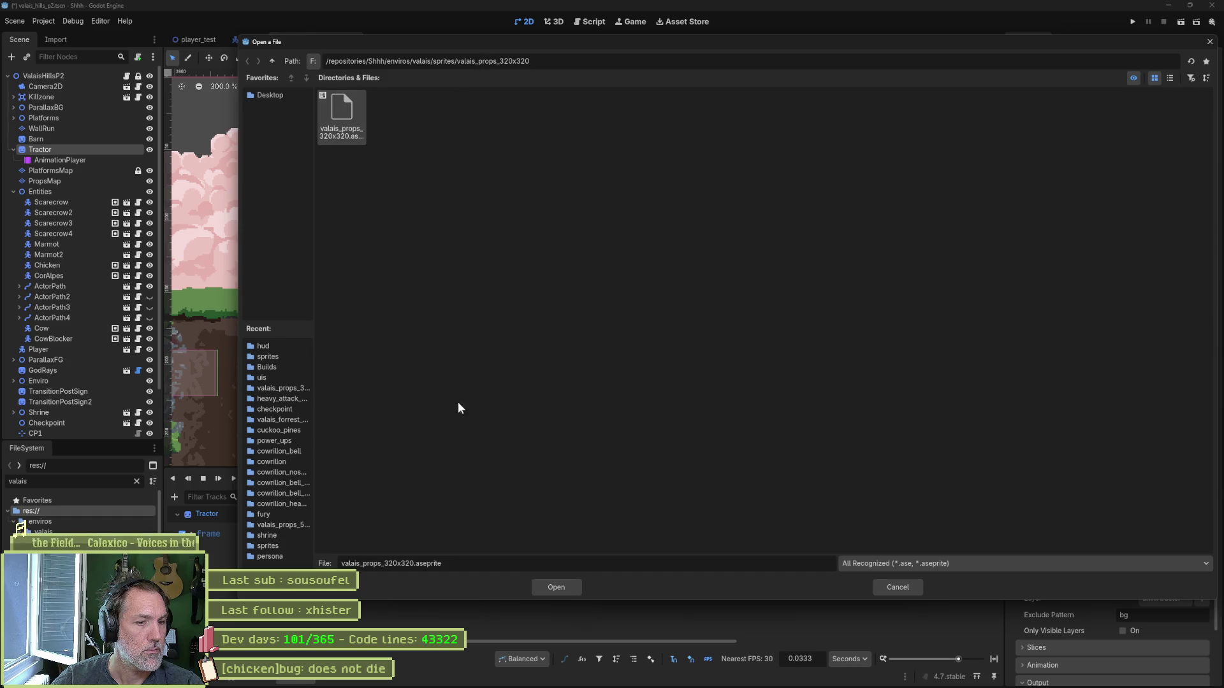
left_click(913, 590)
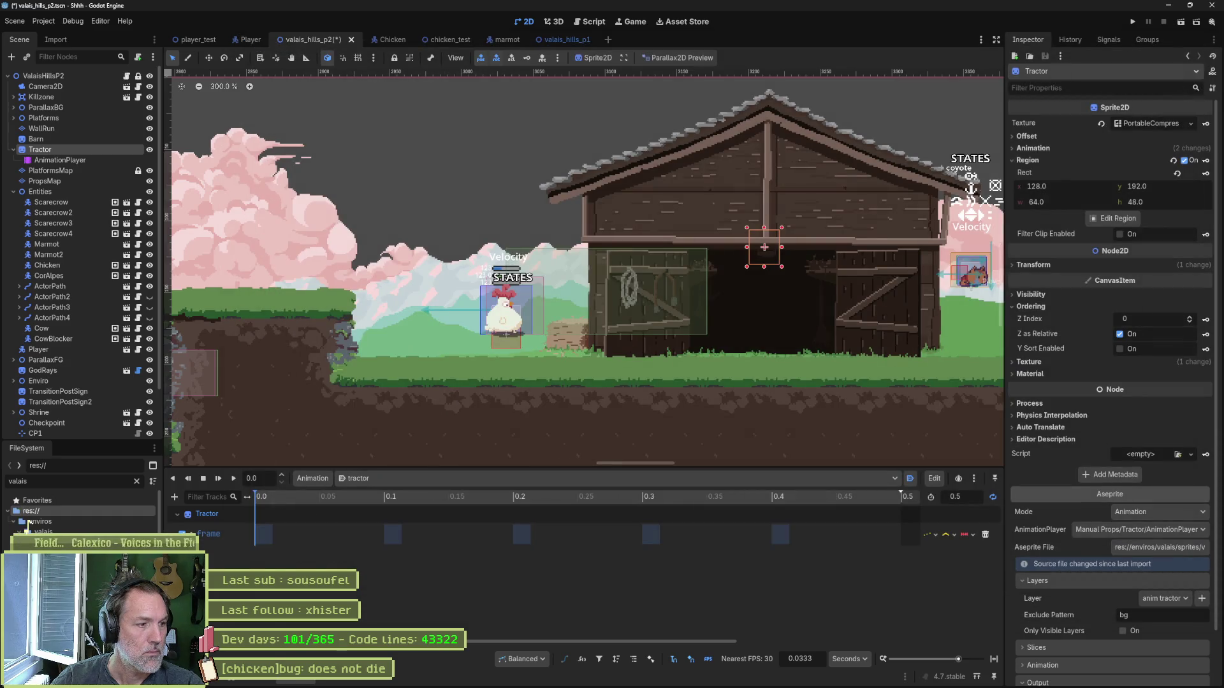
Step: Open valais_props_320x320.aseprite in Aseprite, hide the post sign lamp layer, and go to frame 1
right_click(103, 548)
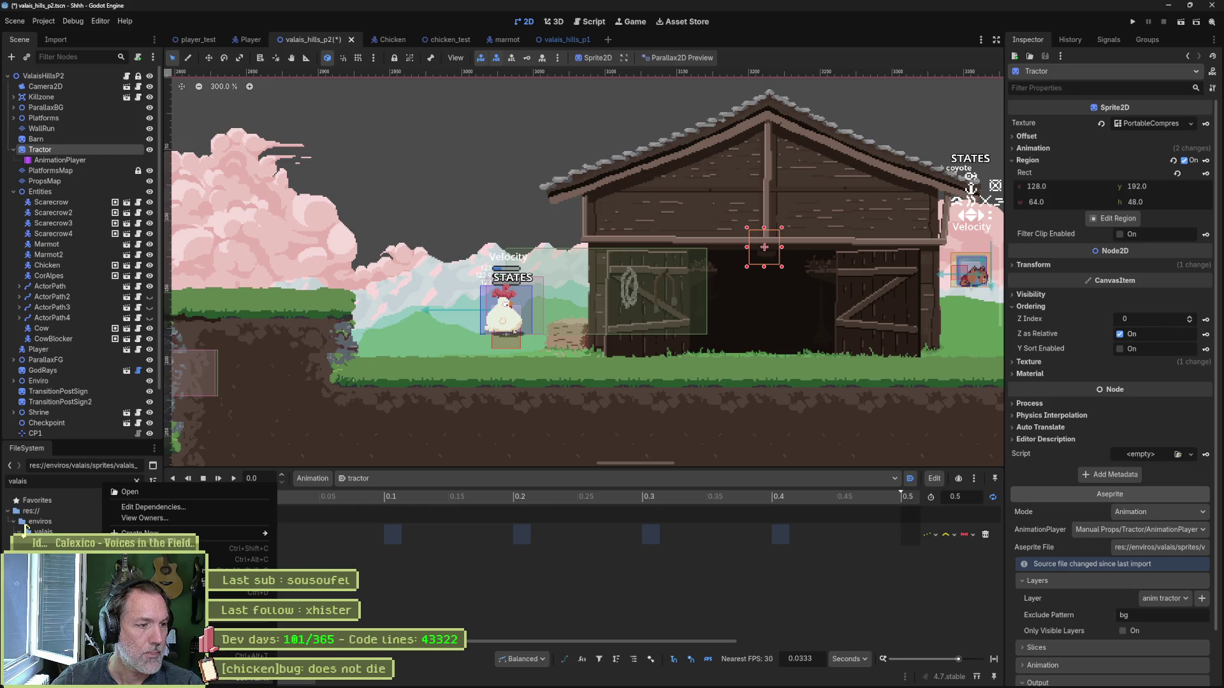
left_click(28, 522)
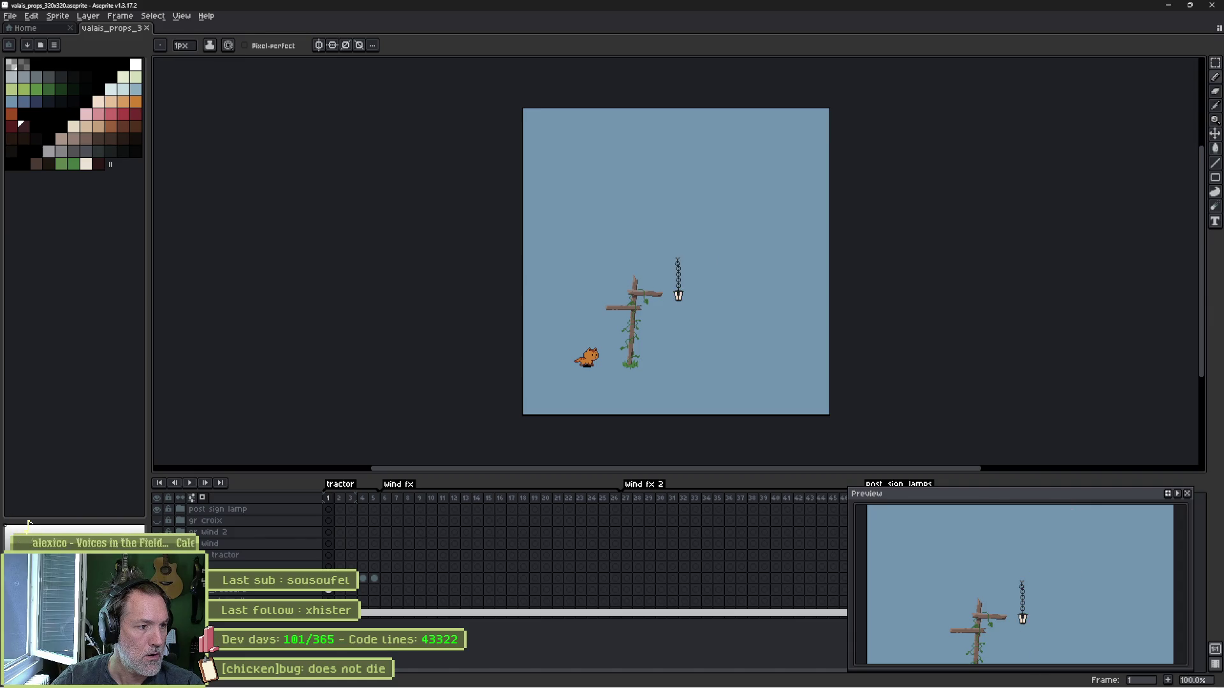
left_click(161, 512)
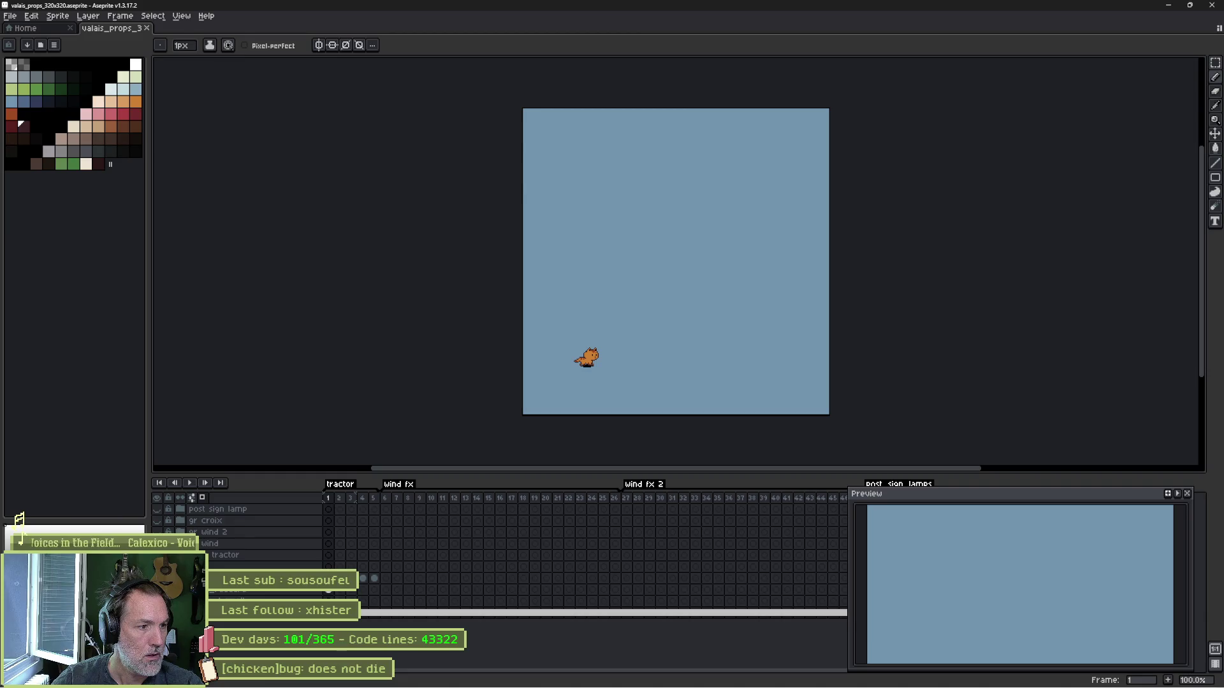
left_click(326, 498)
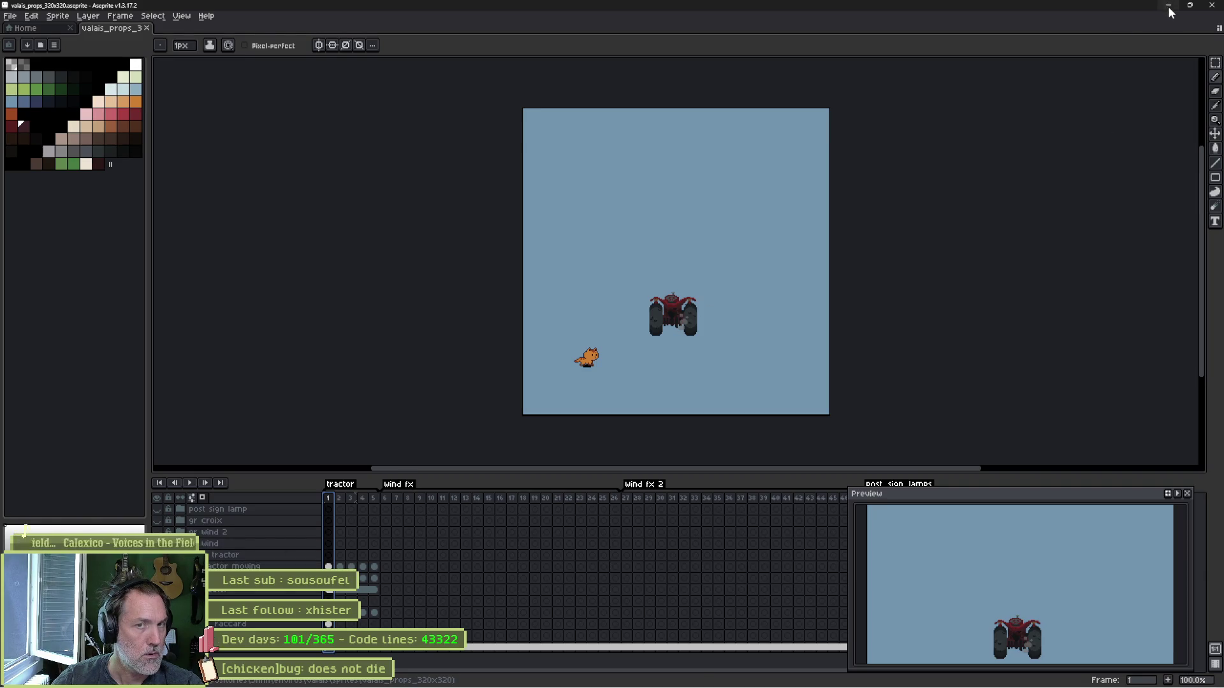
key("alt+Tab")
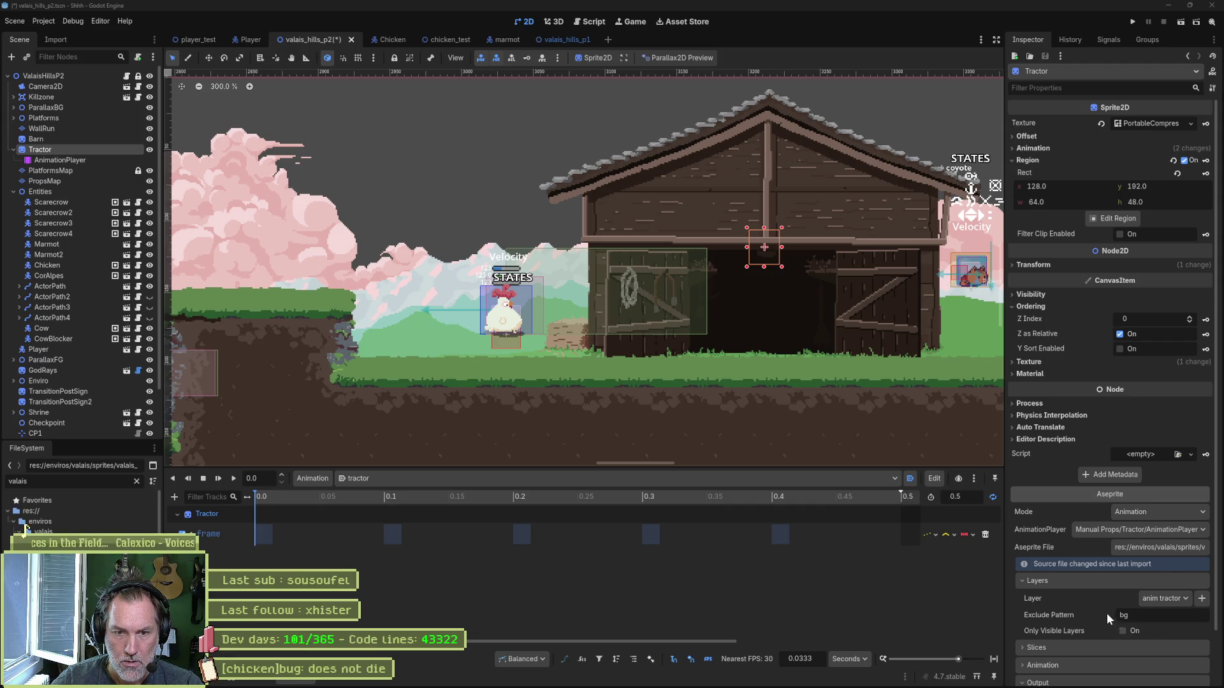
Step: Reimport the tractor Aseprite file and dismiss the 'AnimationPlayer not found' alert
key("alt+Tab")
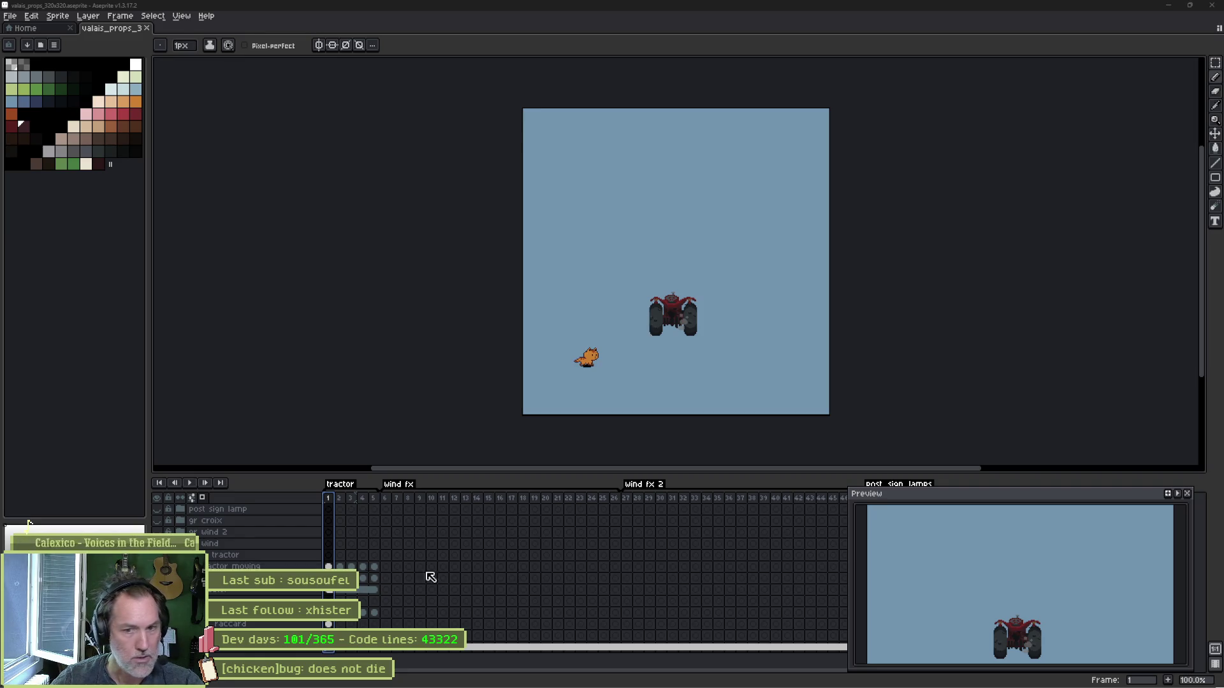
left_click(1169, 5)
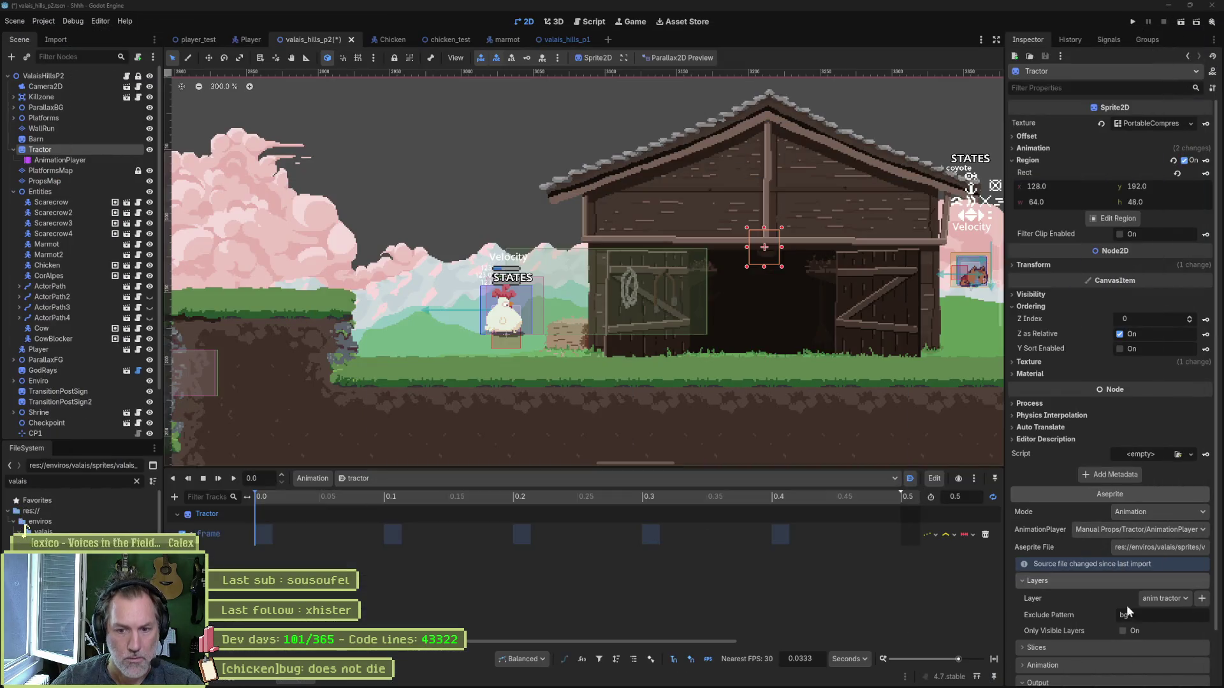
scroll(1136, 671, "down", 2)
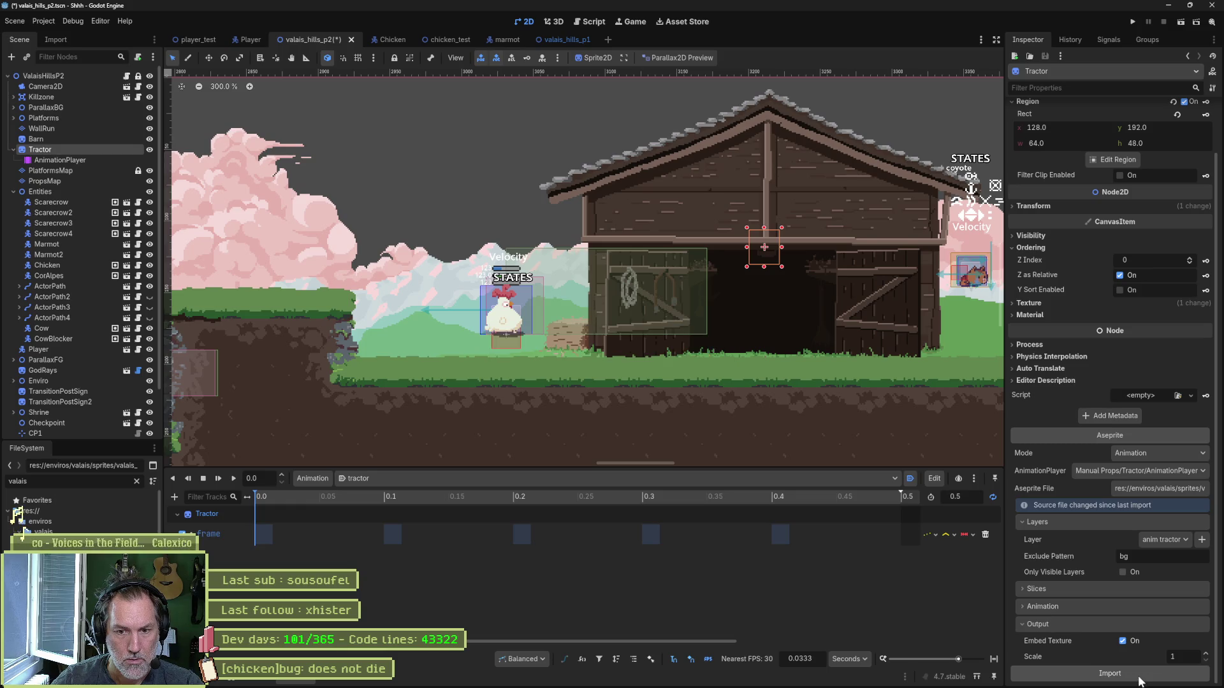
left_click(1135, 674)
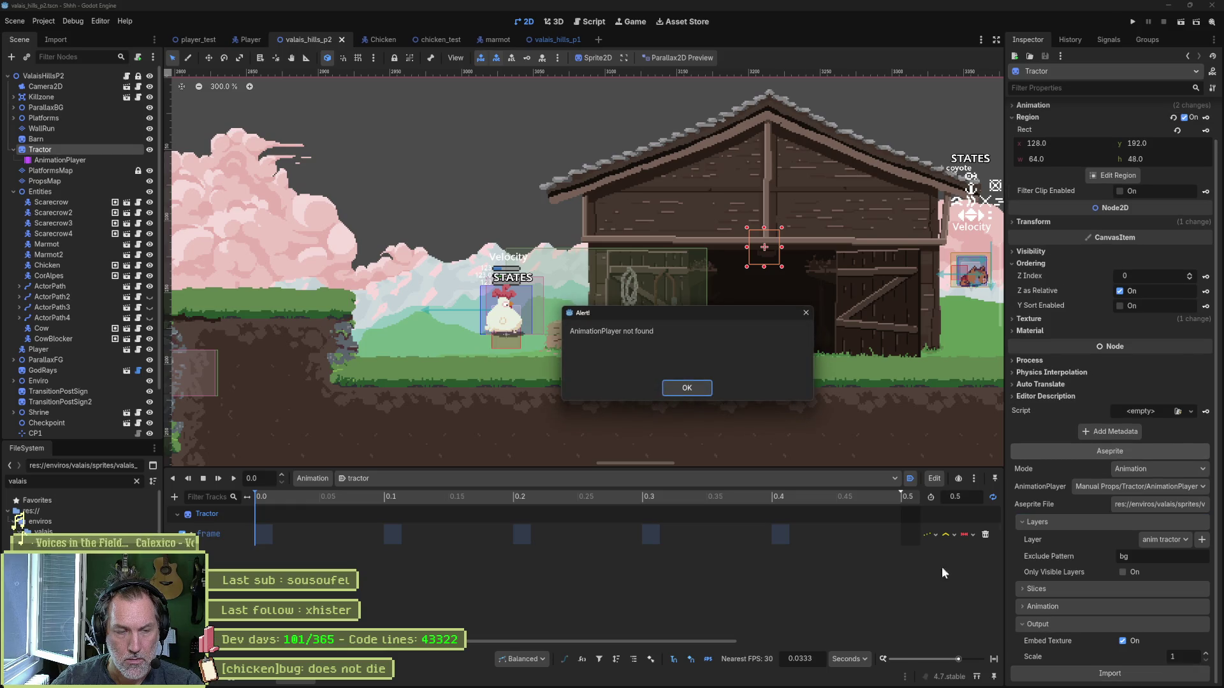
left_click(687, 388)
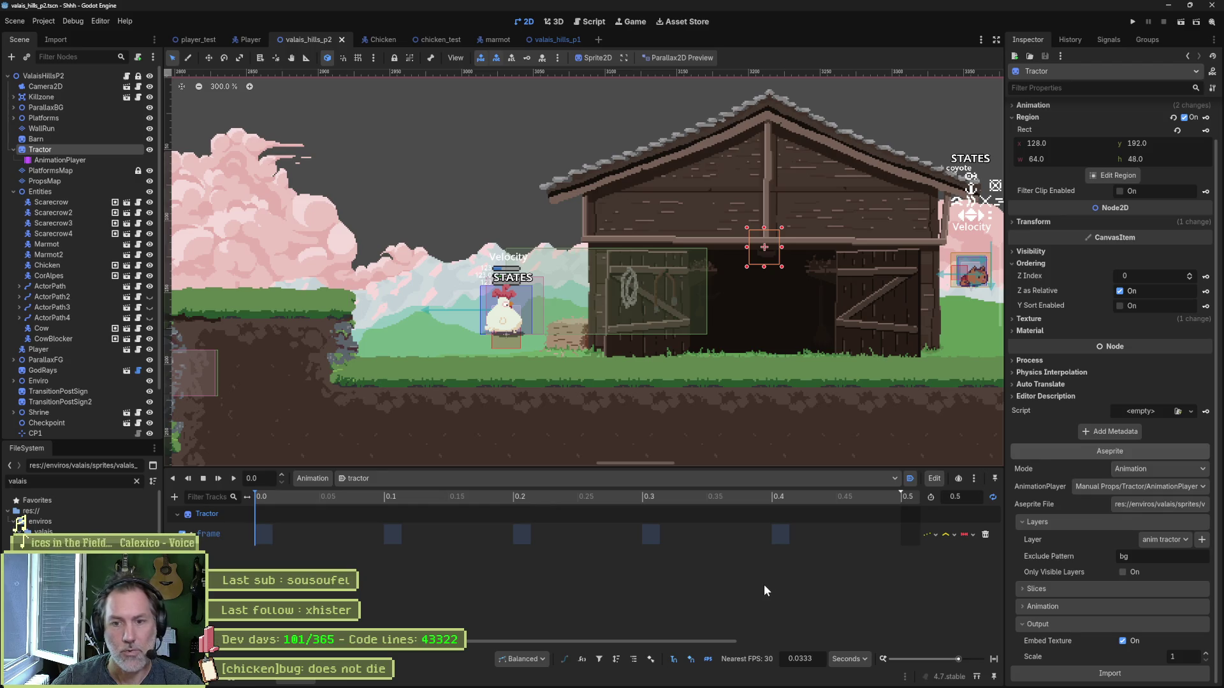
Step: Delete the Tractor's AnimationPlayer node and quit the Godot editor
left_click(59, 158)
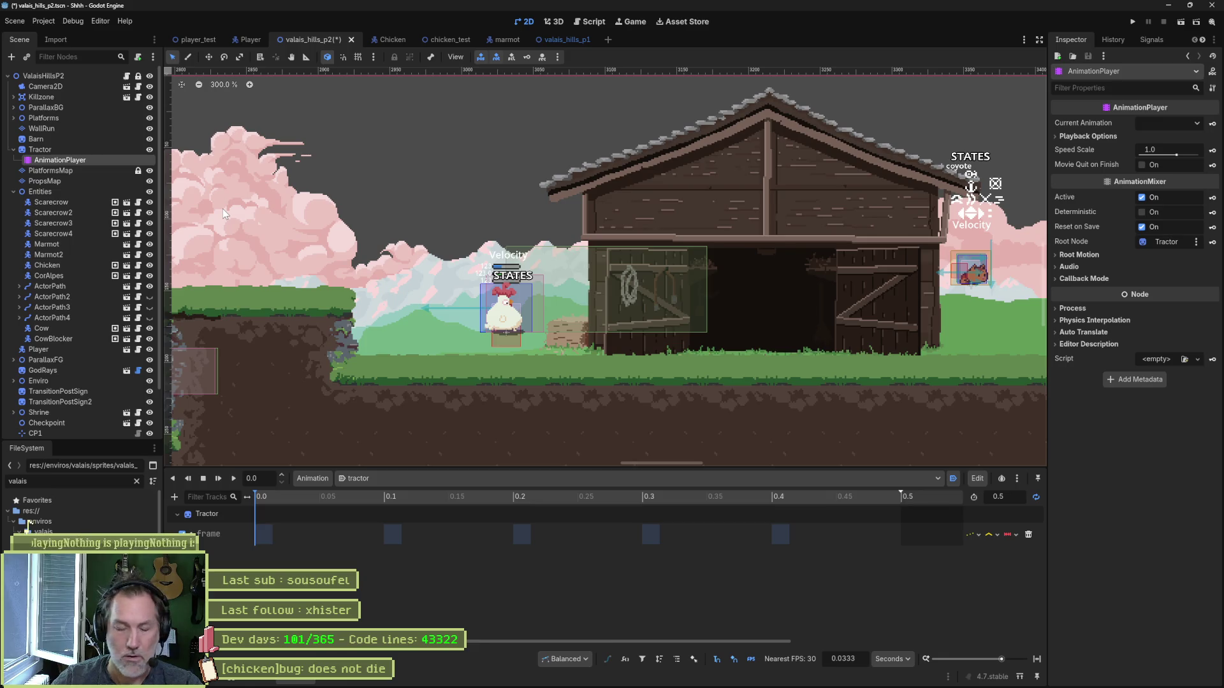
key("Delete")
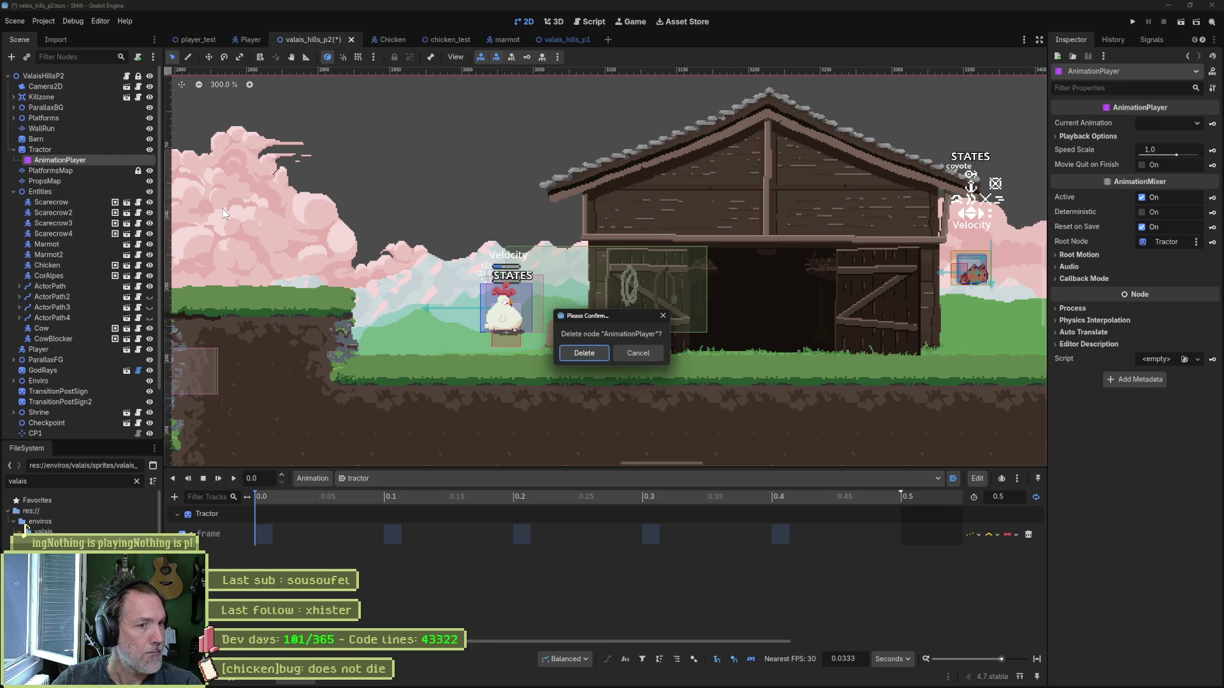
key("Return")
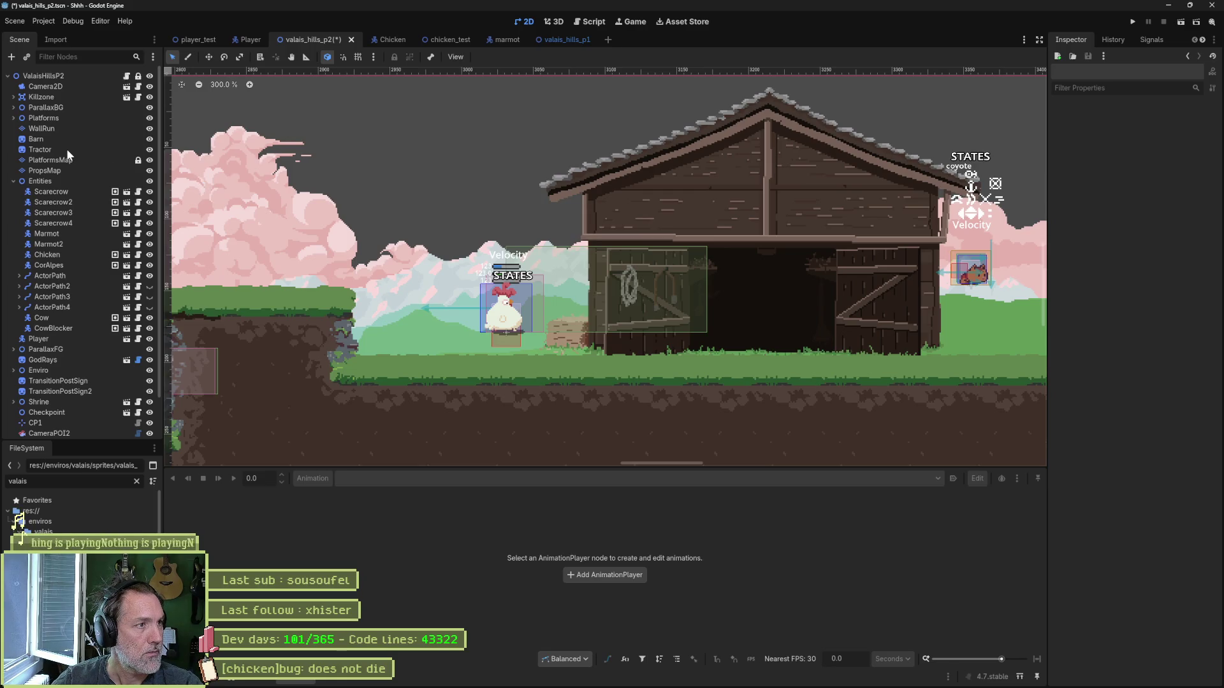
key("super+d")
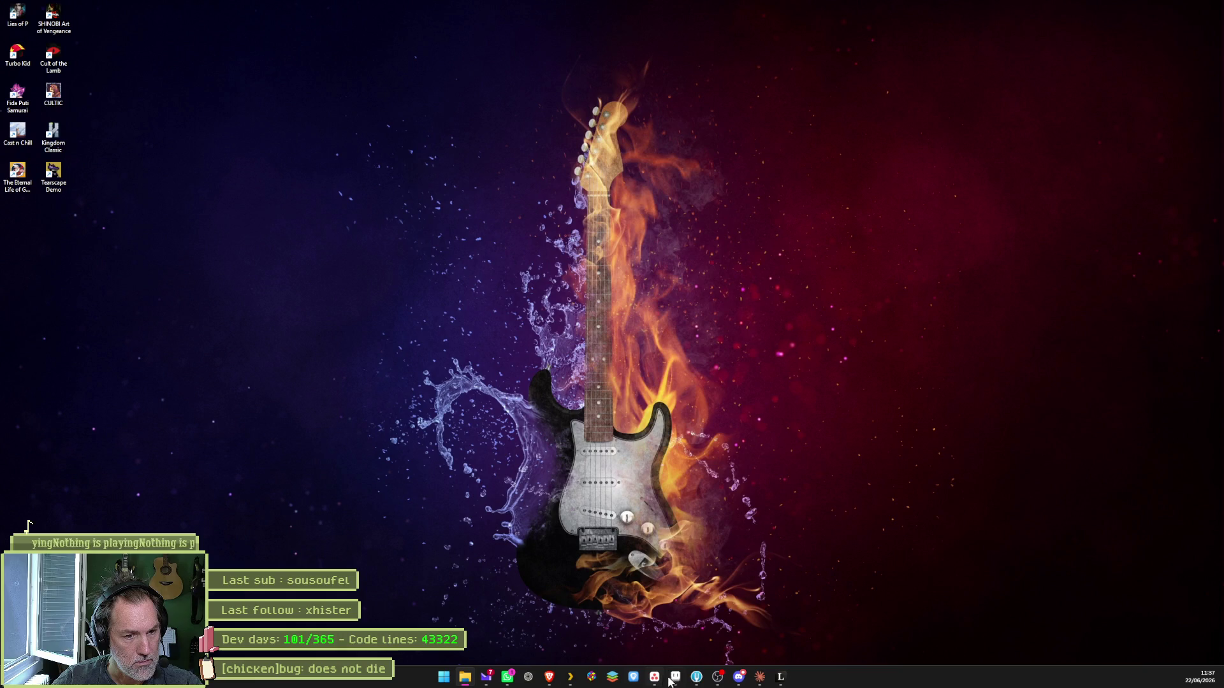
Step: Relaunch Godot from the taskbar and open the Shhh project from the Project Manager
mouse_move(715, 682)
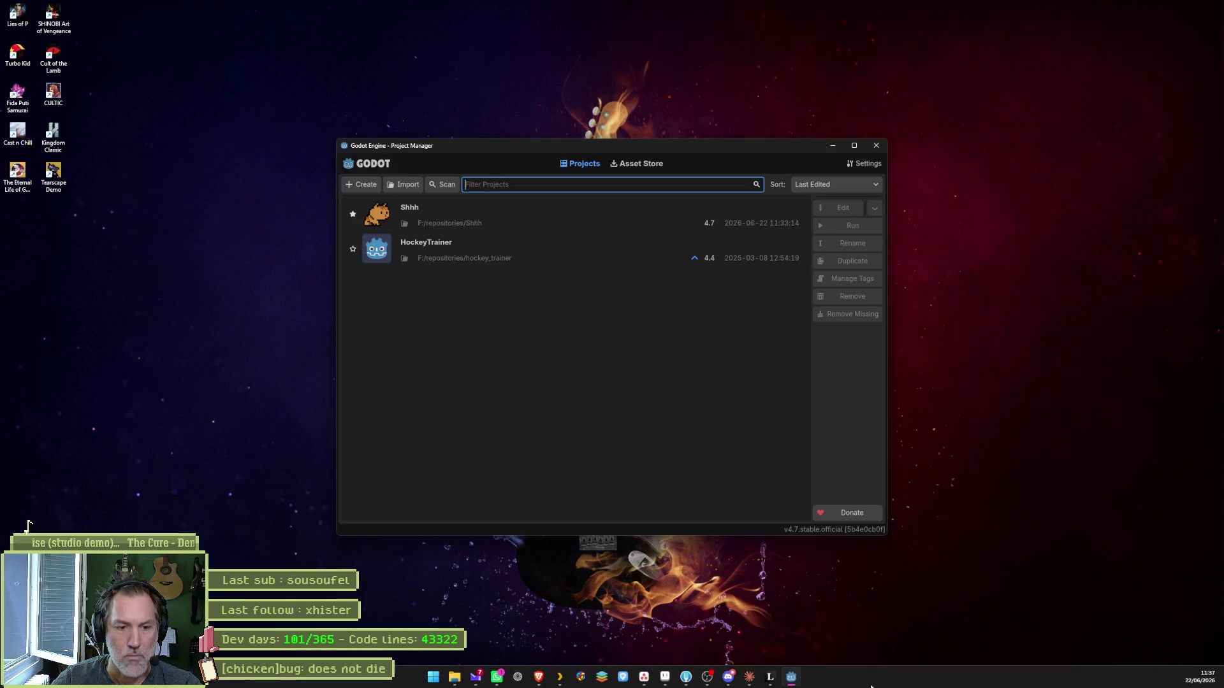
right_click(795, 684)
left_click_drag(796, 683, 666, 683)
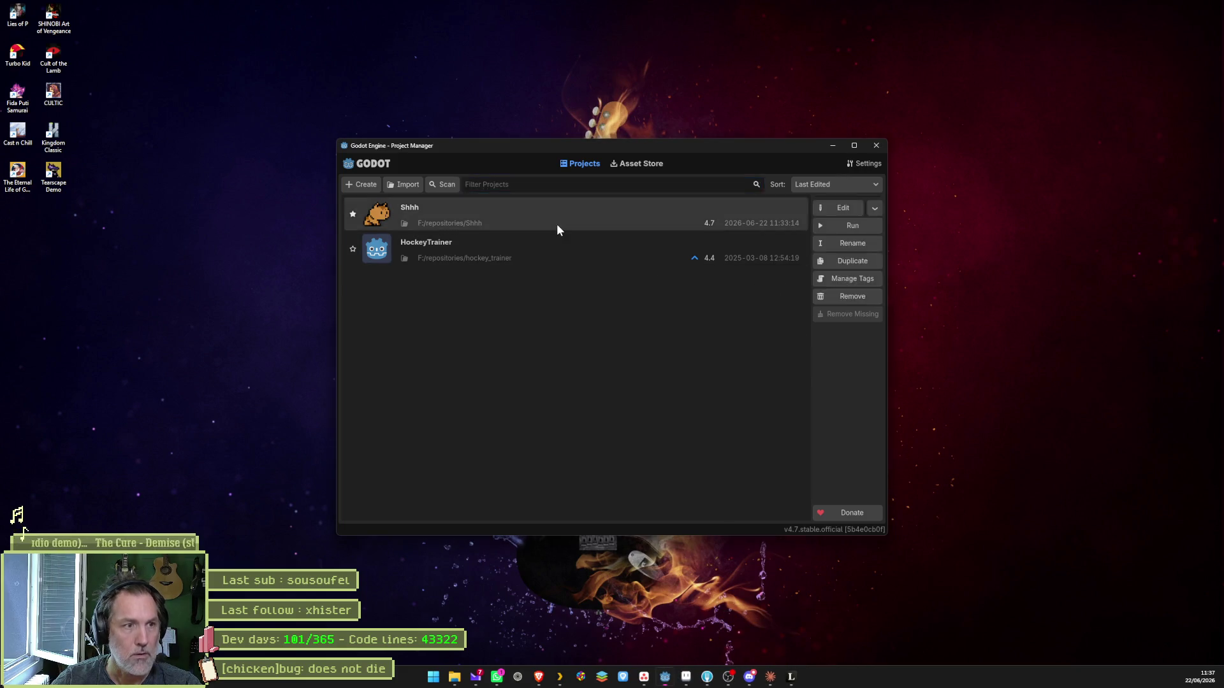
double_click(558, 225)
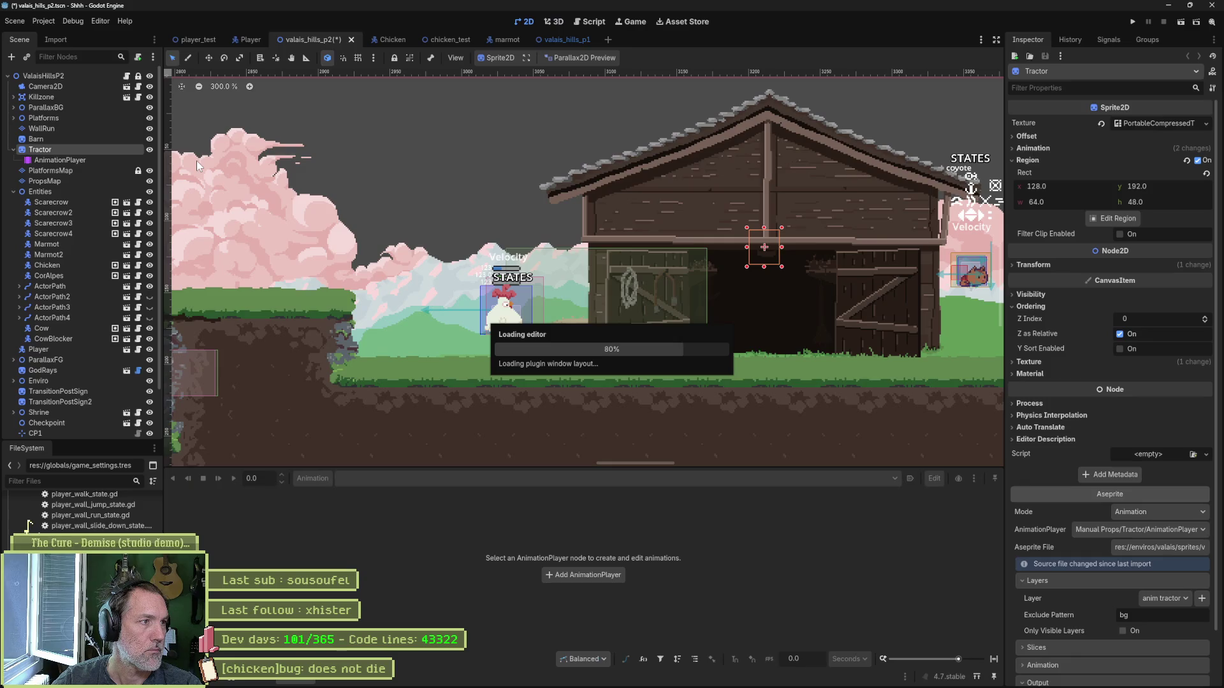
Step: Add a new AnimationPlayer child node under Tractor
left_click(82, 160)
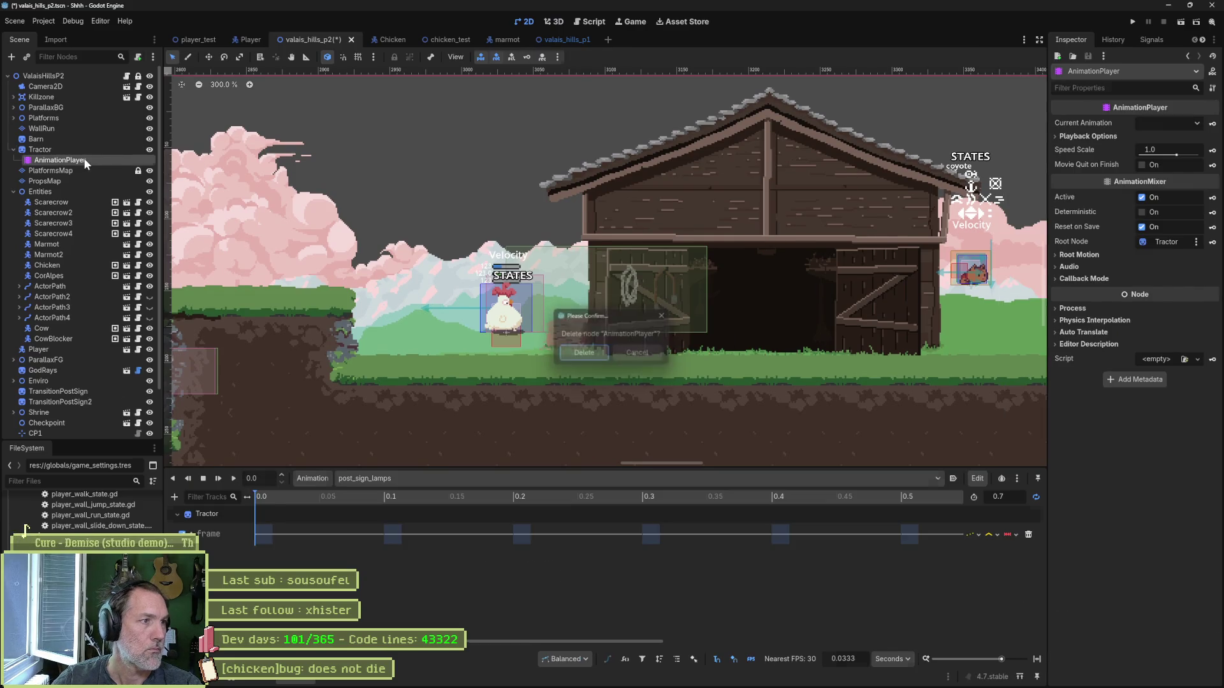
key("ctrl+a")
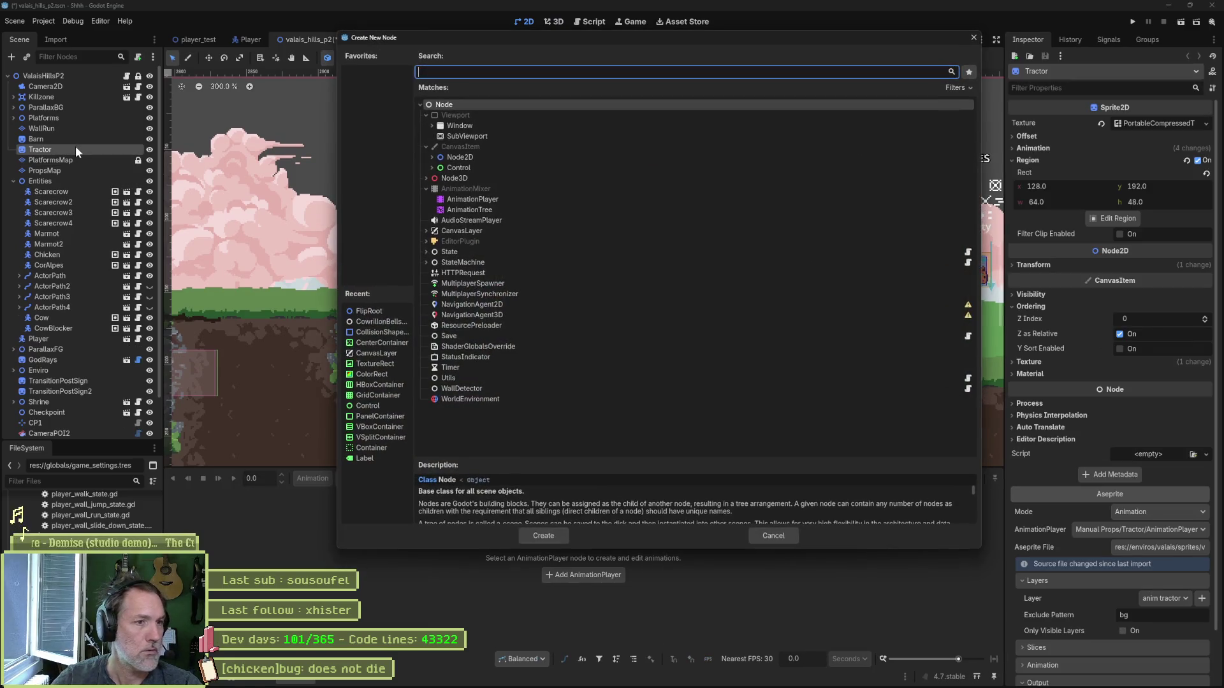
key("Down")
key("Down")
key("Down")
key("Down")
key("Return")
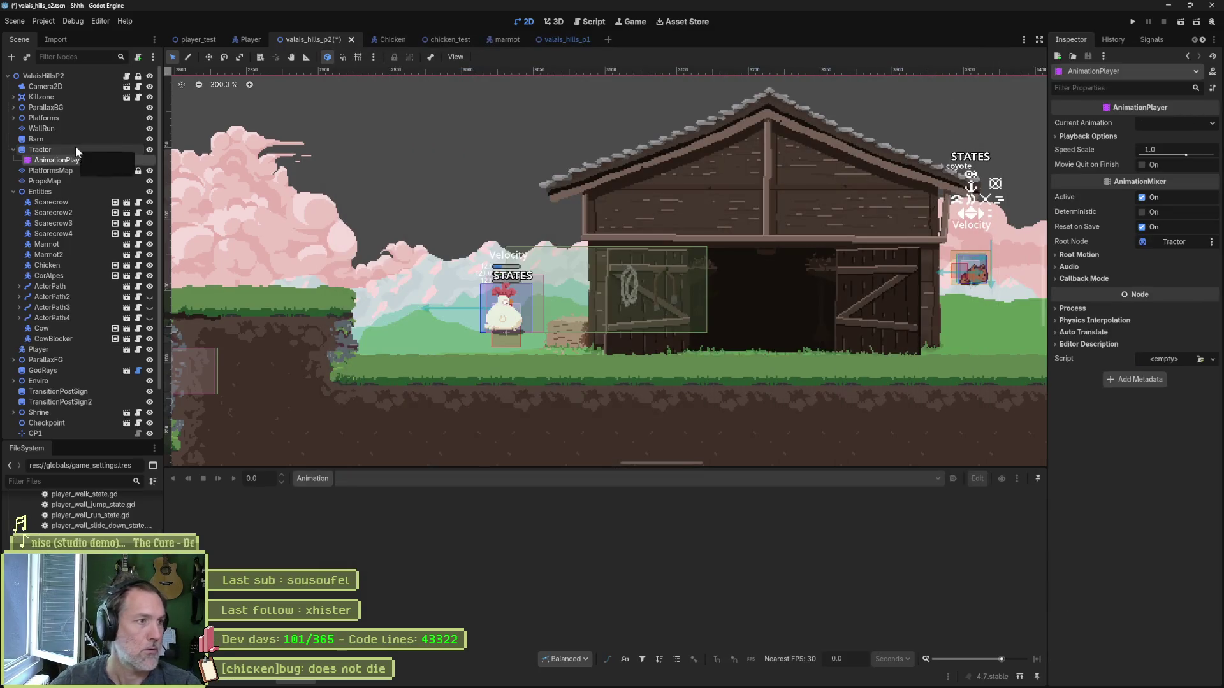
Step: Set Tractor's Aseprite import AnimationPlayer to Tractor/AnimationPlayer and reimport
left_click(57, 151)
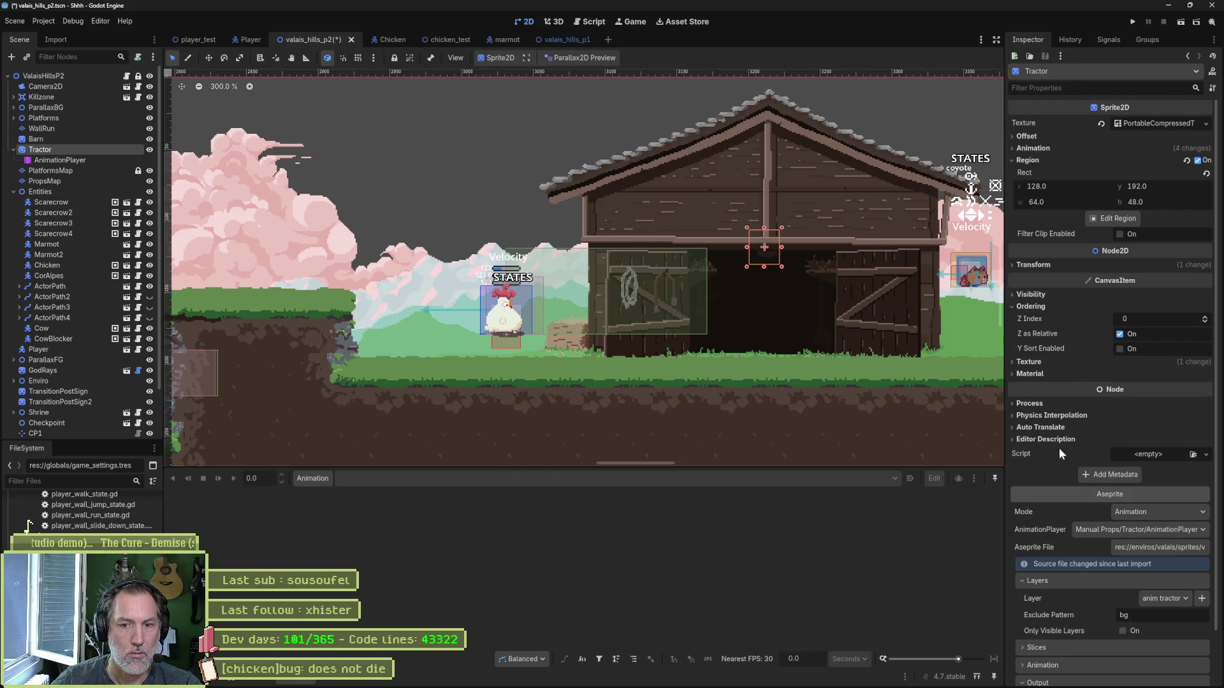
left_click(1159, 529)
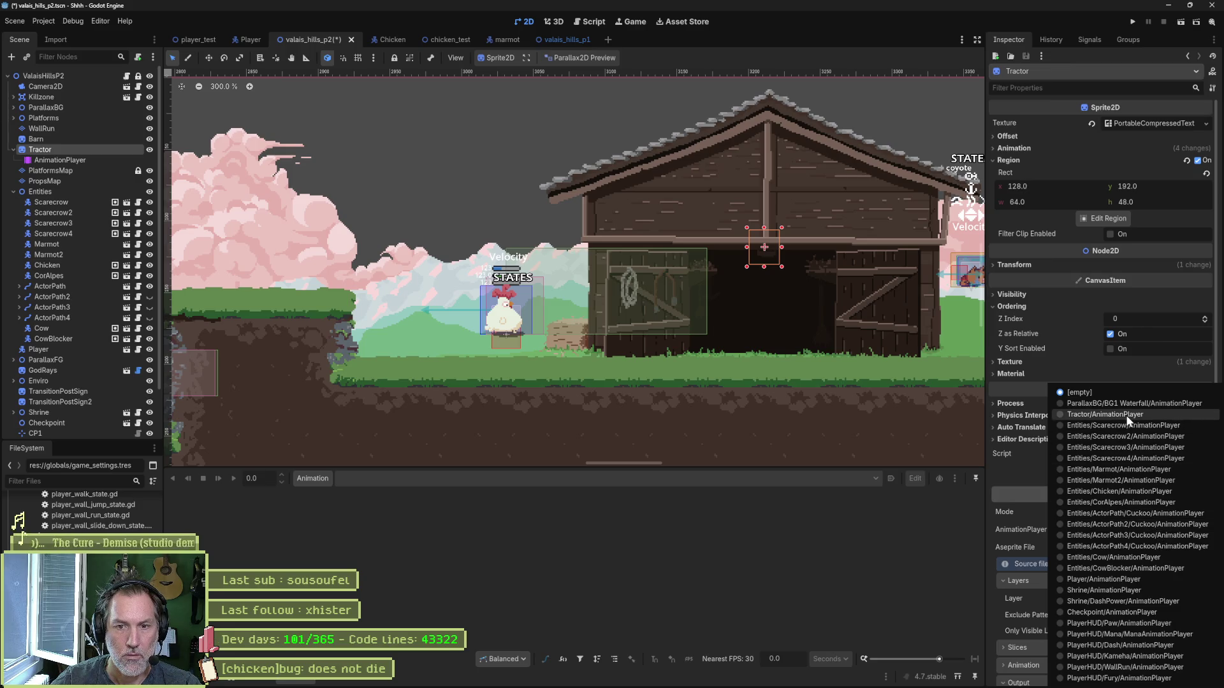
left_click(1104, 415)
left_click(1108, 674)
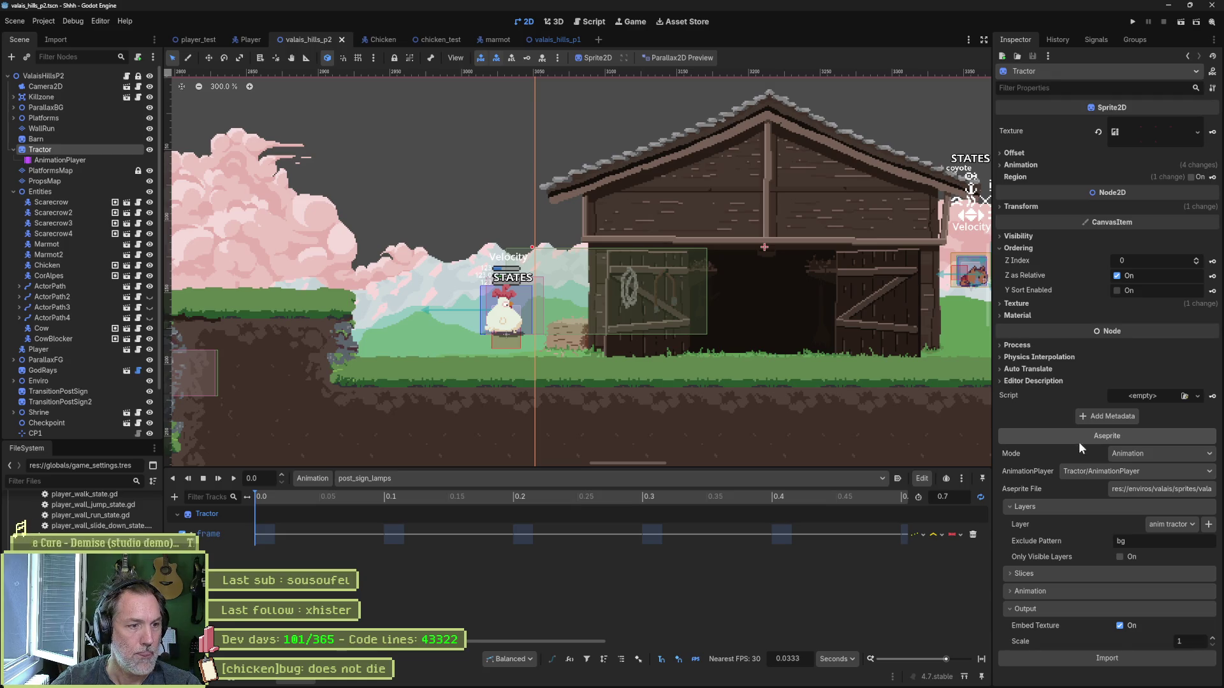
Step: Set the 'tractor' animation to Autoplay on Load and save the scene
left_click(761, 478)
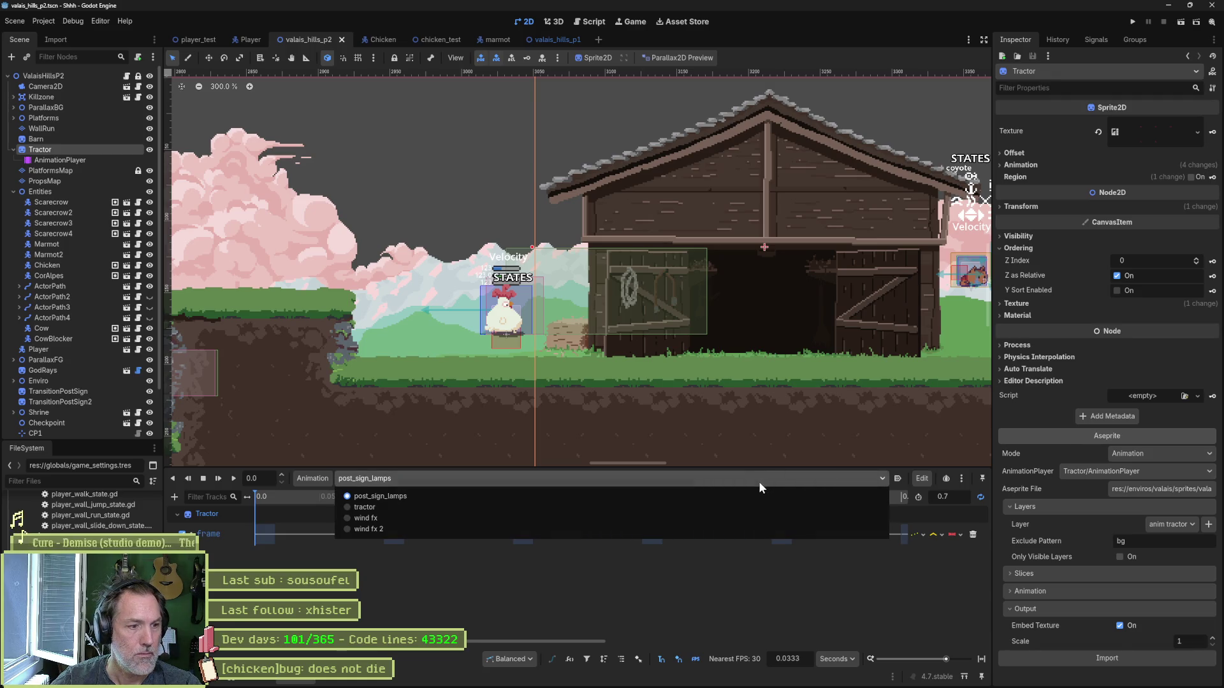
left_click(735, 507)
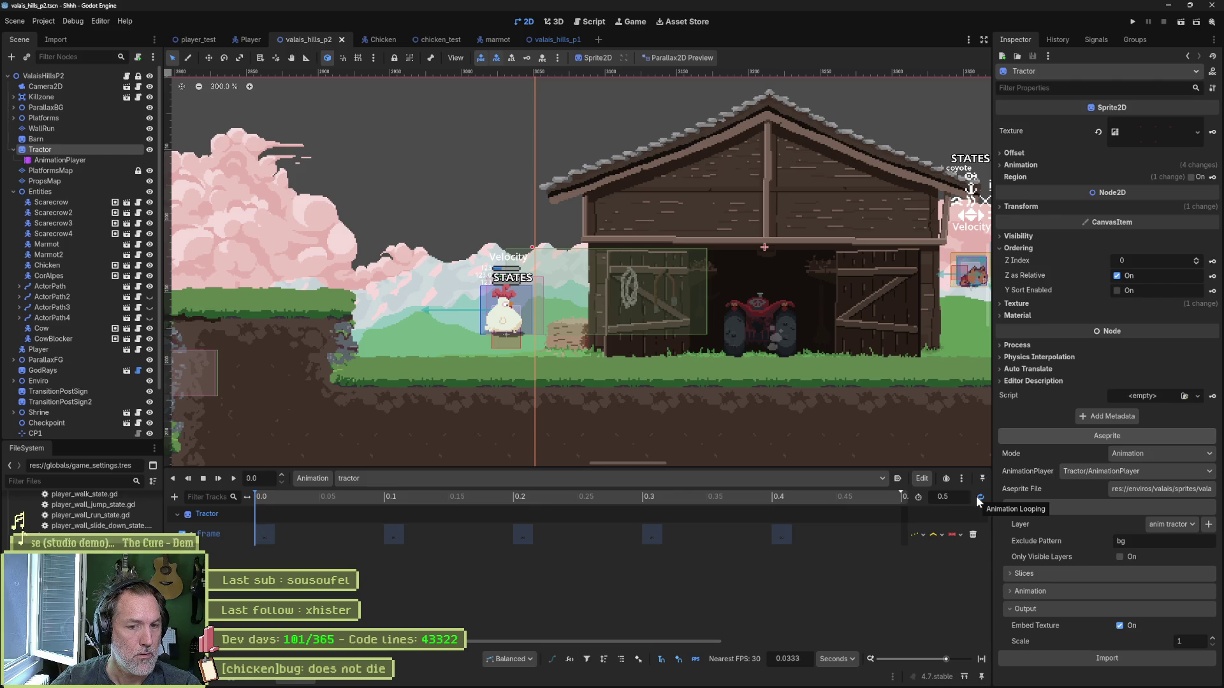
left_click(898, 479)
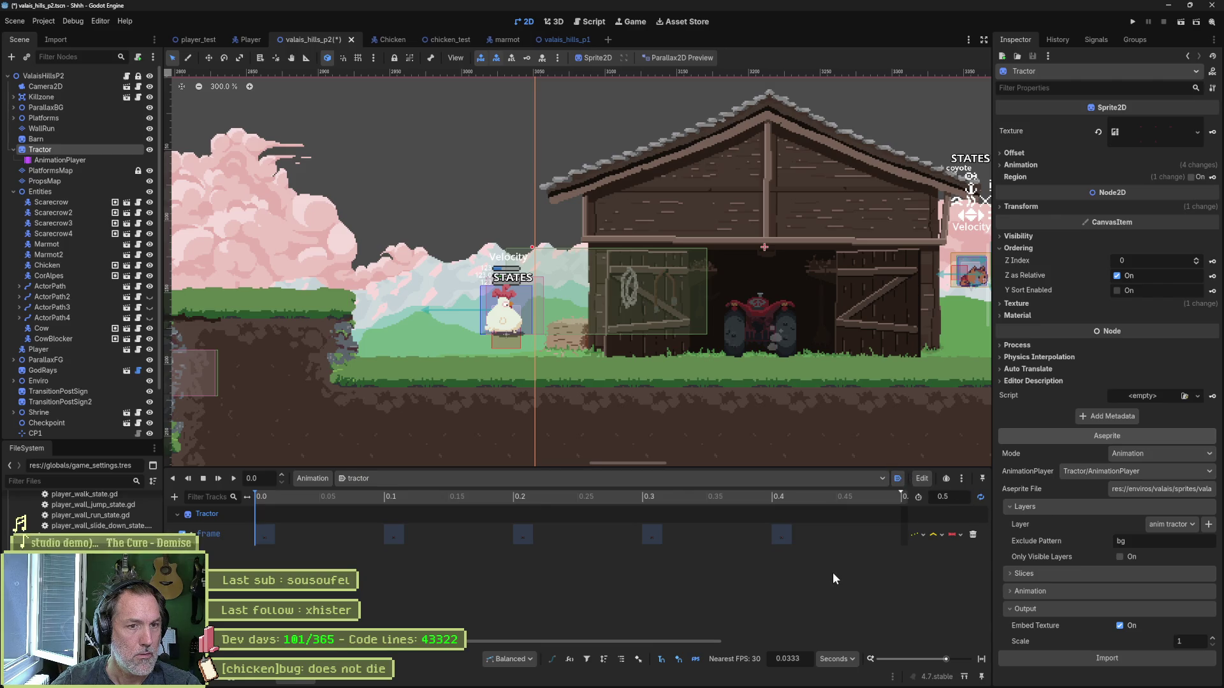
key("ctrl+s")
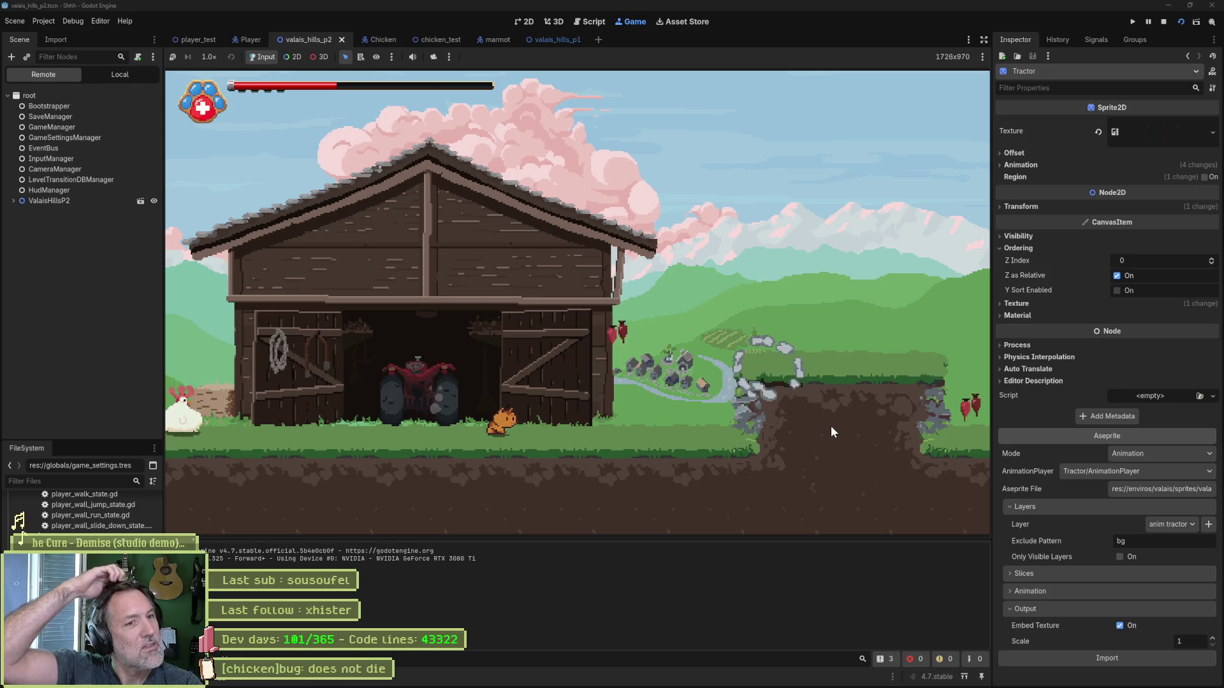
Step: Stop the game, save, and make the extra actor paths visible in the Scene dock
key("F8")
scroll(737, 260, "down", 3)
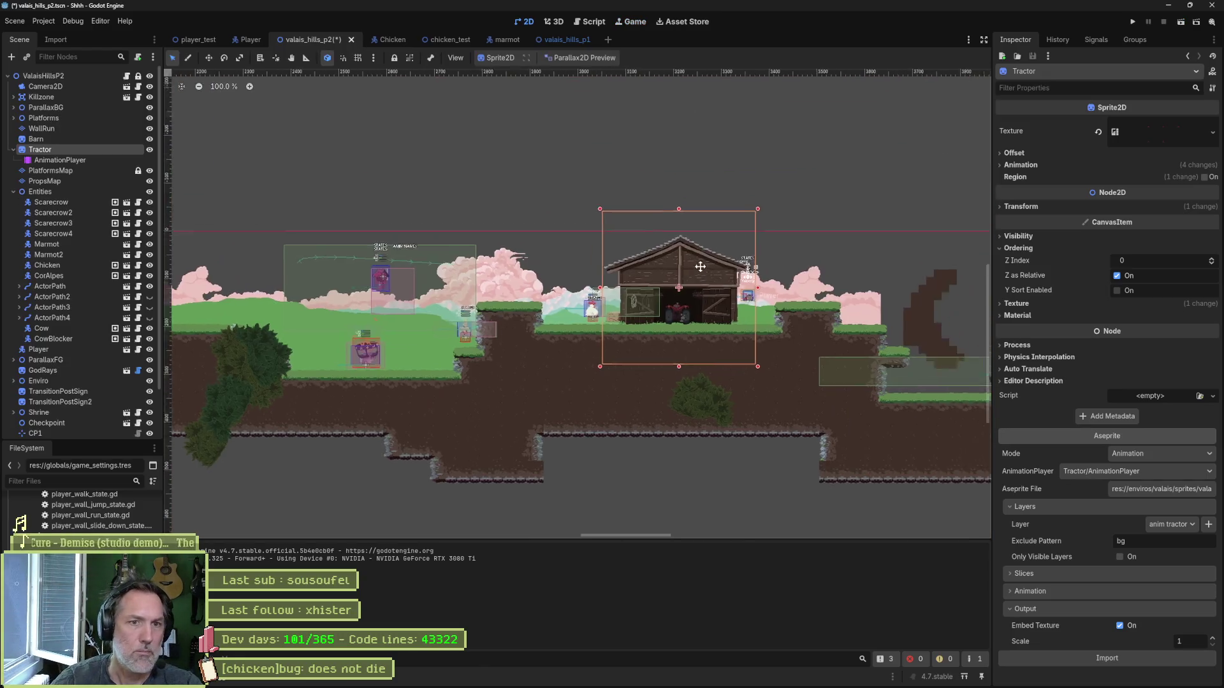
scroll(663, 311, "up", 2)
key("ctrl+s")
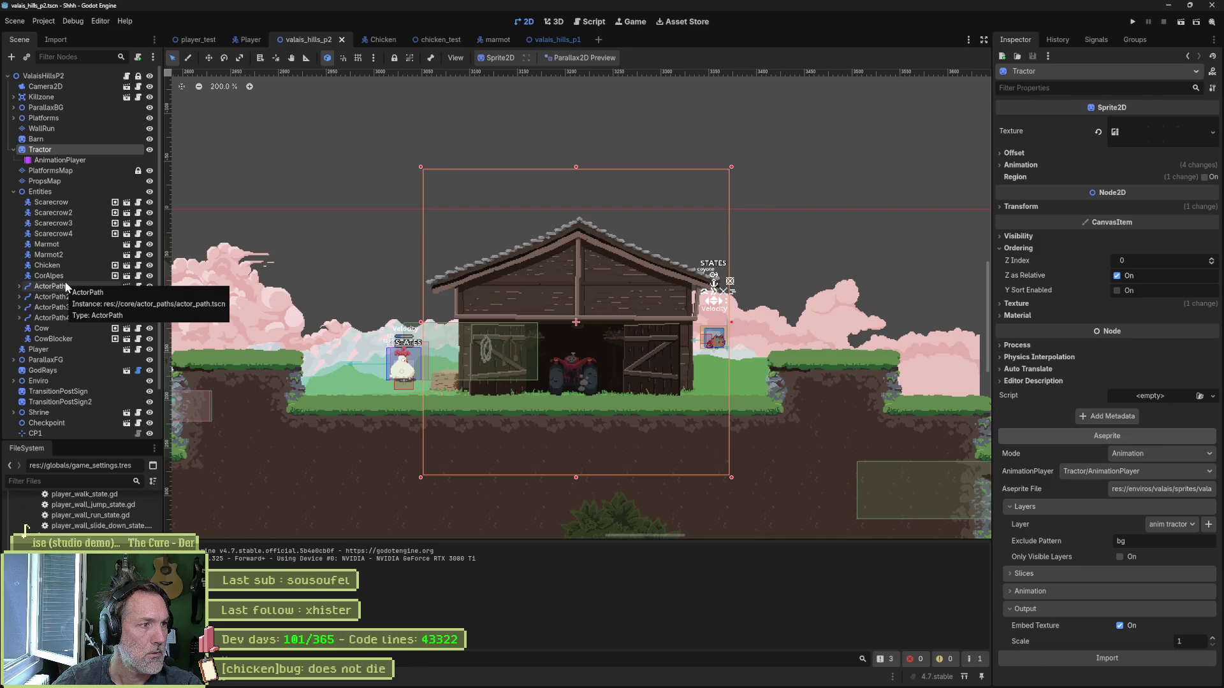
left_click(150, 297)
left_click(150, 307)
left_click(150, 318)
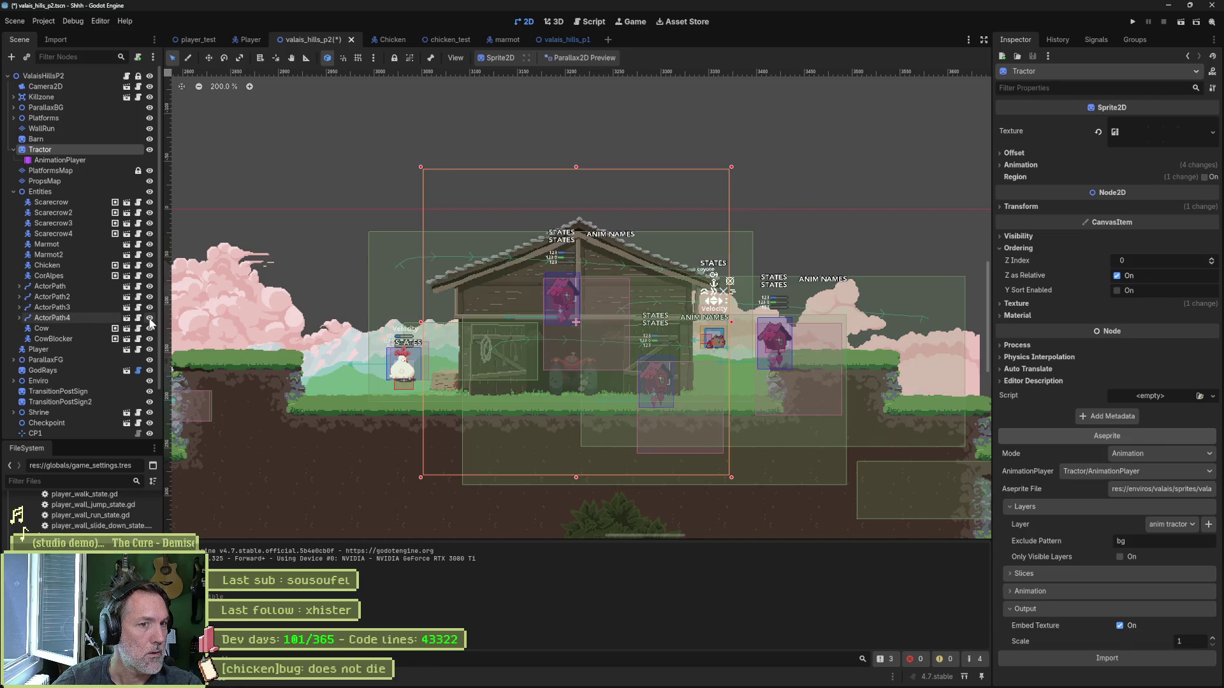
scroll(420, 276, "down", 3)
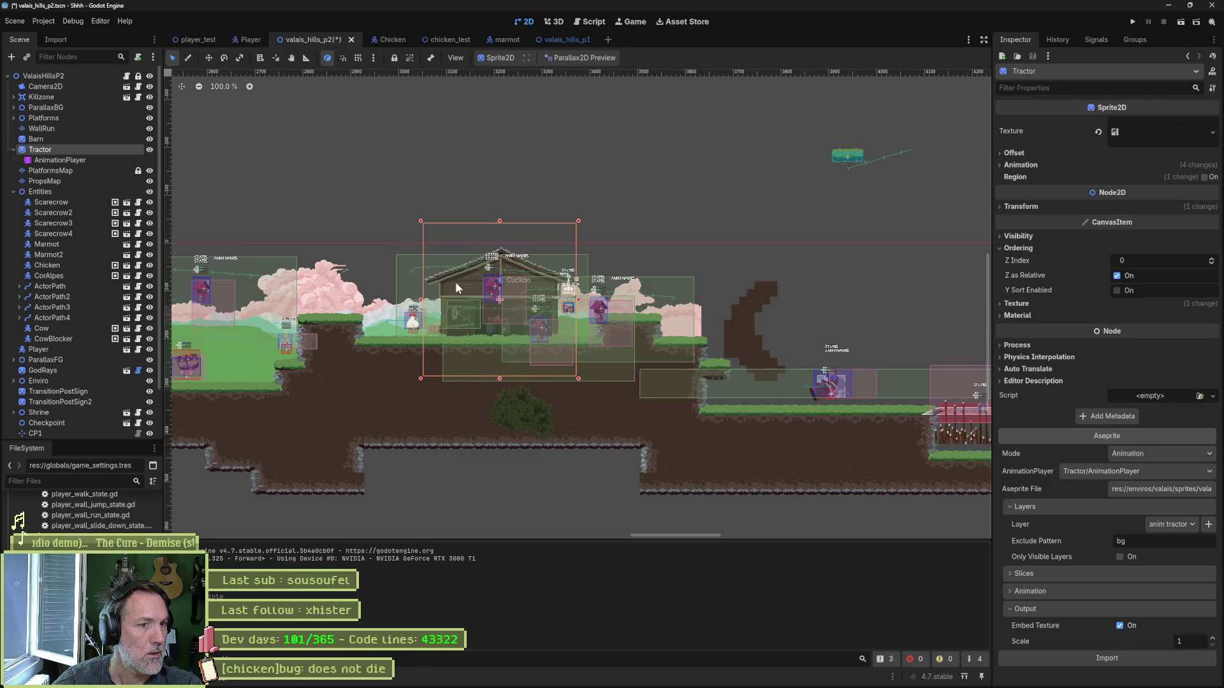
Step: Delete ActorPath2, ActorPath3 and ActorPath4, save the scene, and run the level
left_click(102, 293)
left_click(95, 307, "shift")
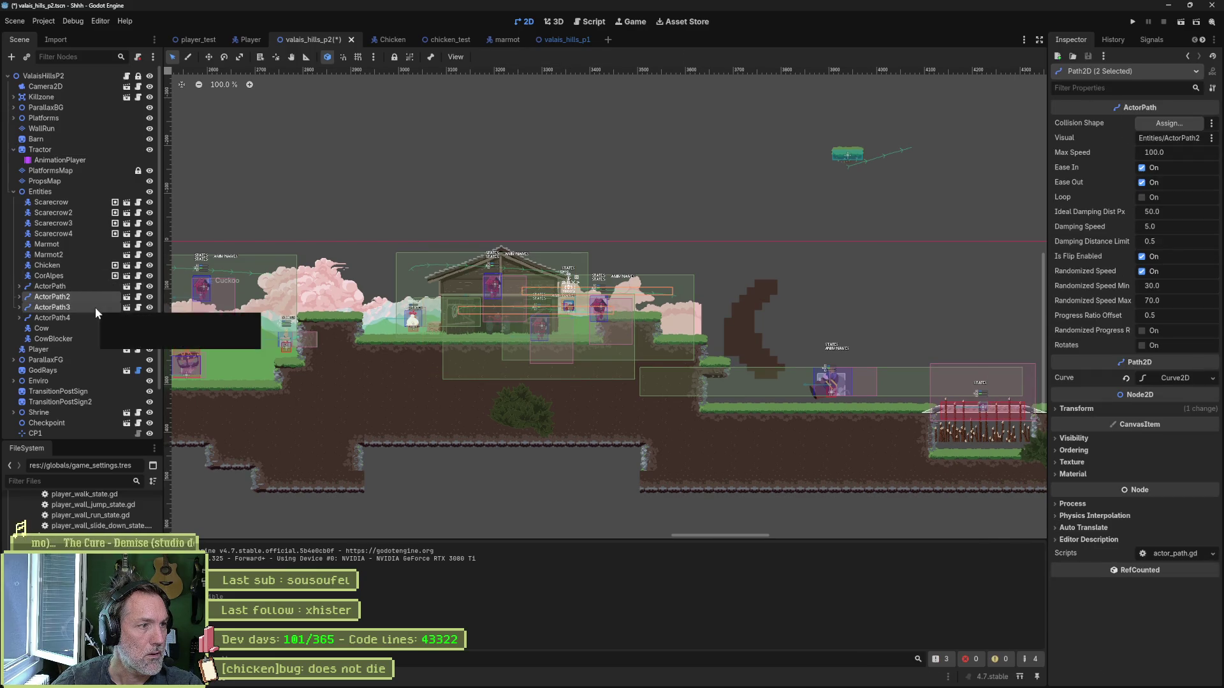
left_click(83, 286)
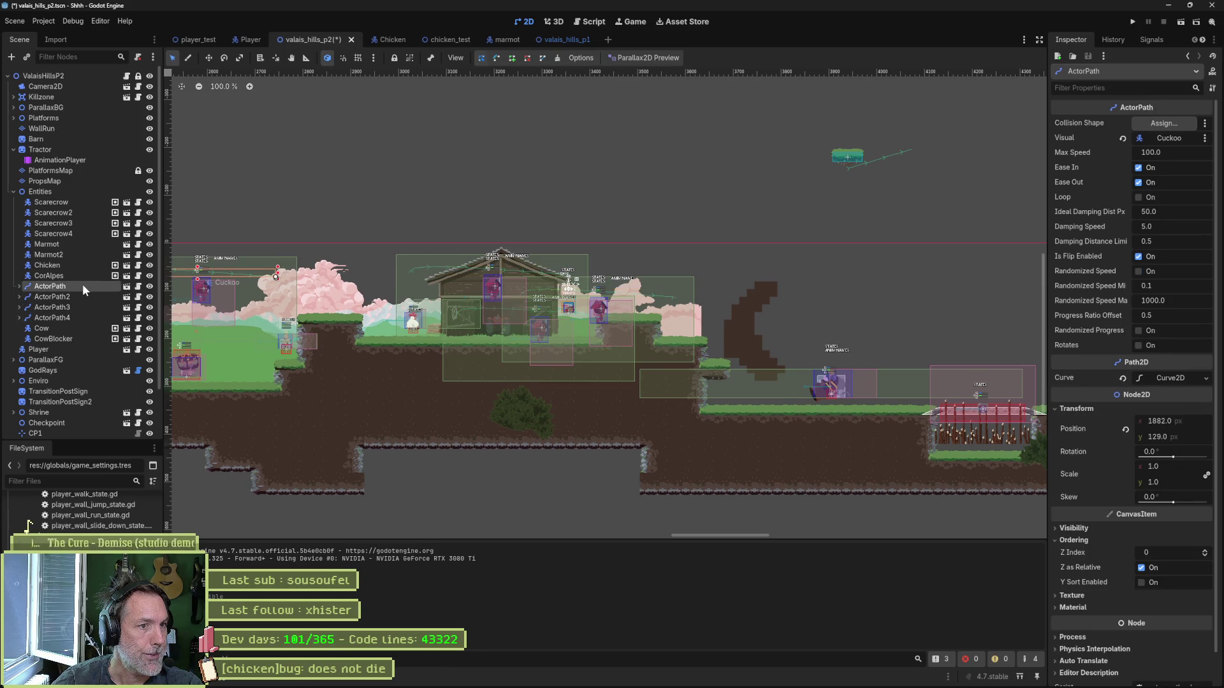
left_click_drag(357, 285, 480, 283)
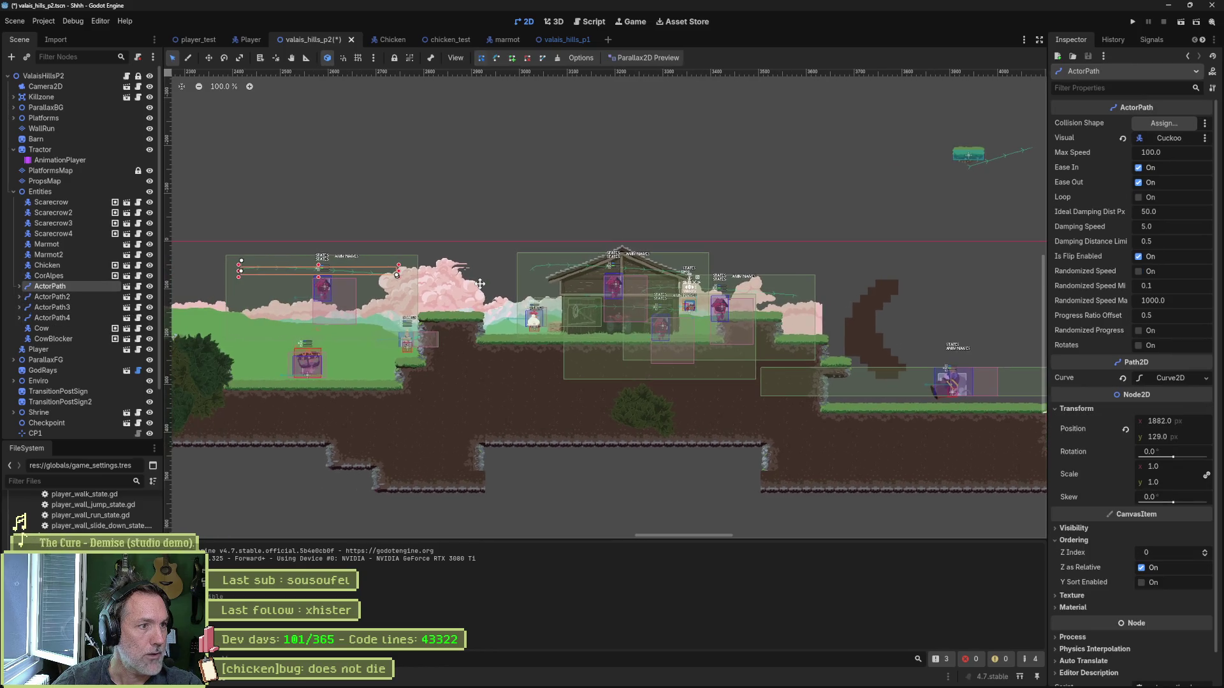
left_click(102, 296)
left_click(92, 308)
left_click(87, 318)
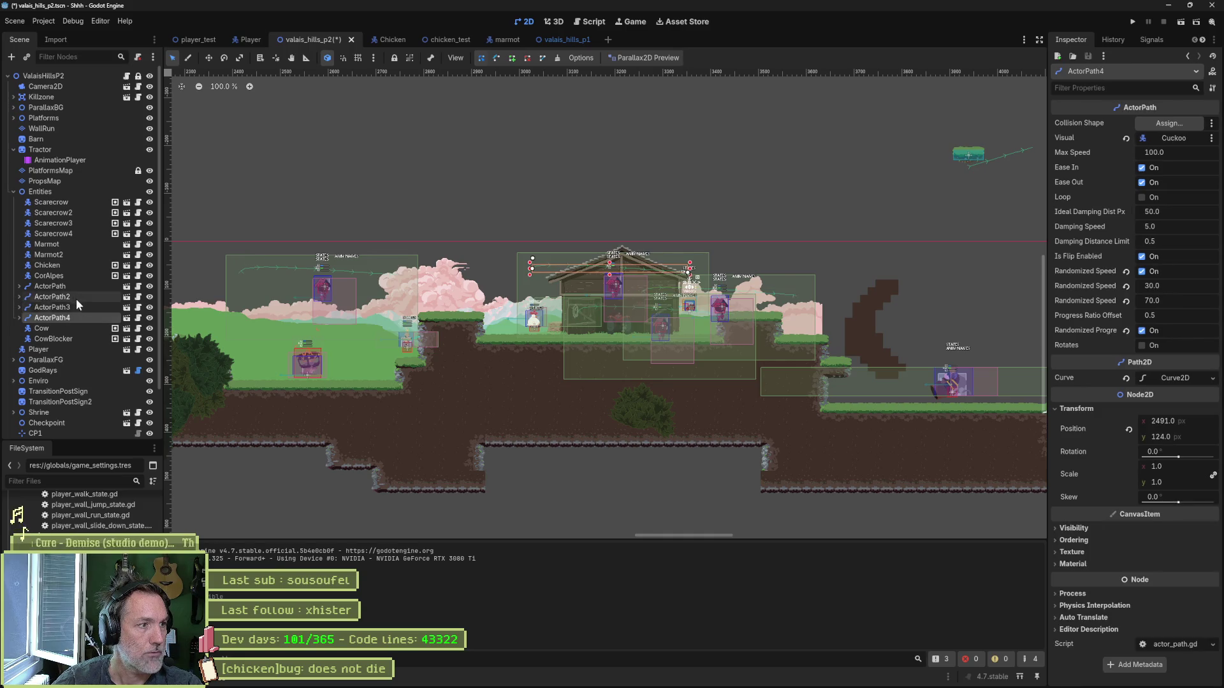
left_click(96, 297, "shift")
key("Delete")
key("Return")
key("ctrl+s")
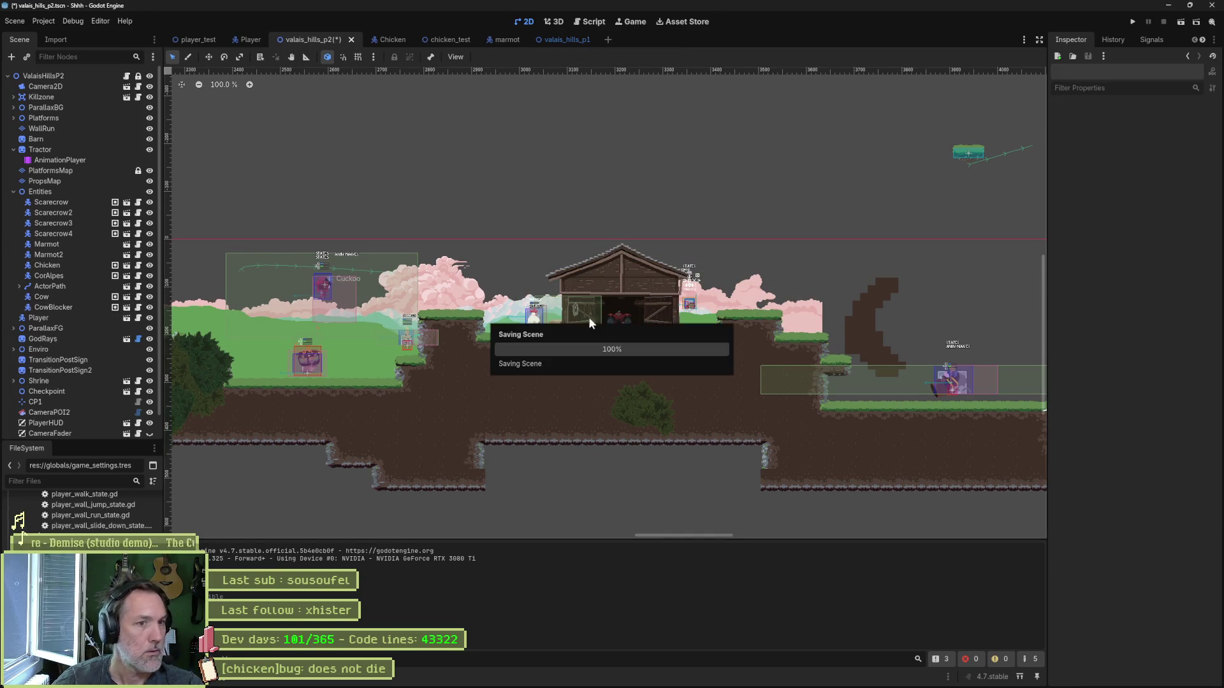
key("F6")
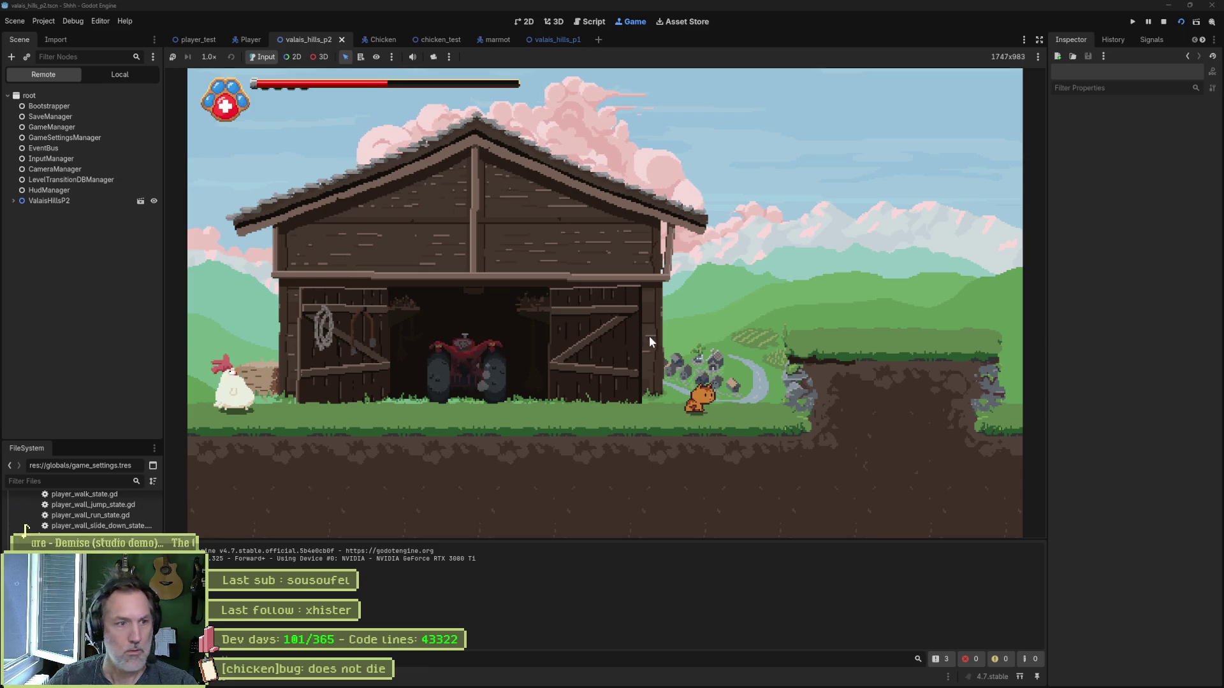
Step: Walk the cat into the barn, hit the chicken twice, then stop the game
key("Left")
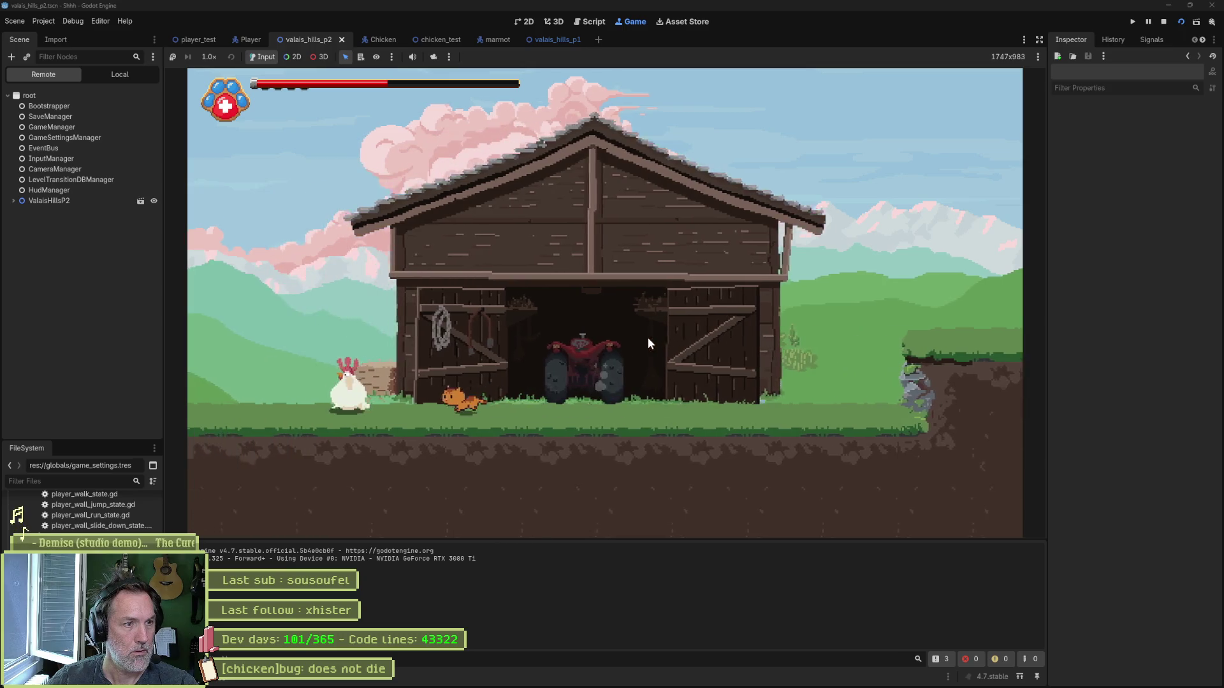
key("Left")
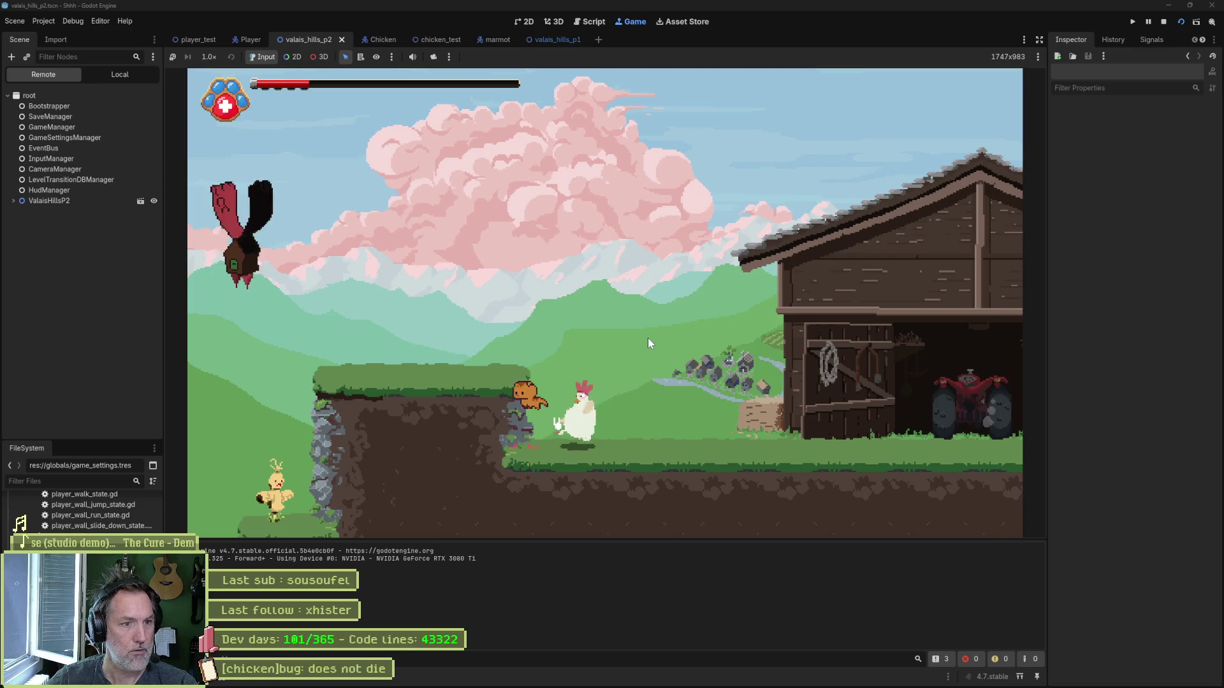
key("space")
key("Right")
key("space")
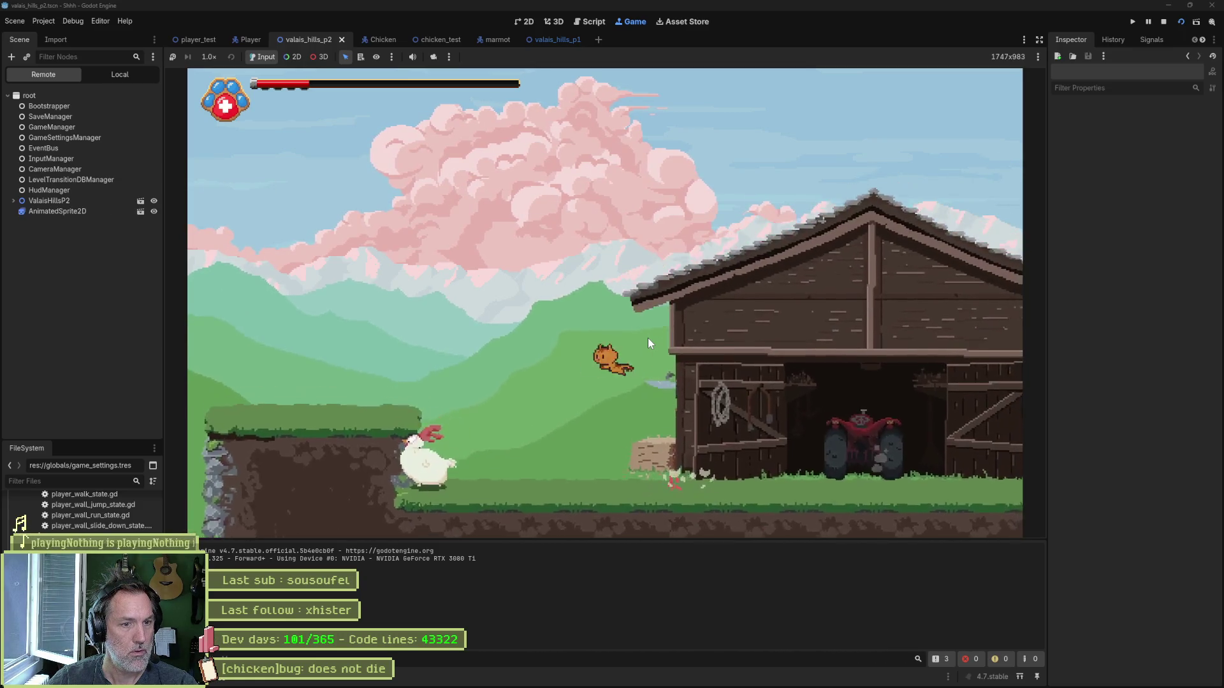
key("Left")
key("Right")
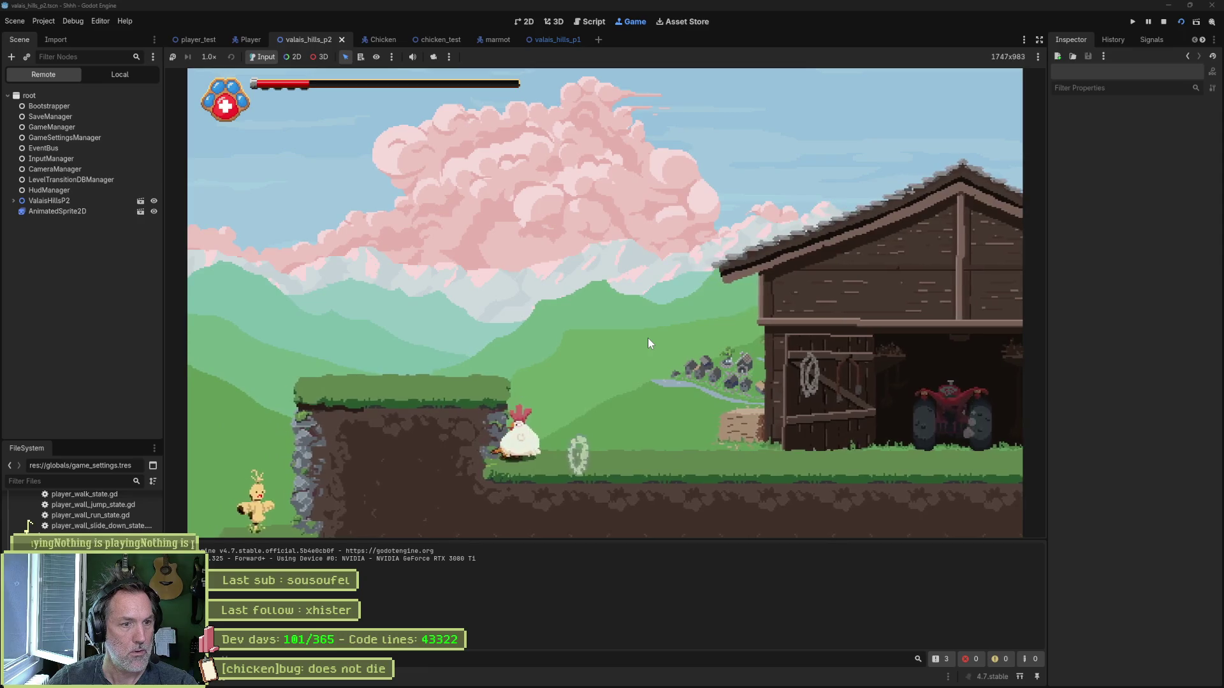
key("Right")
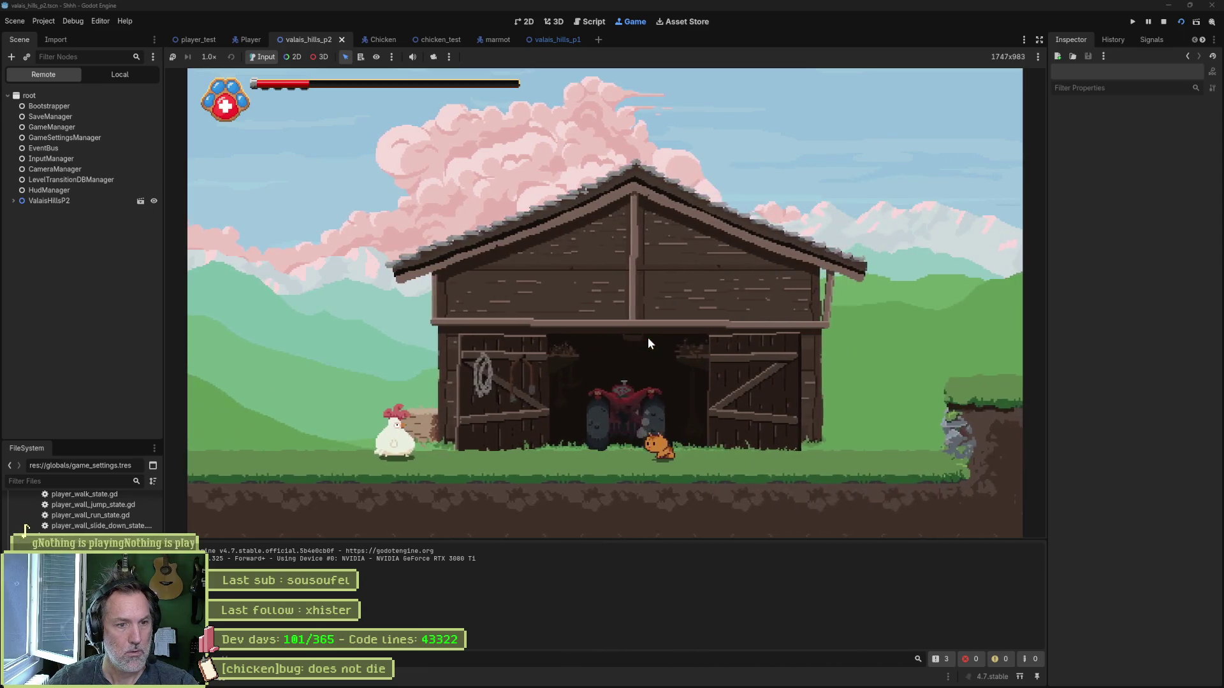
key("Right")
key("Left")
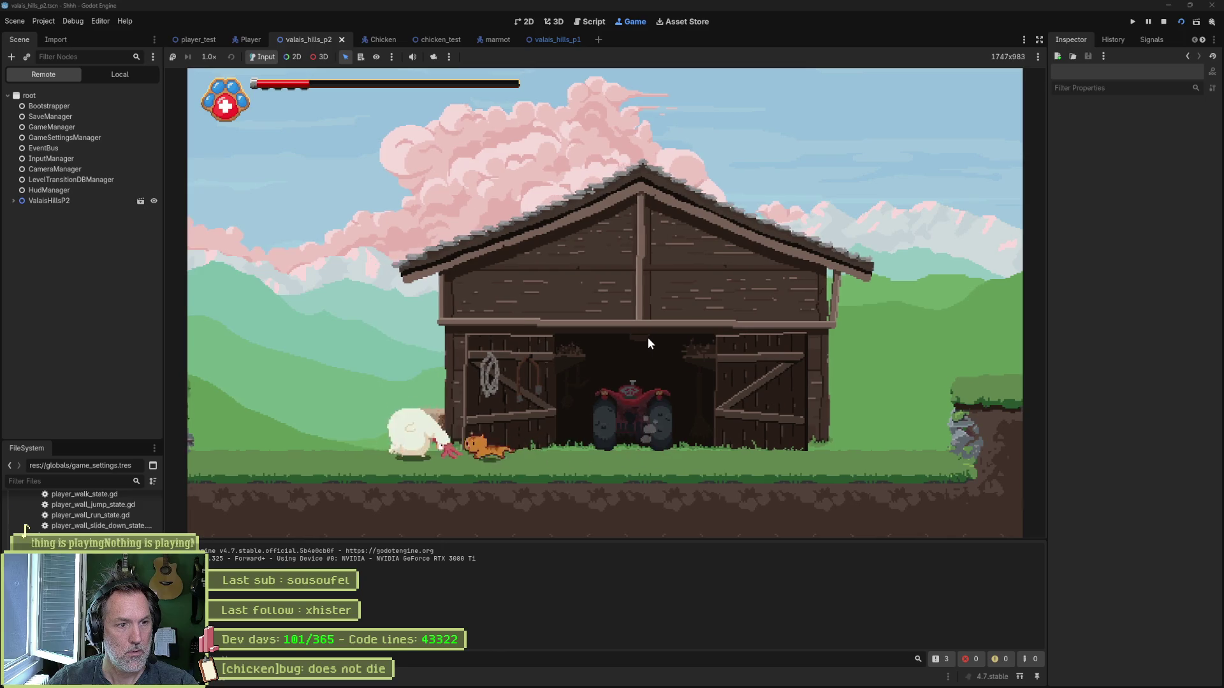
key("Right")
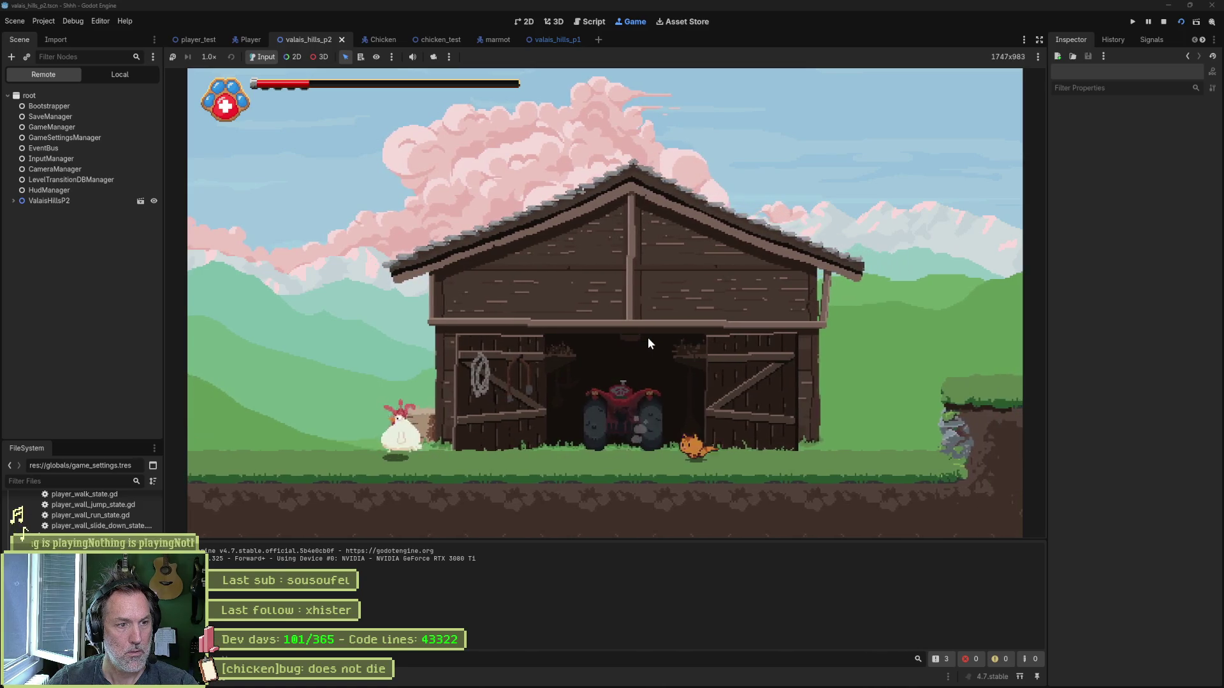
key("Left")
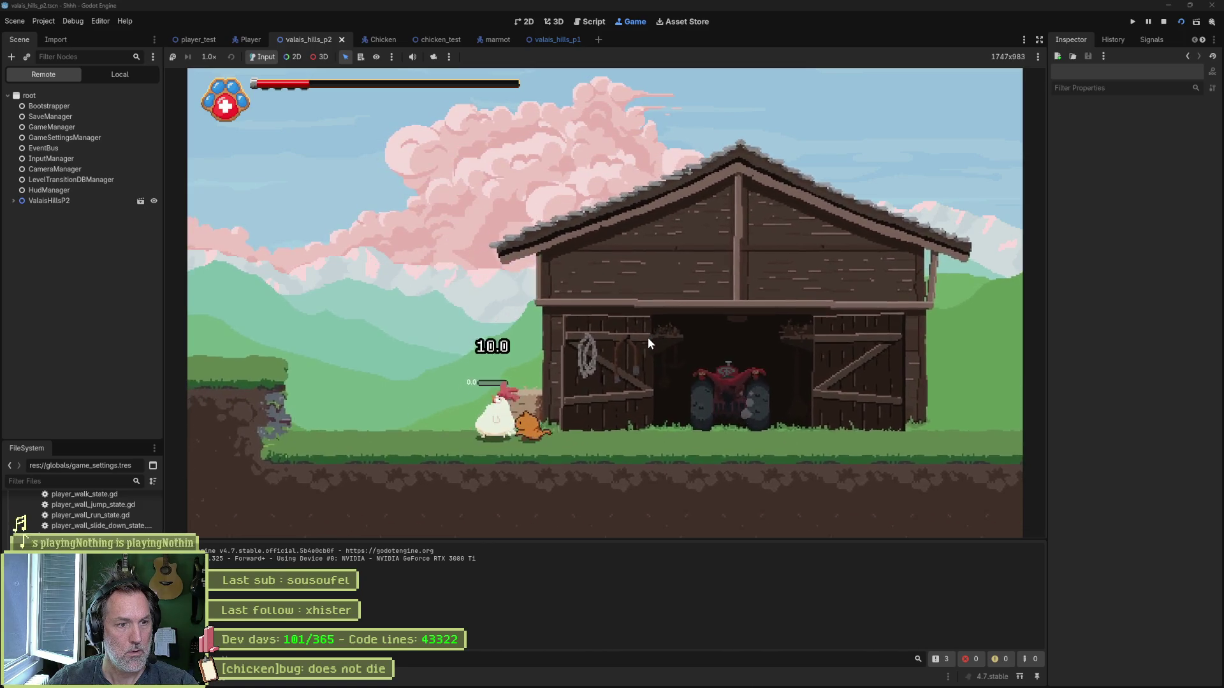
key("Left")
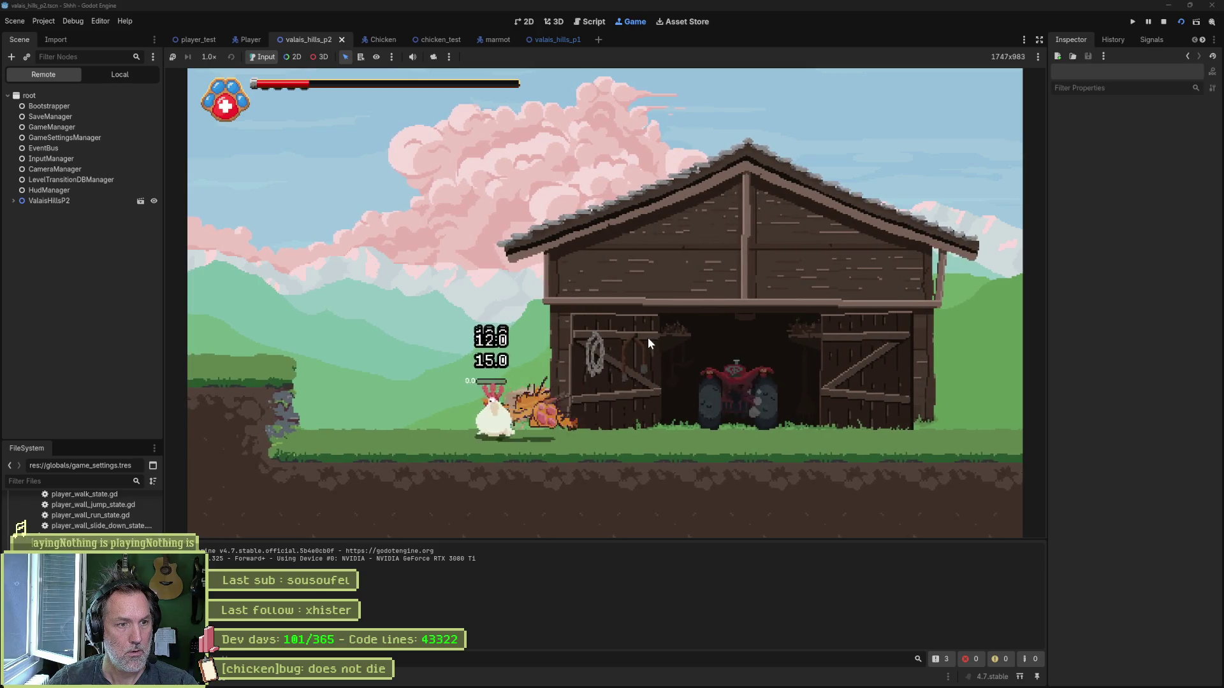
key("F8")
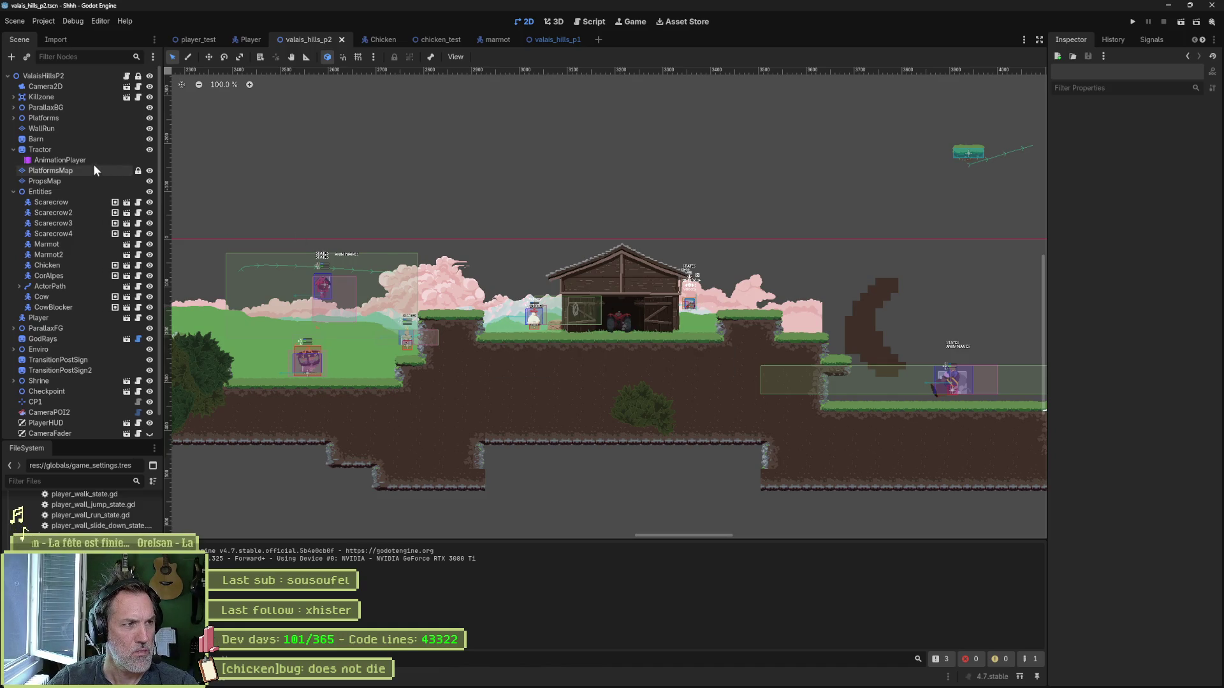
Step: Tick Show Debuggers in the Chicken's Character Stats, then save and run the level
left_click(65, 267)
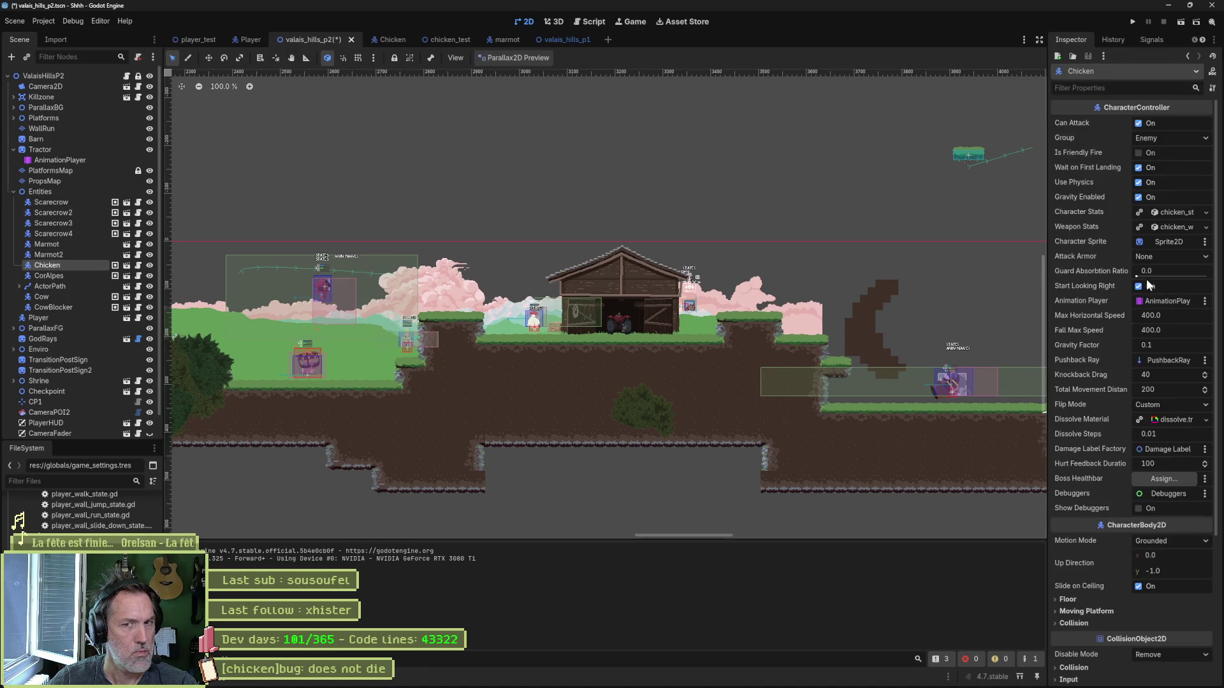
left_click(1172, 216)
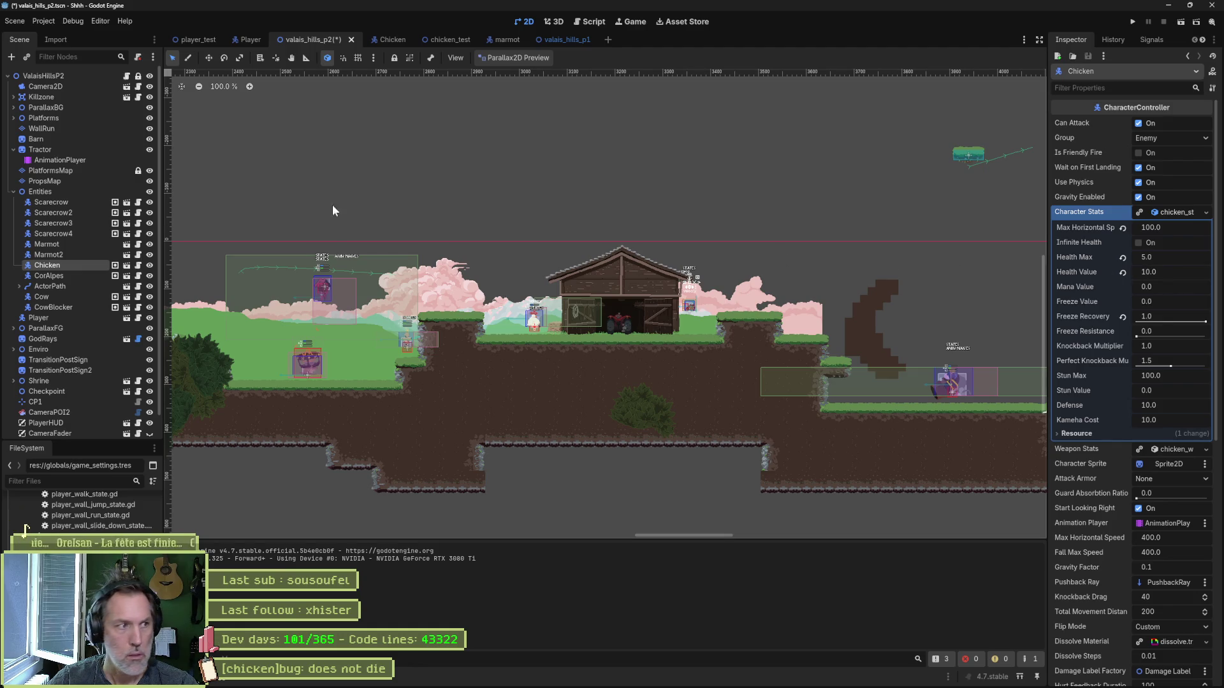
scroll(1109, 461, "down", 3)
scroll(1117, 468, "down", 2)
left_click(1141, 513)
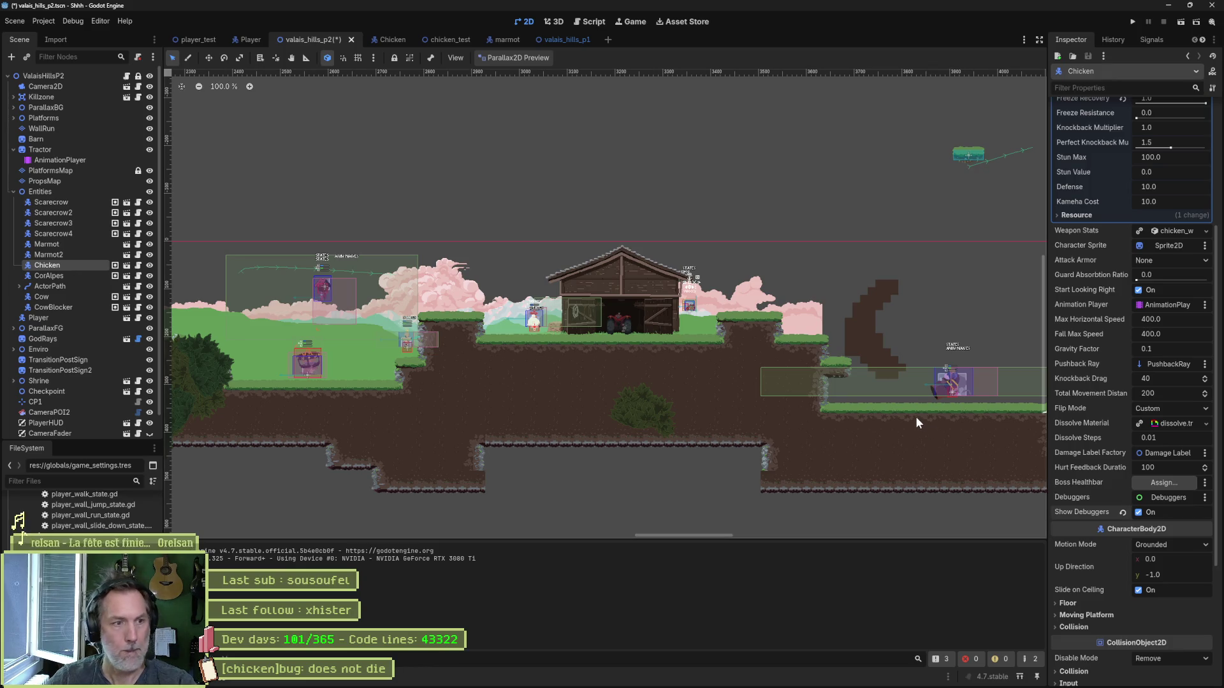
key("F6")
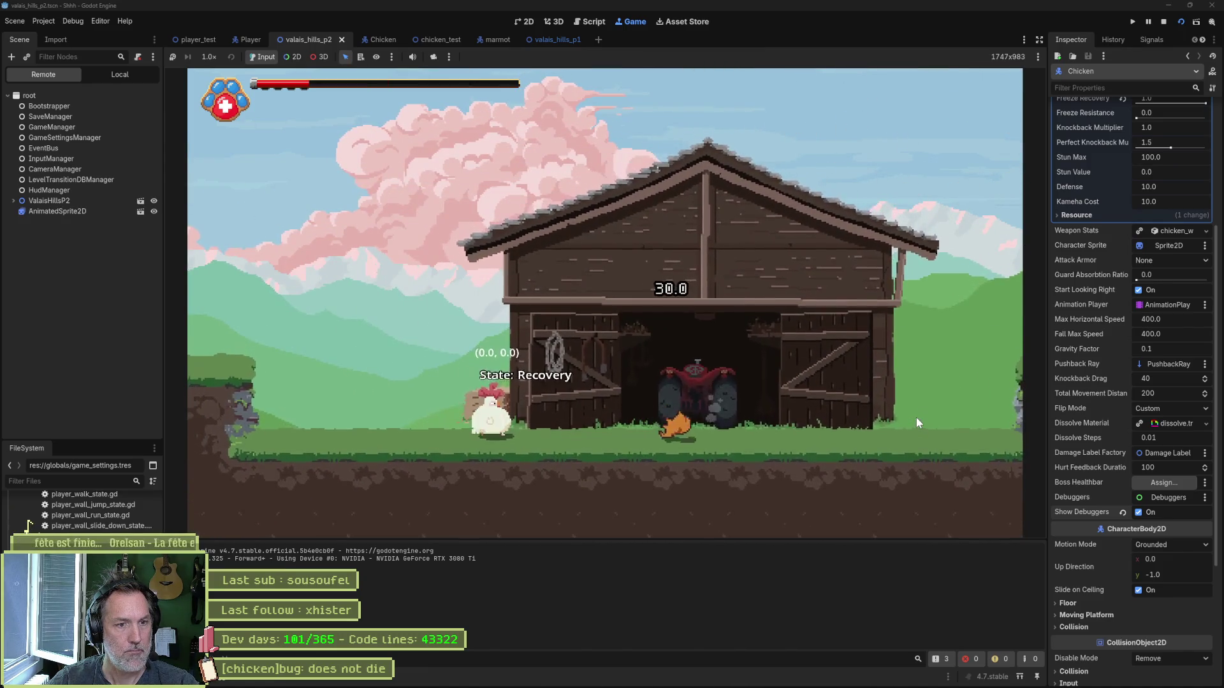
Step: Move the cat to the chicken and attack it repeatedly, watching its Peck/Walk debug state
key("Right")
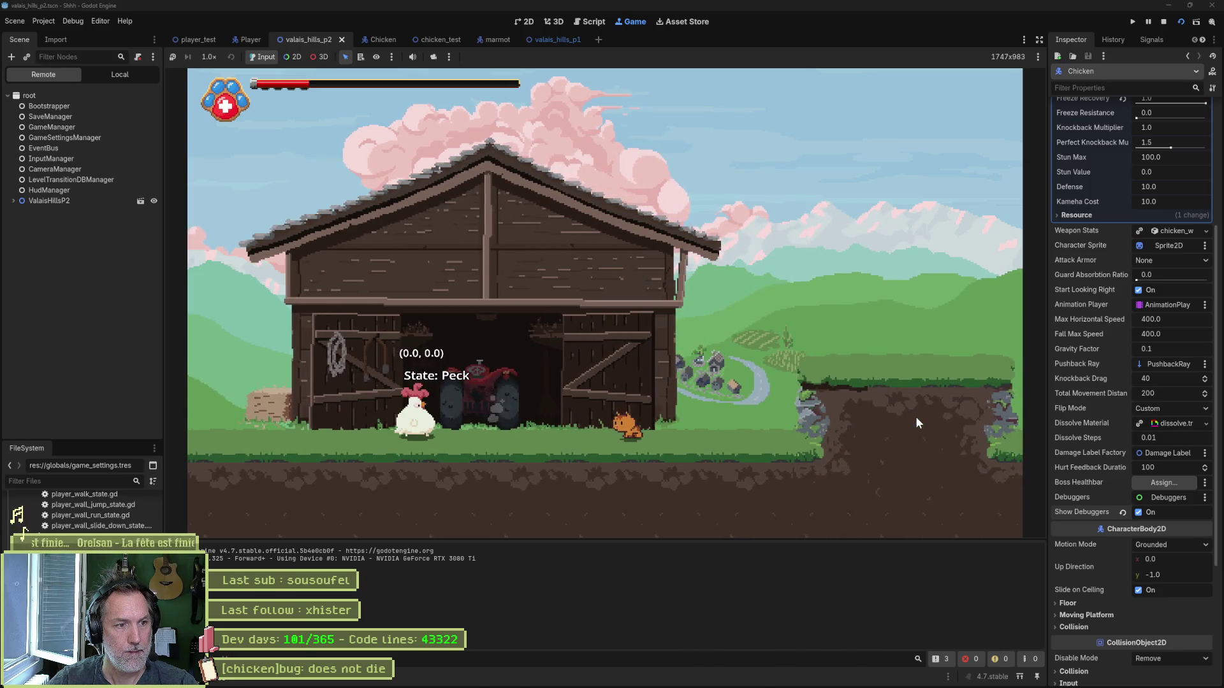
key("space")
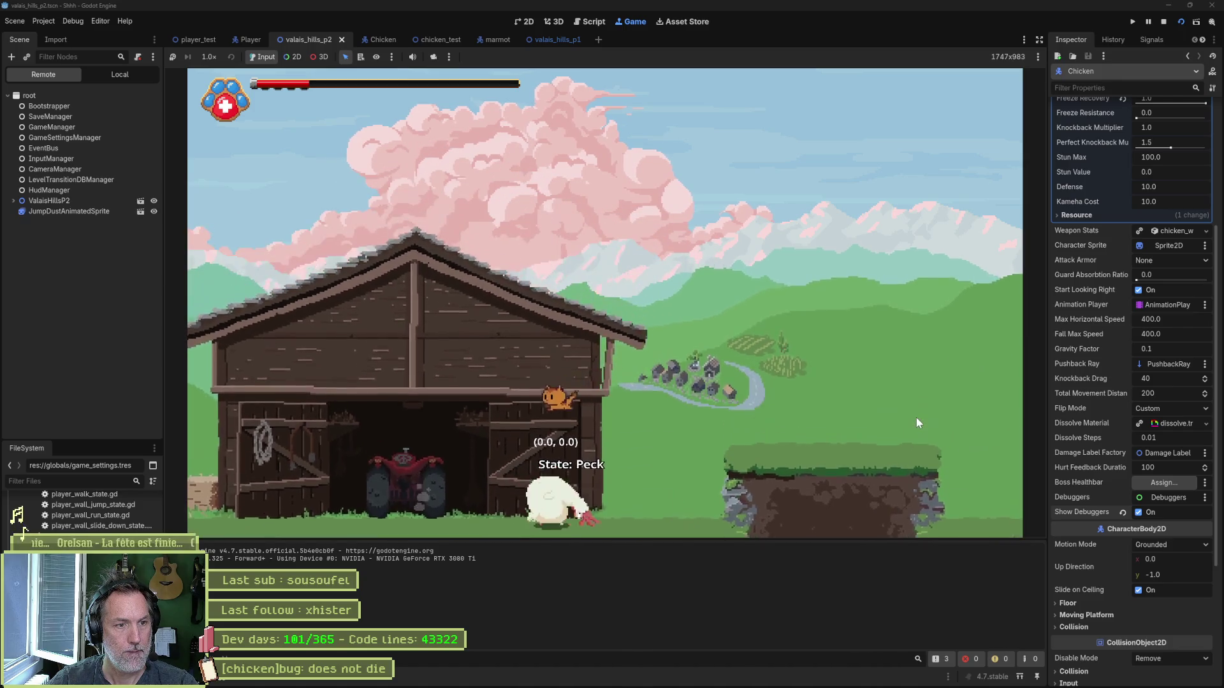
key("Left")
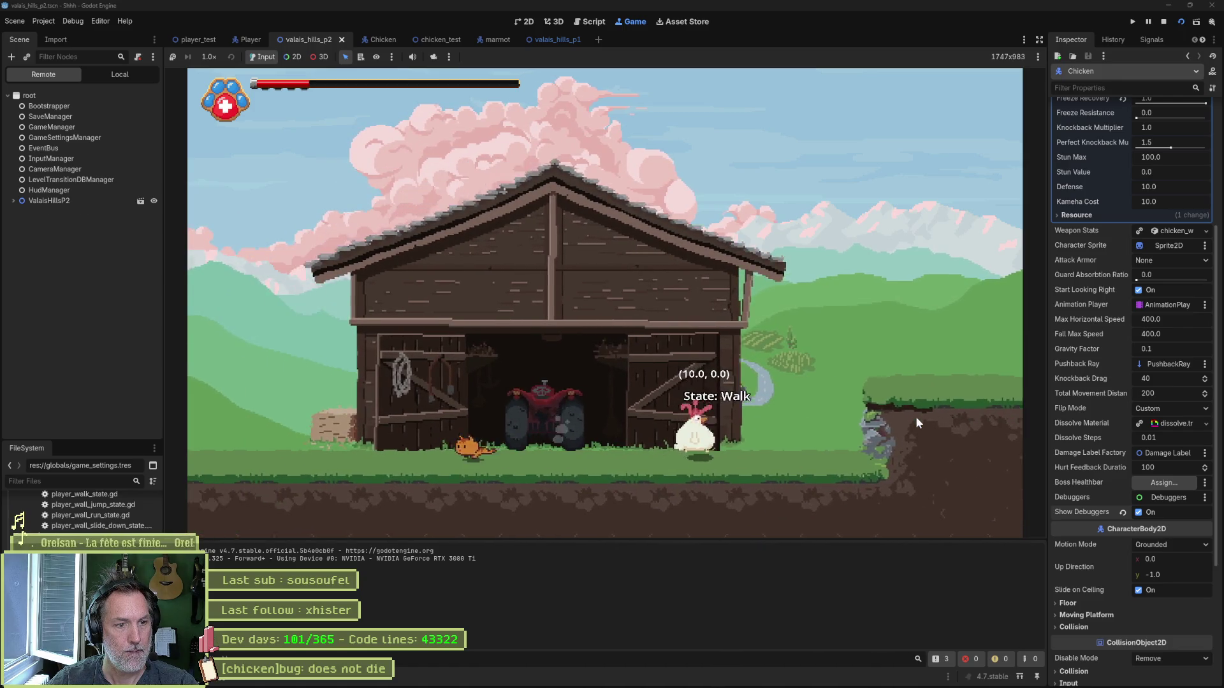
key("Right")
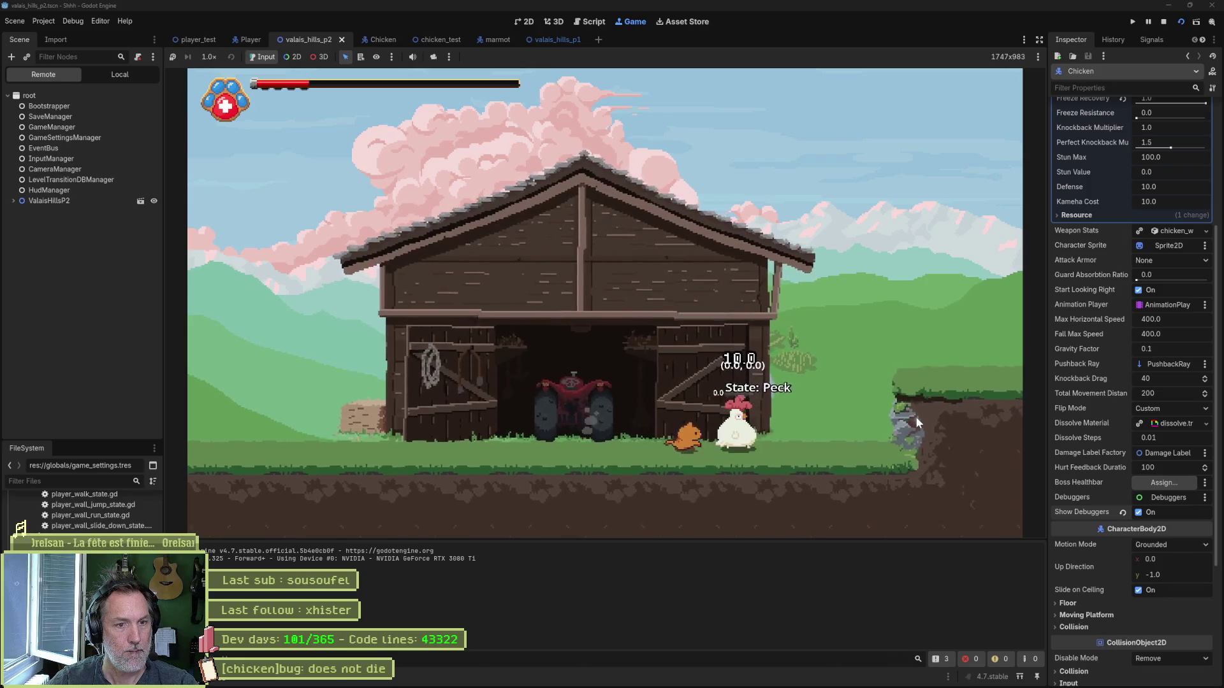
key("x")
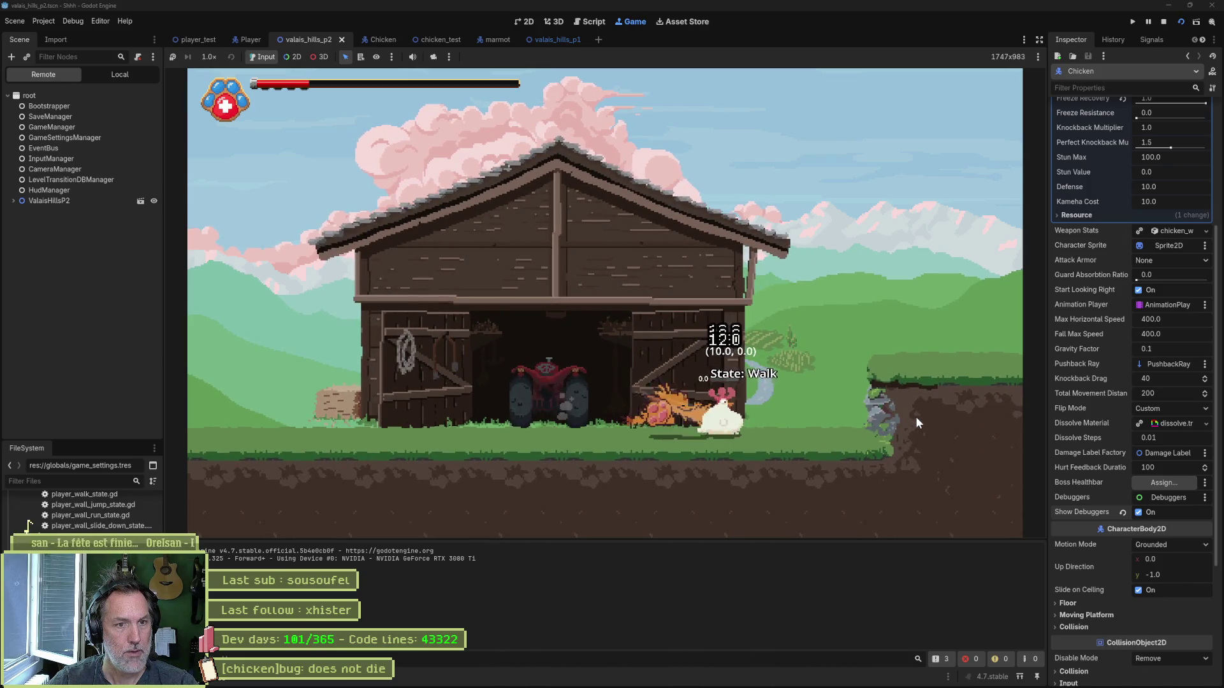
key("Right")
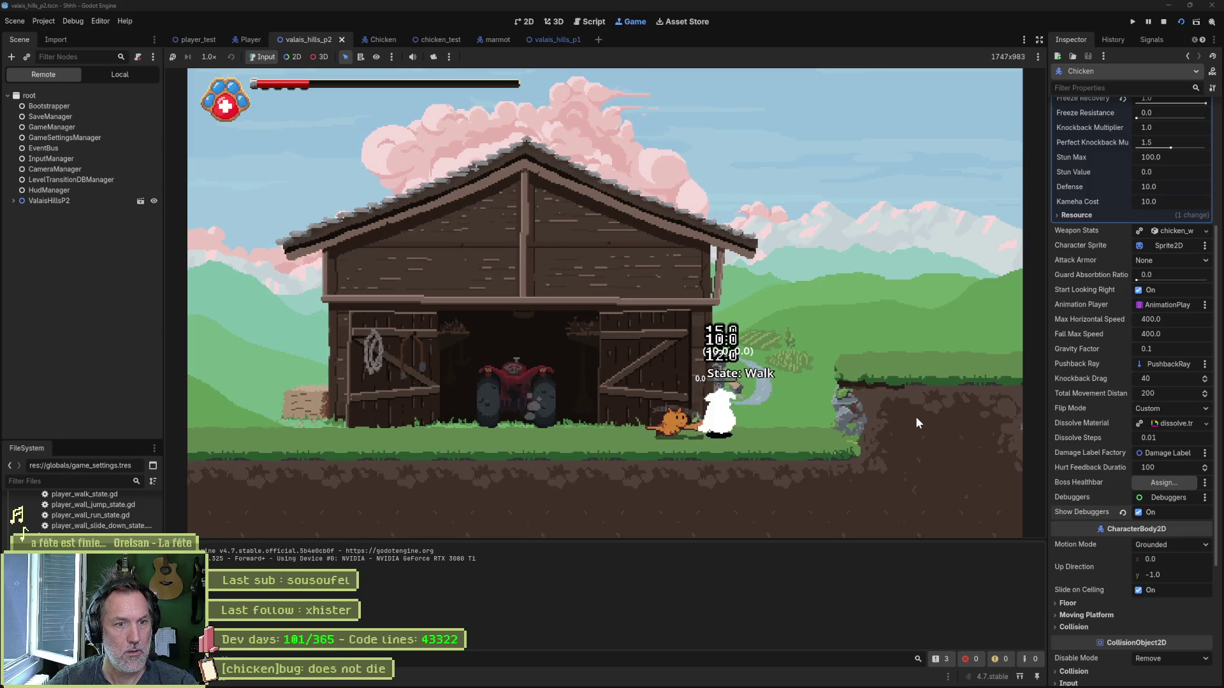
Step: Pause the game, open the live Chicken's Character Stats showing health -152, then stop the run
left_click(1147, 22)
left_click(13, 201)
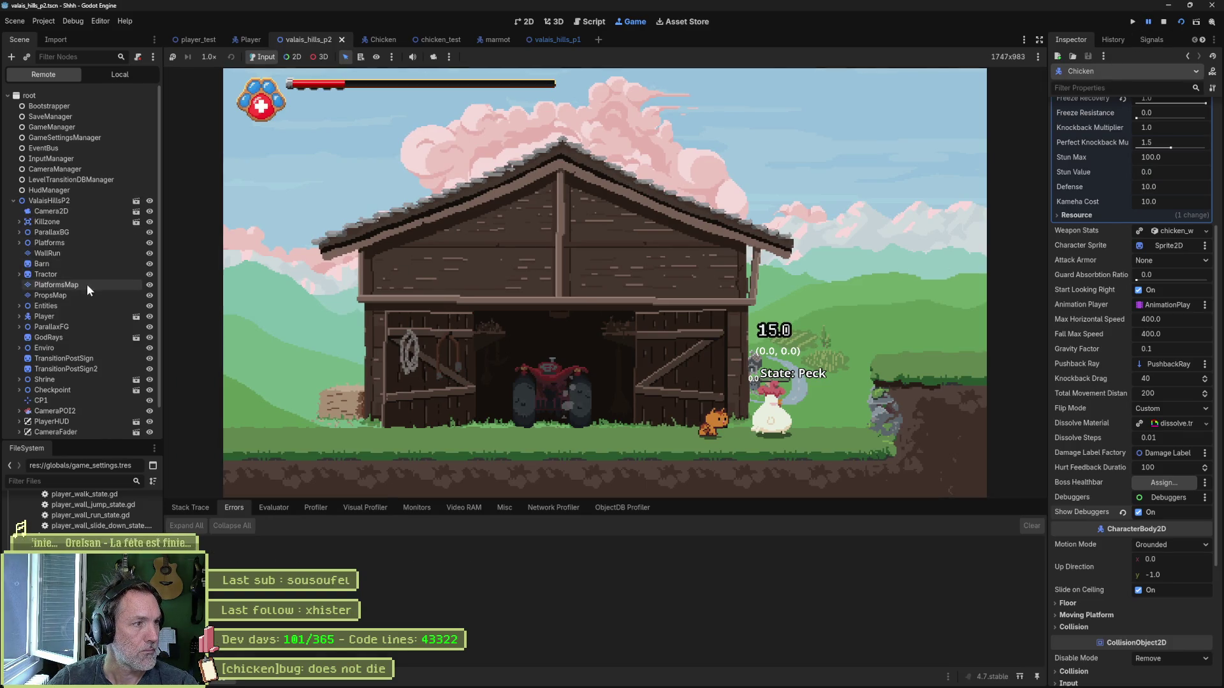
double_click(34, 308)
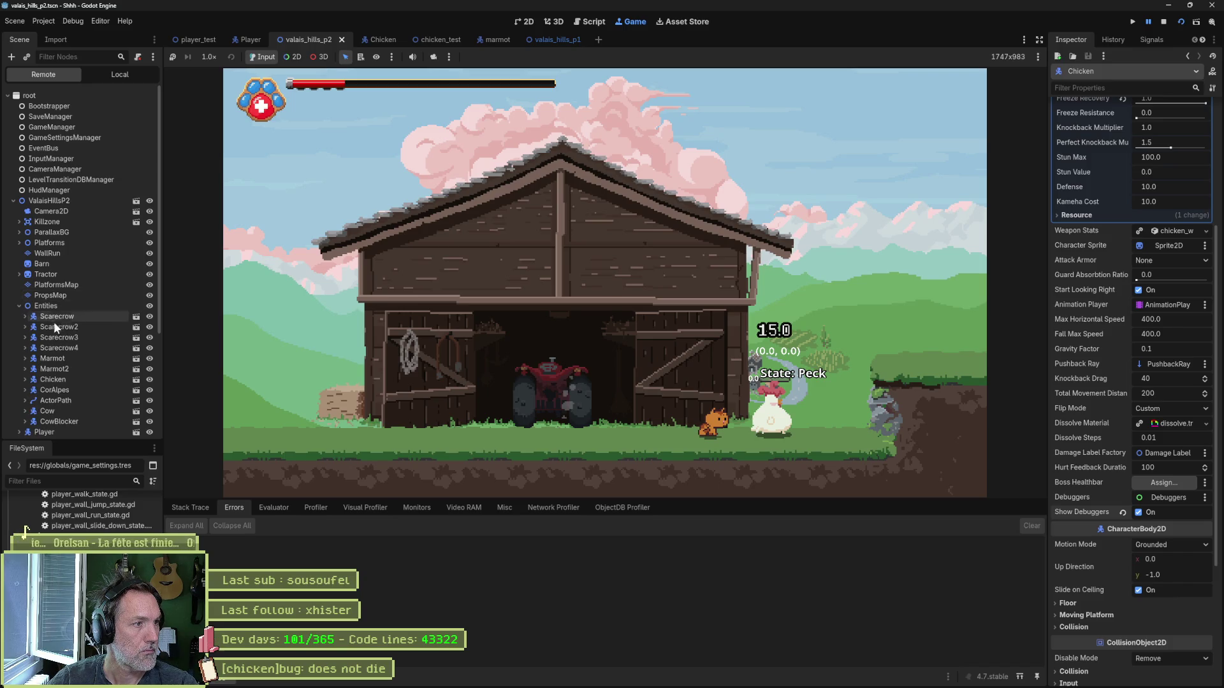
left_click(60, 381)
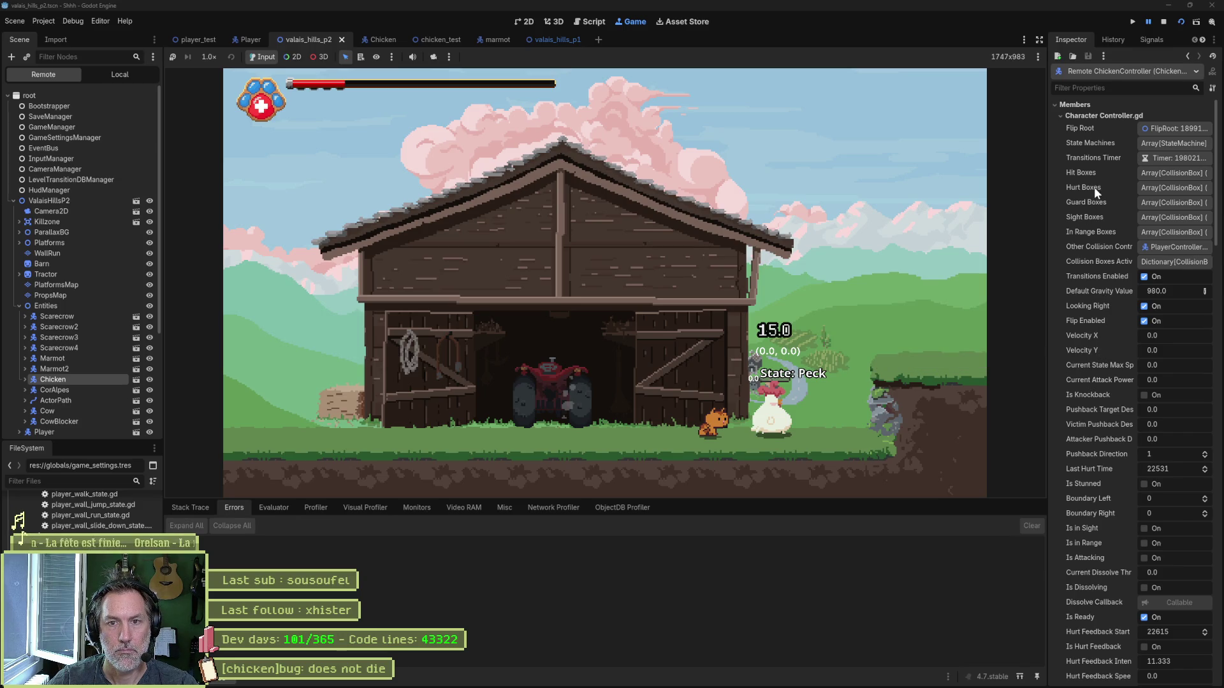
scroll(1093, 188, "down", 5)
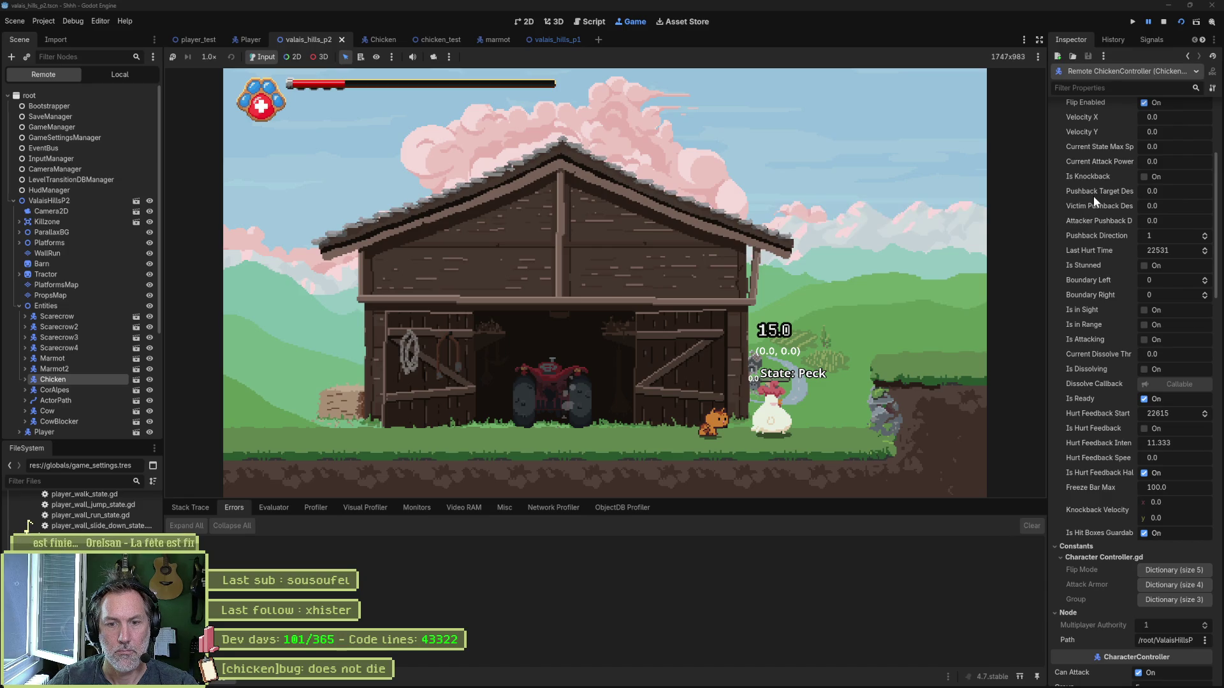
scroll(1093, 196, "up", 5)
left_click(1095, 163)
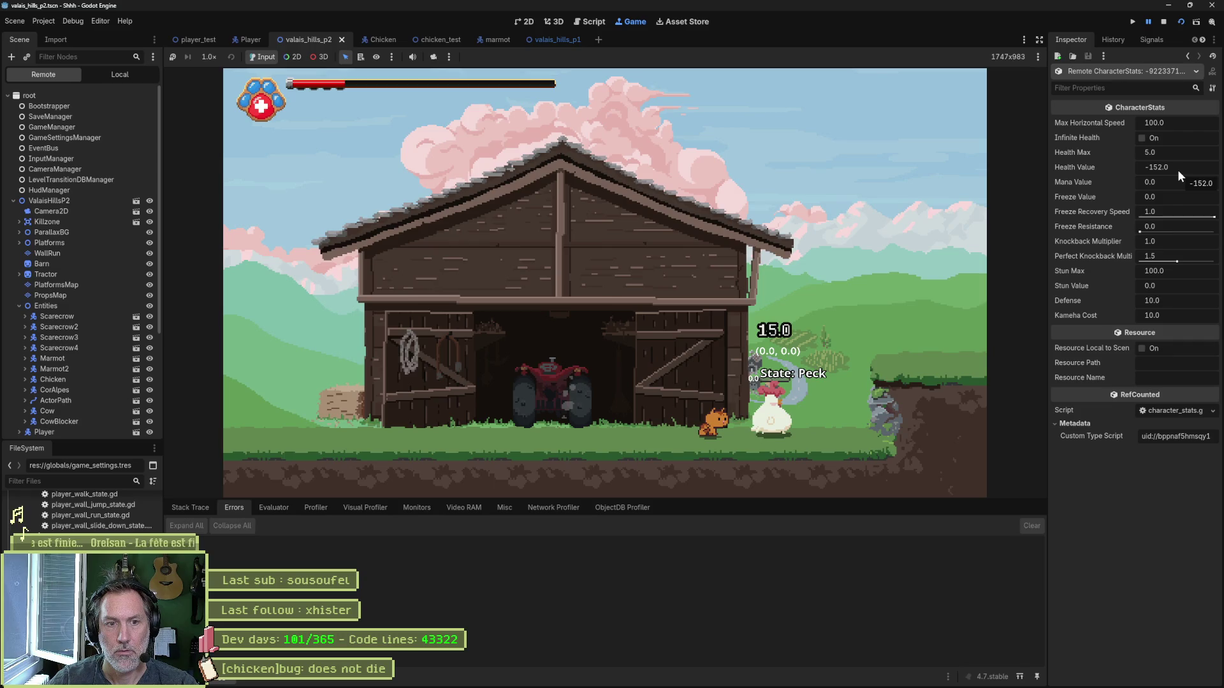
left_click(1164, 23)
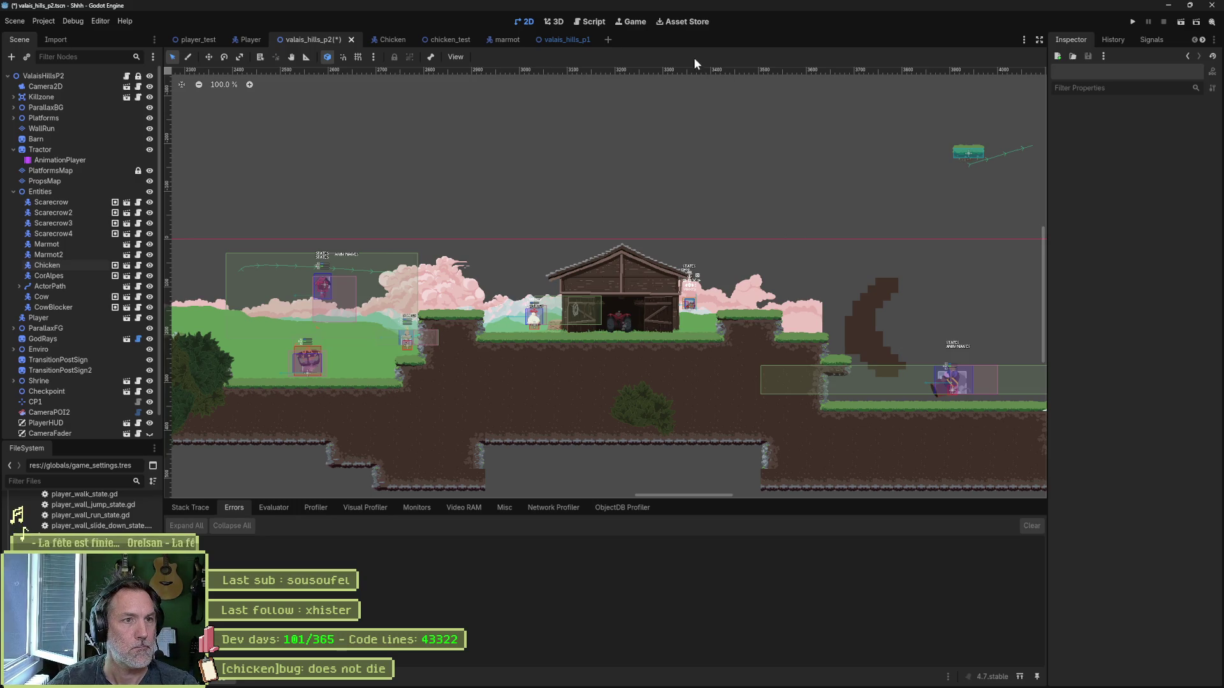
Step: Run the chicken_test scene and make the cat attack the chicken
left_click(452, 41)
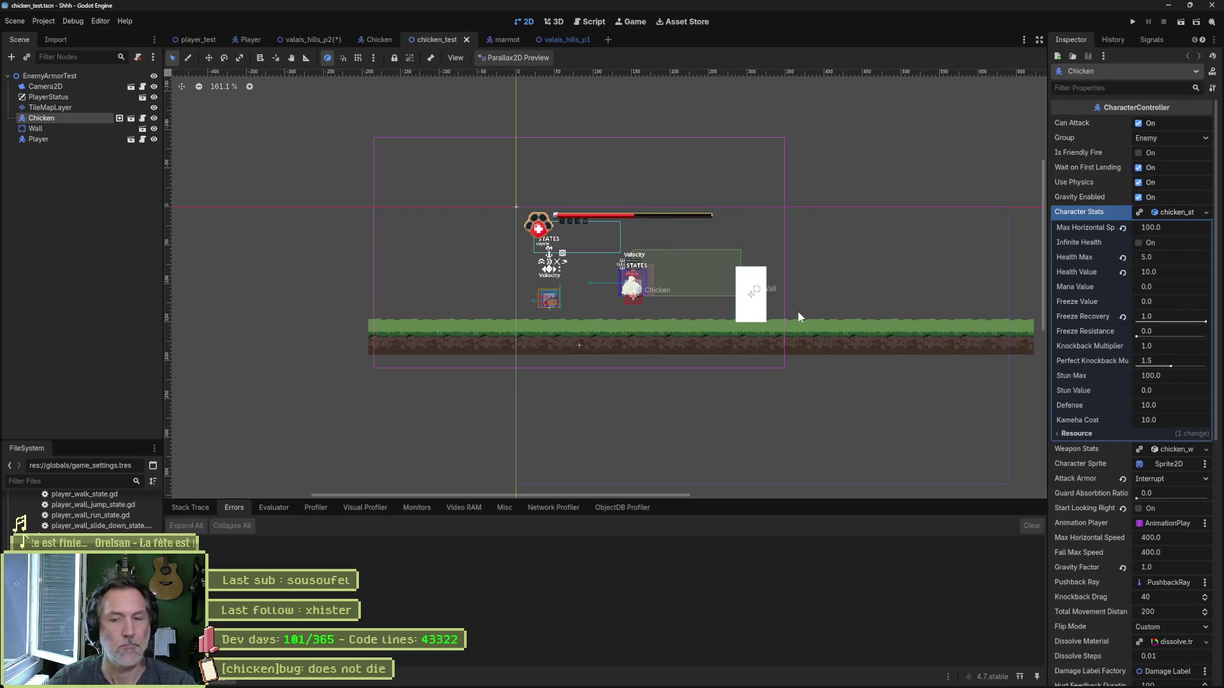
key("F6")
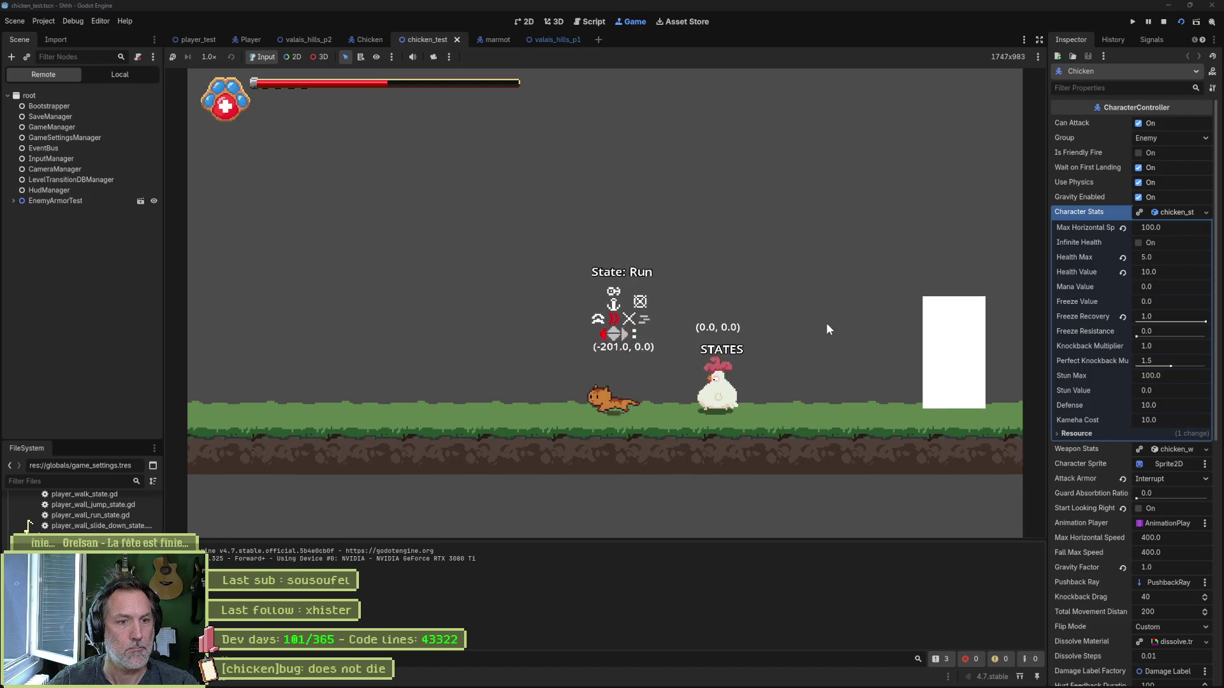
key("Right")
key("x")
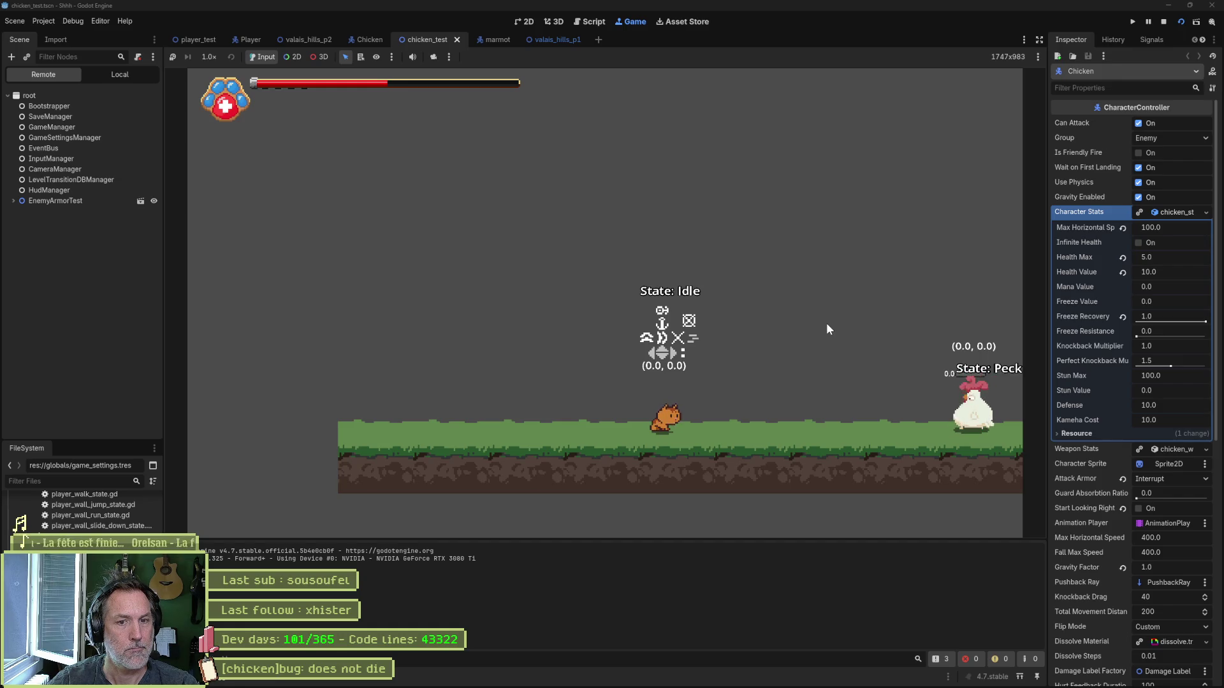
Step: Stop the test run and bring up the valais_hills_p1 level
key("F8")
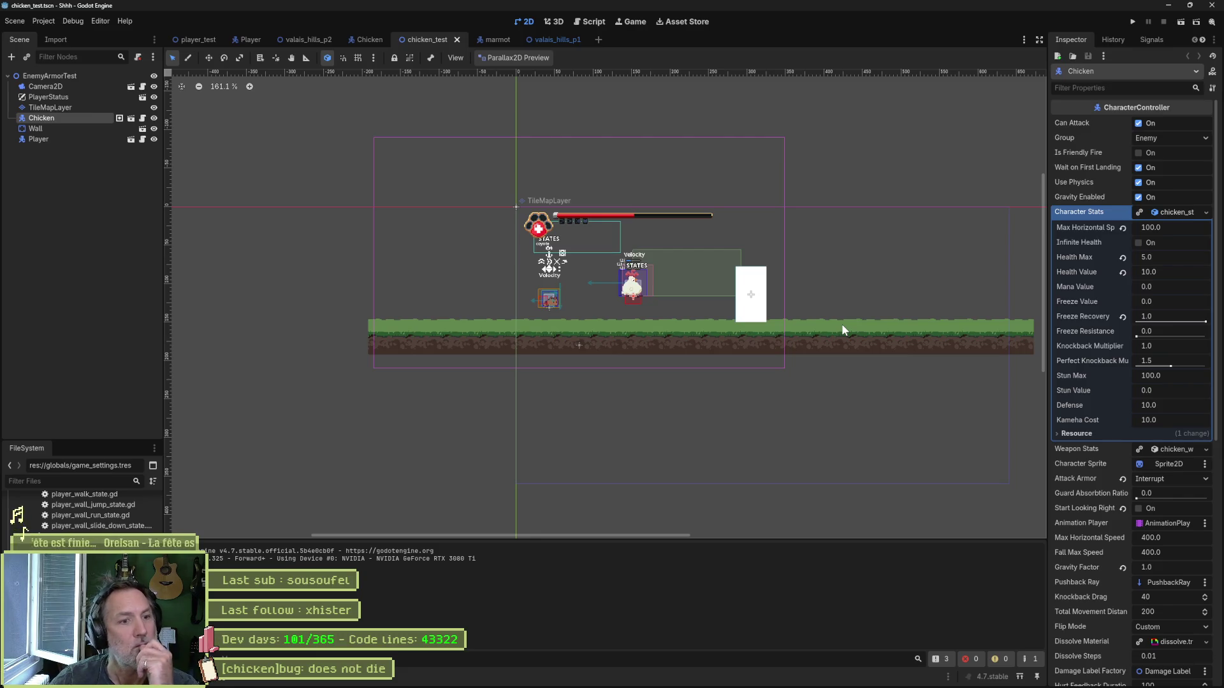
scroll(642, 330, "up", 5)
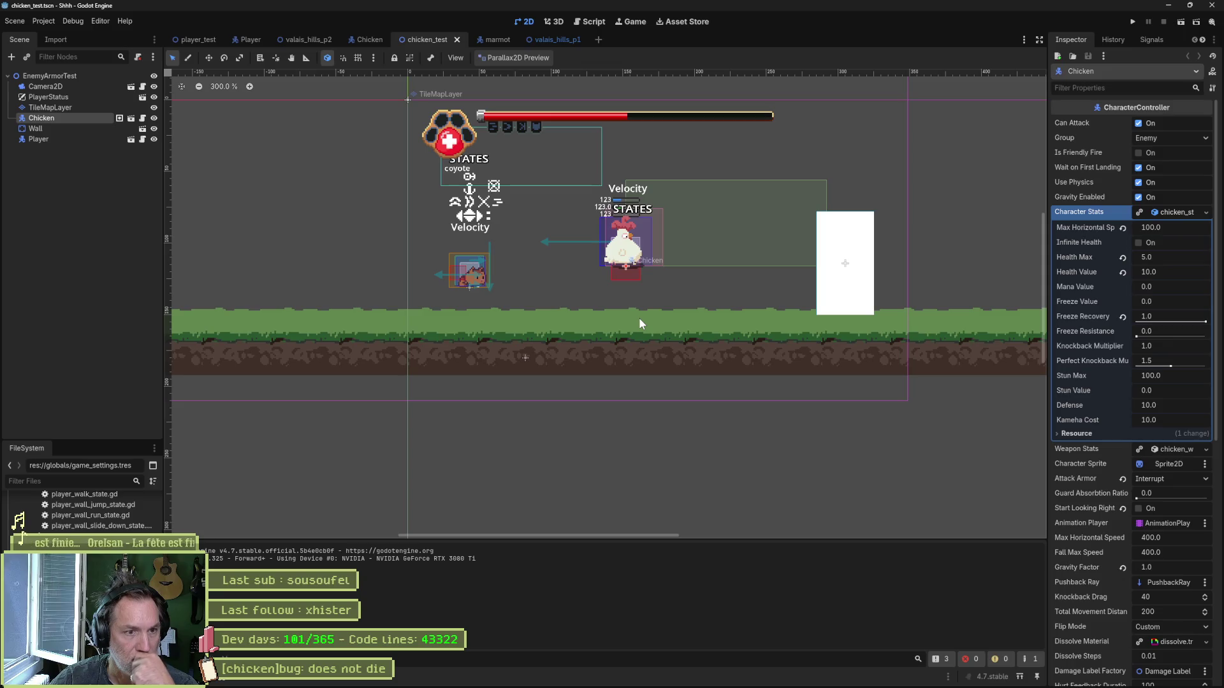
left_click(552, 40)
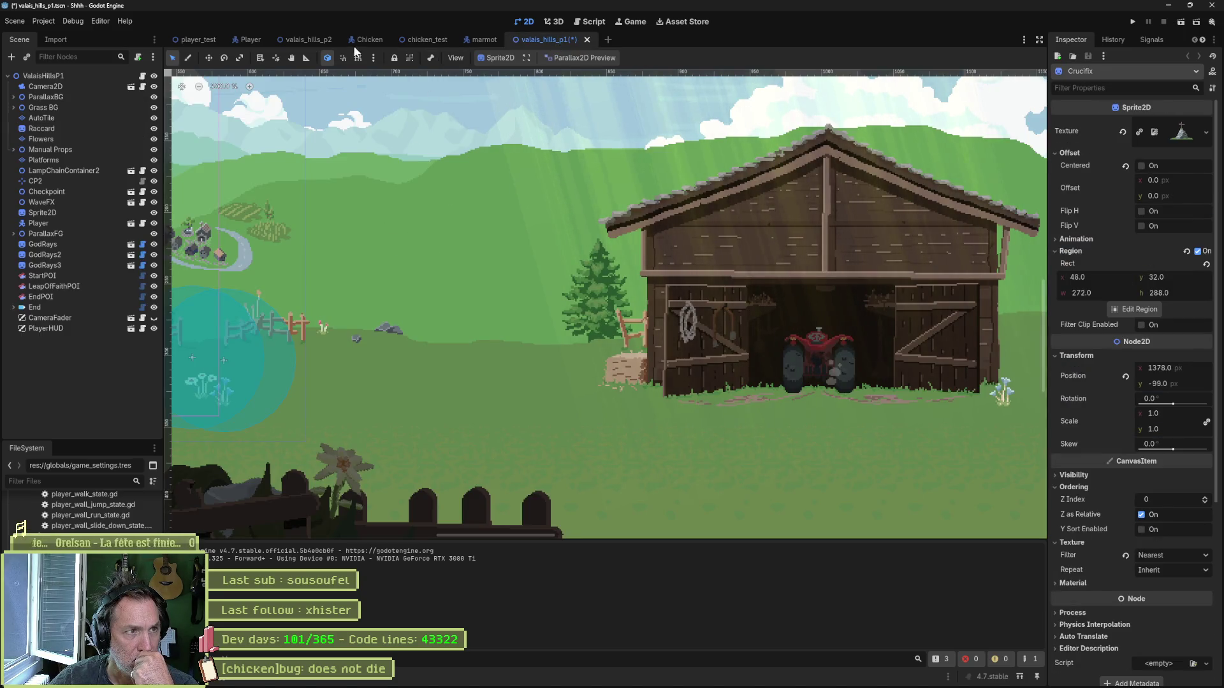
Step: In valais_hills_p2, select the Chicken by the barn and uncheck its Can Attack
left_click(312, 41)
scroll(511, 277, "up", 5)
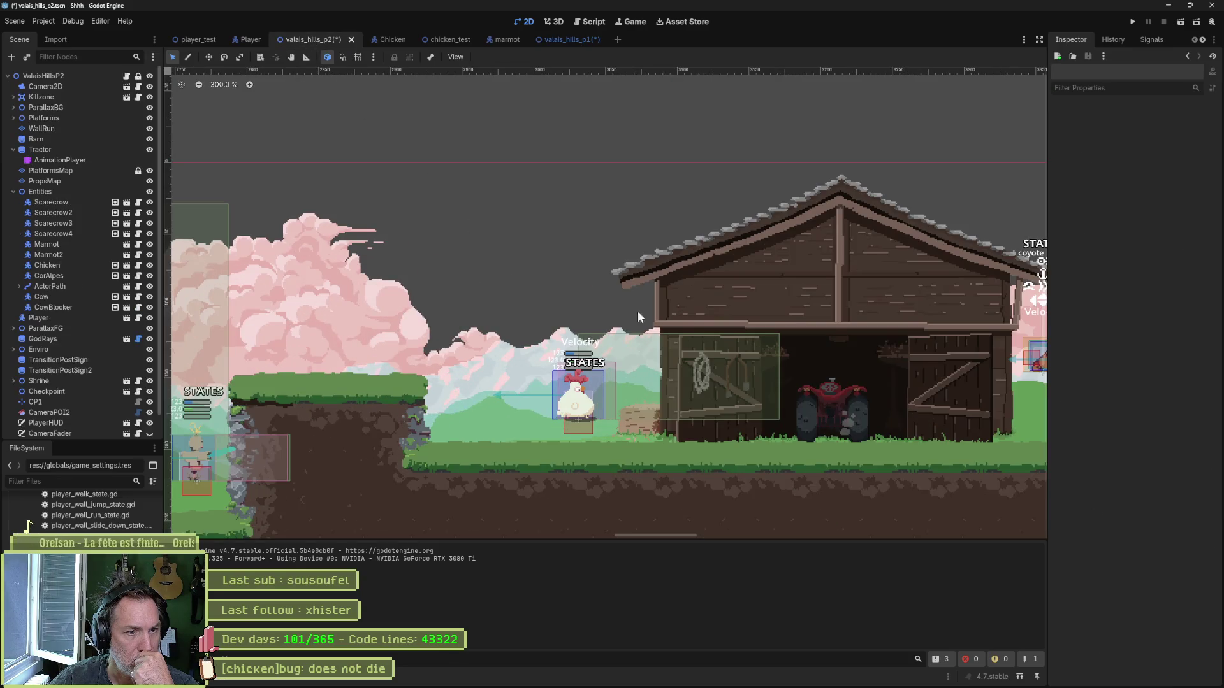
left_click_drag(638, 312, 668, 240)
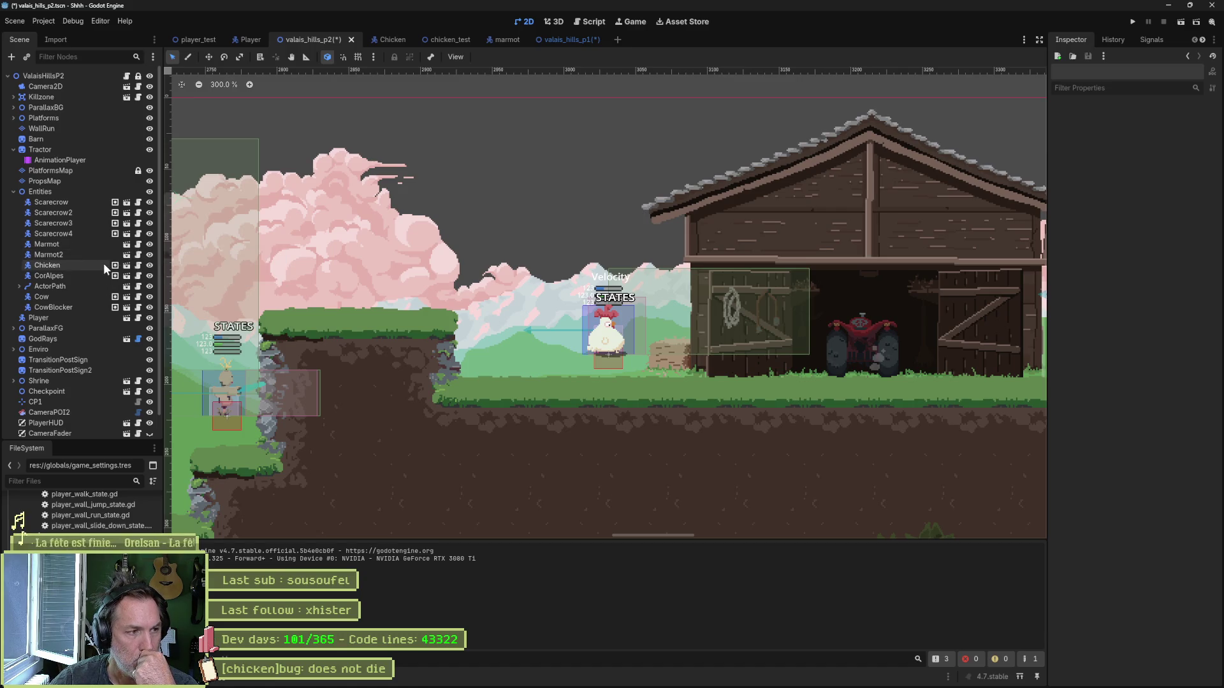
left_click(63, 266)
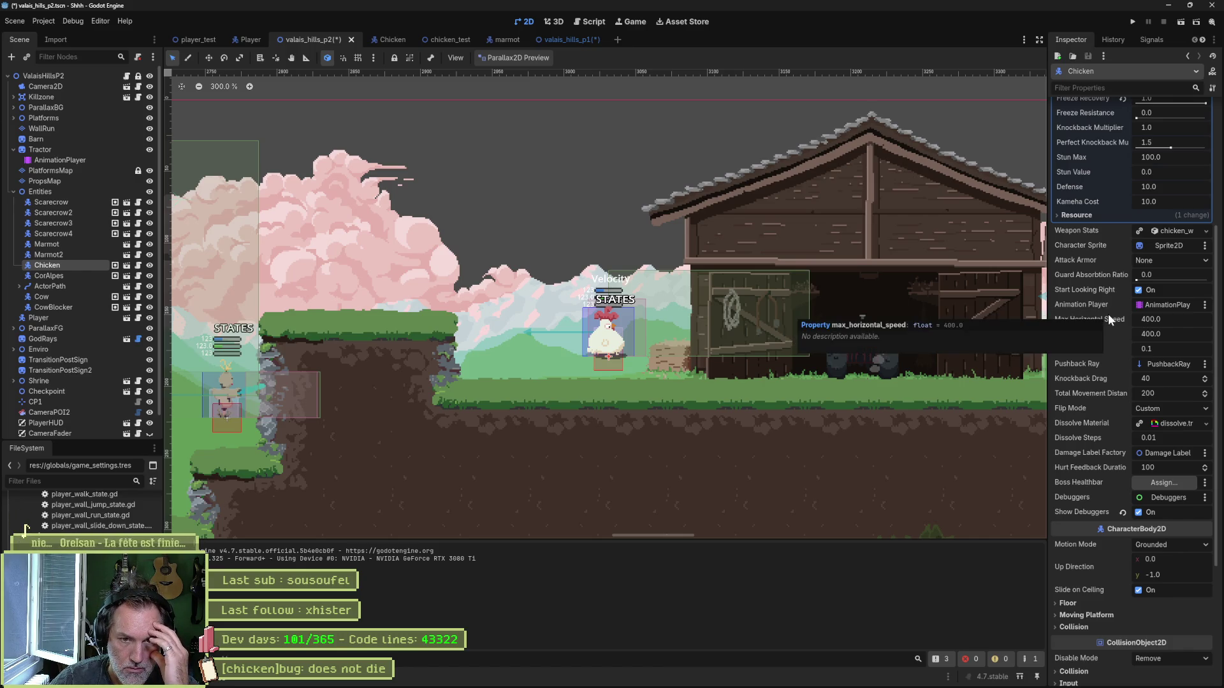
scroll(1107, 314, "up", 4)
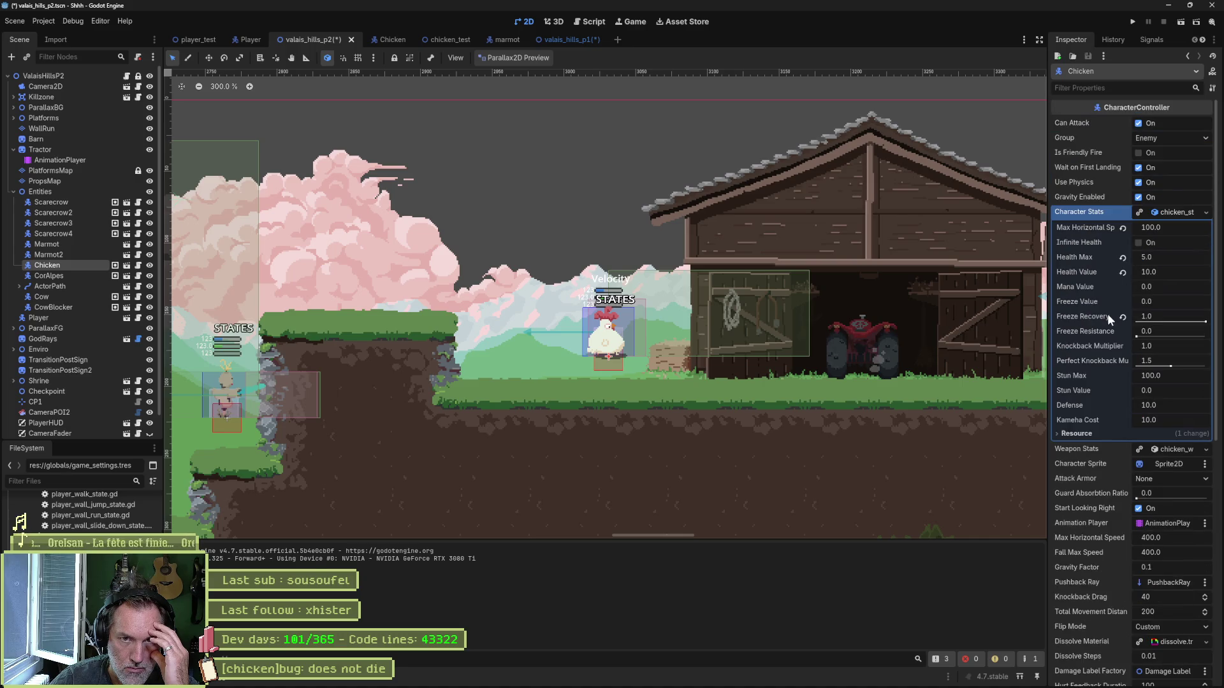
left_click(1174, 213)
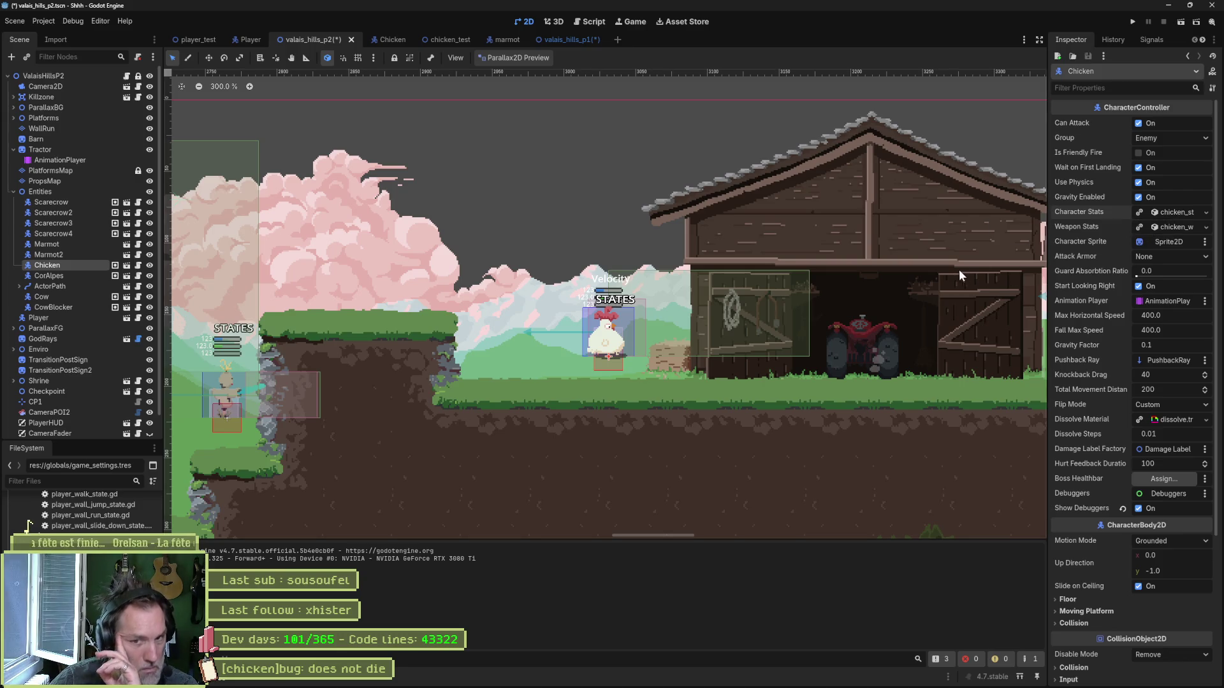
left_click(1137, 123)
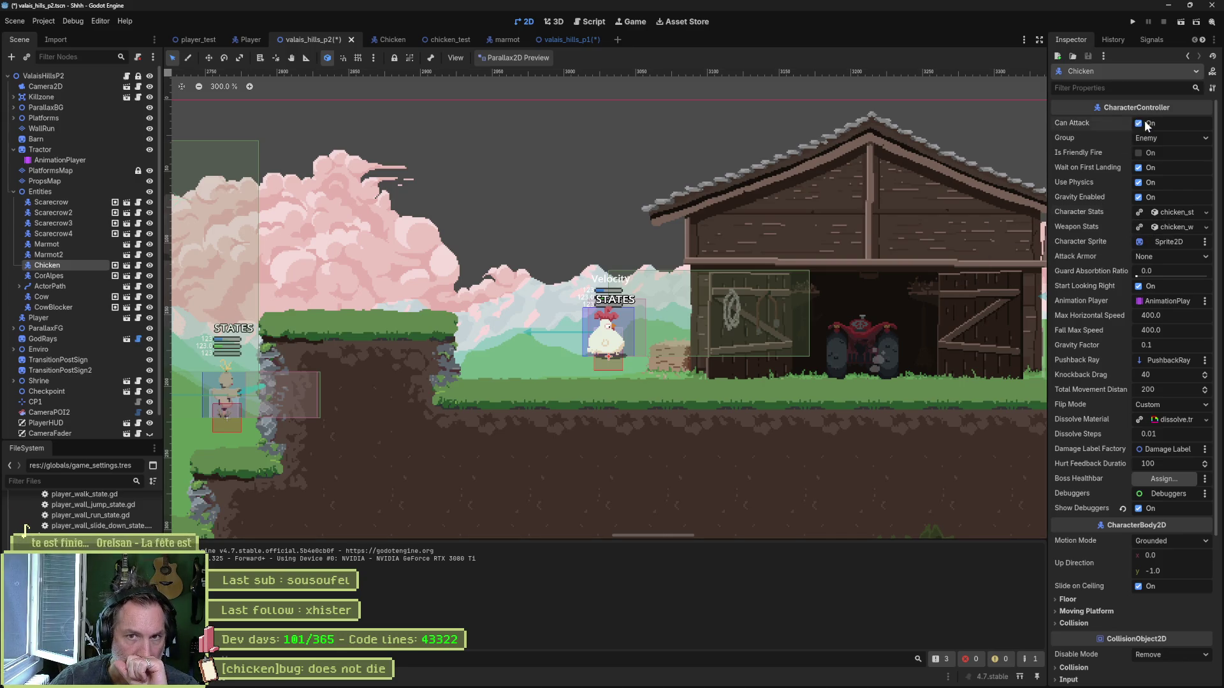
Step: Test-run the level with the cat walking toward the chicken, then open the Chicken scene
key("F5")
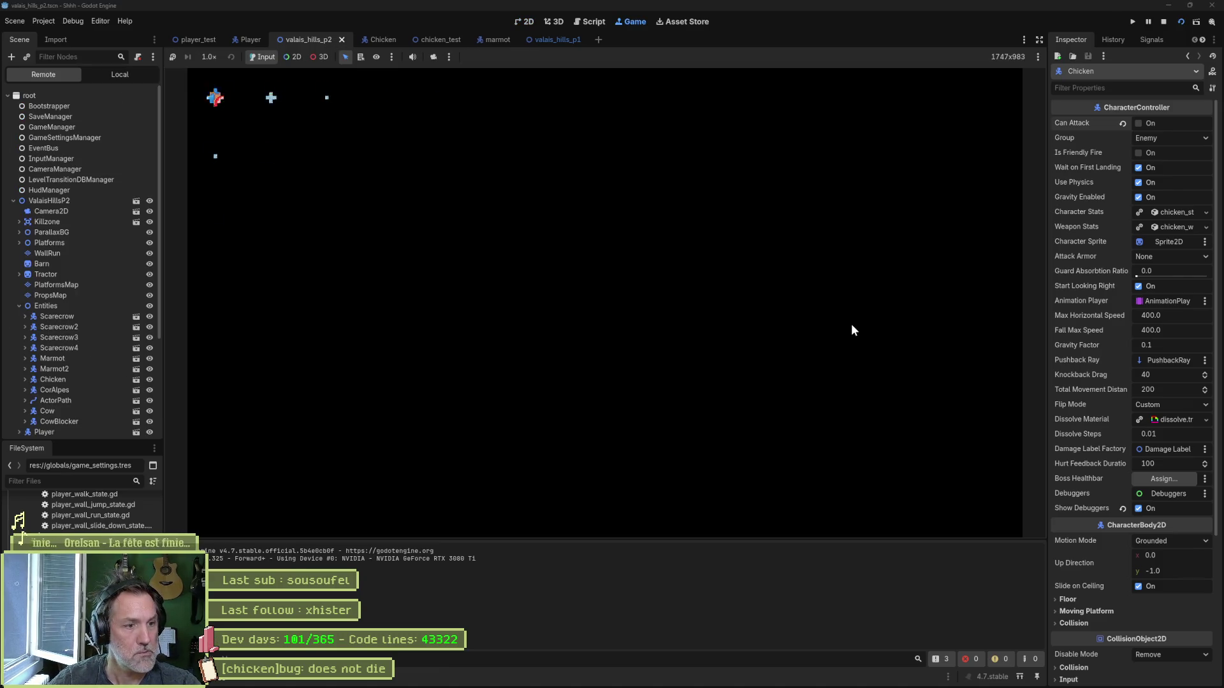
key("Left")
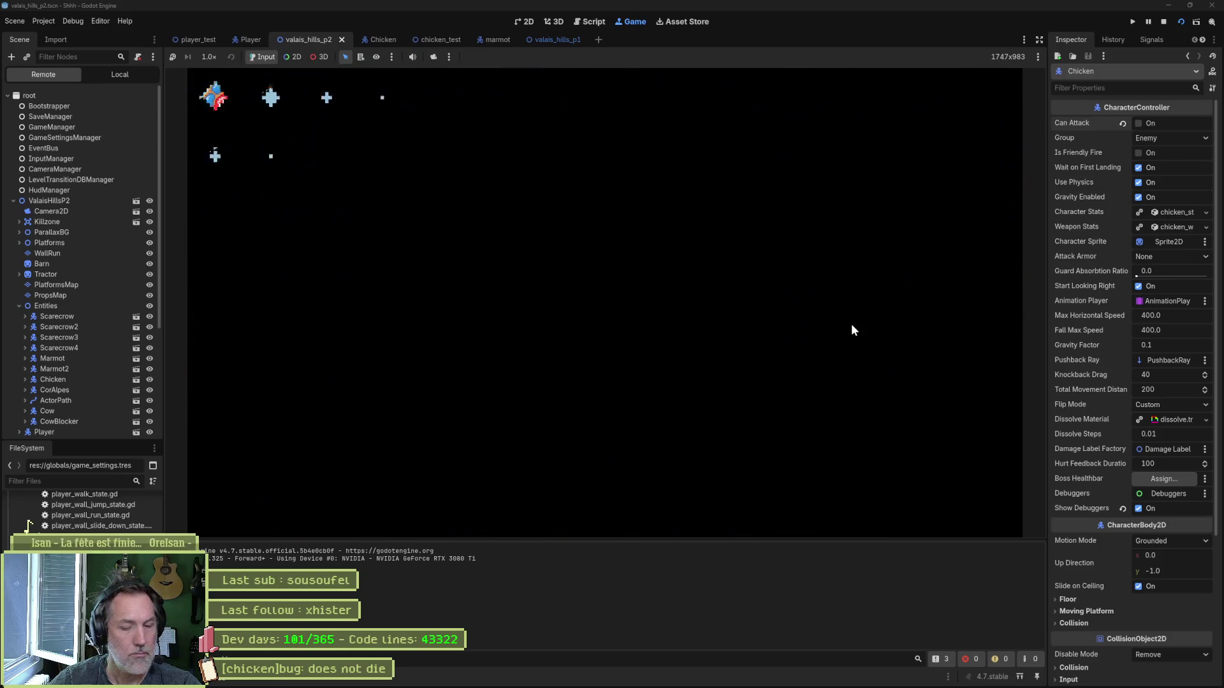
key("F8")
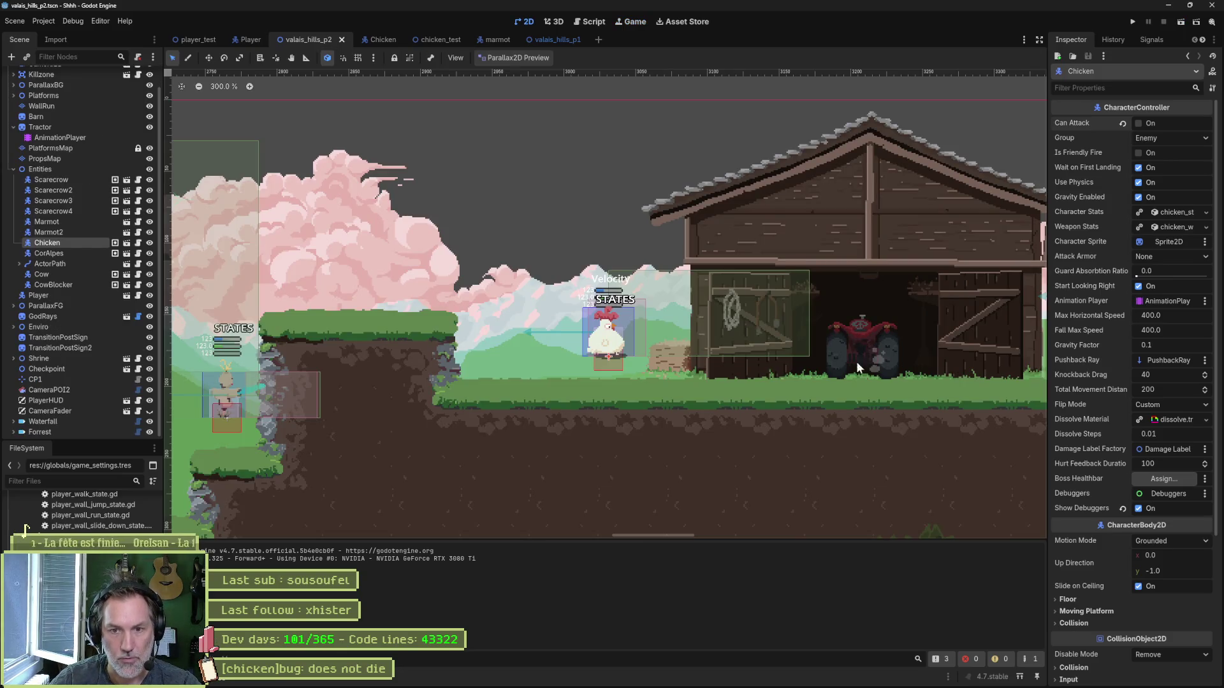
left_click(127, 242)
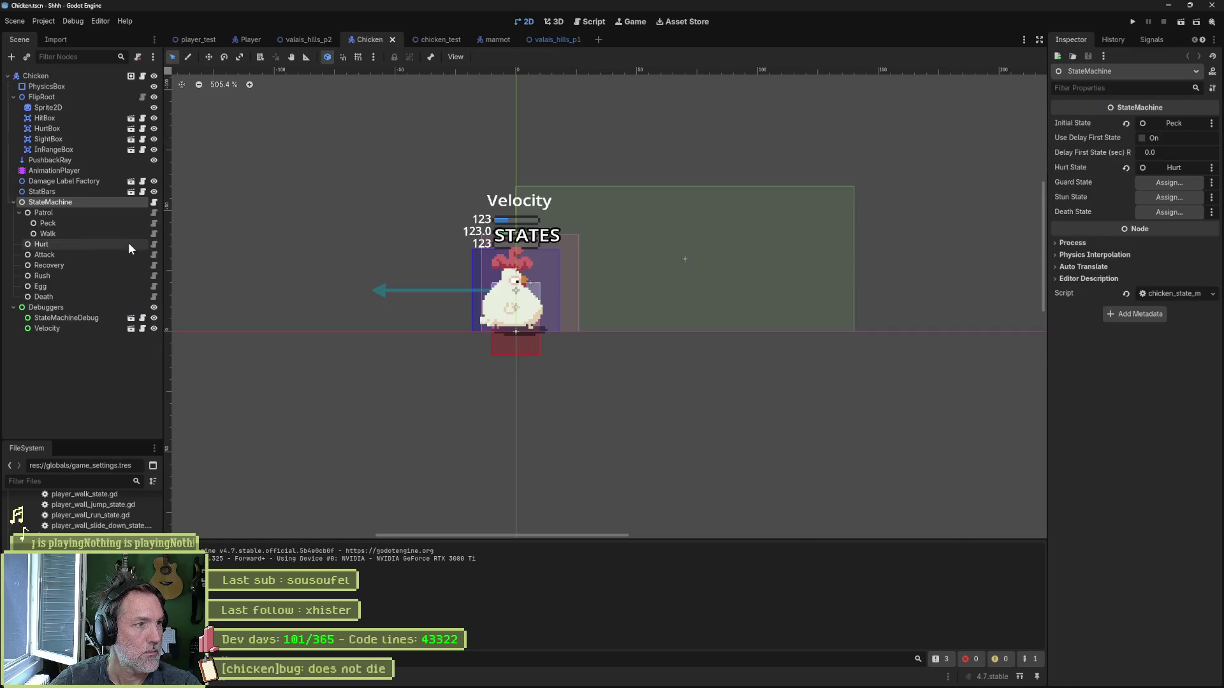
Step: On the Chicken root node, set Weapon Stats Damage to 10 and save the scene
left_click(97, 75)
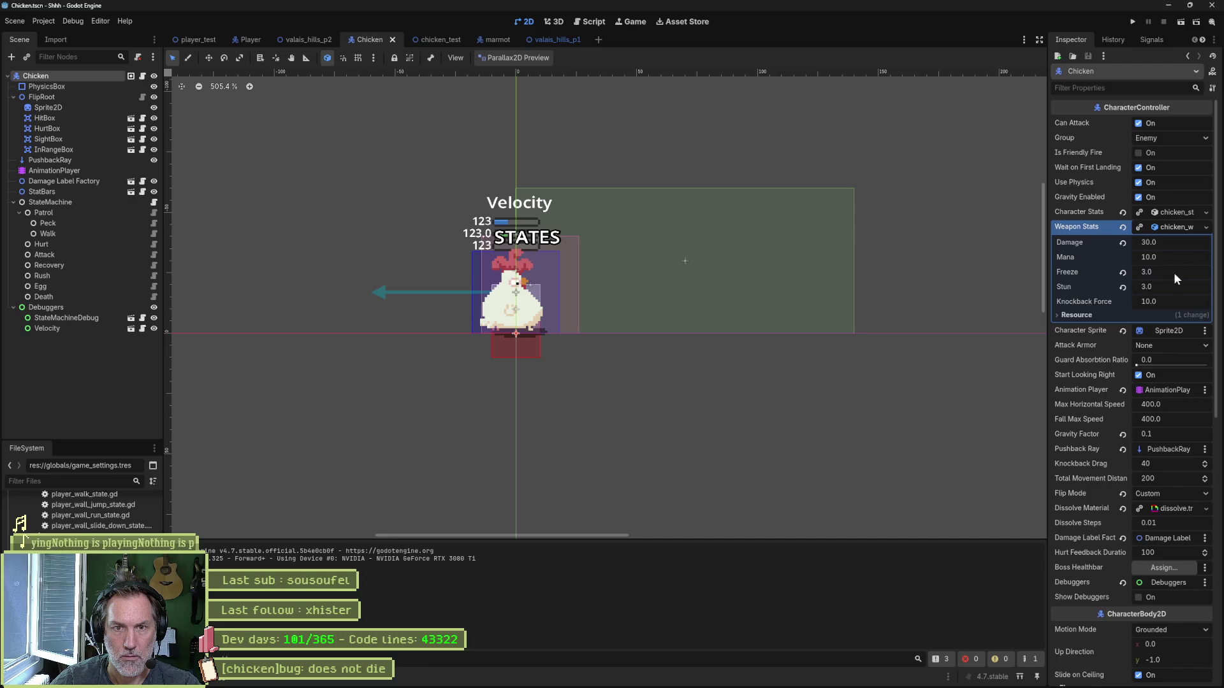
left_click(1192, 247)
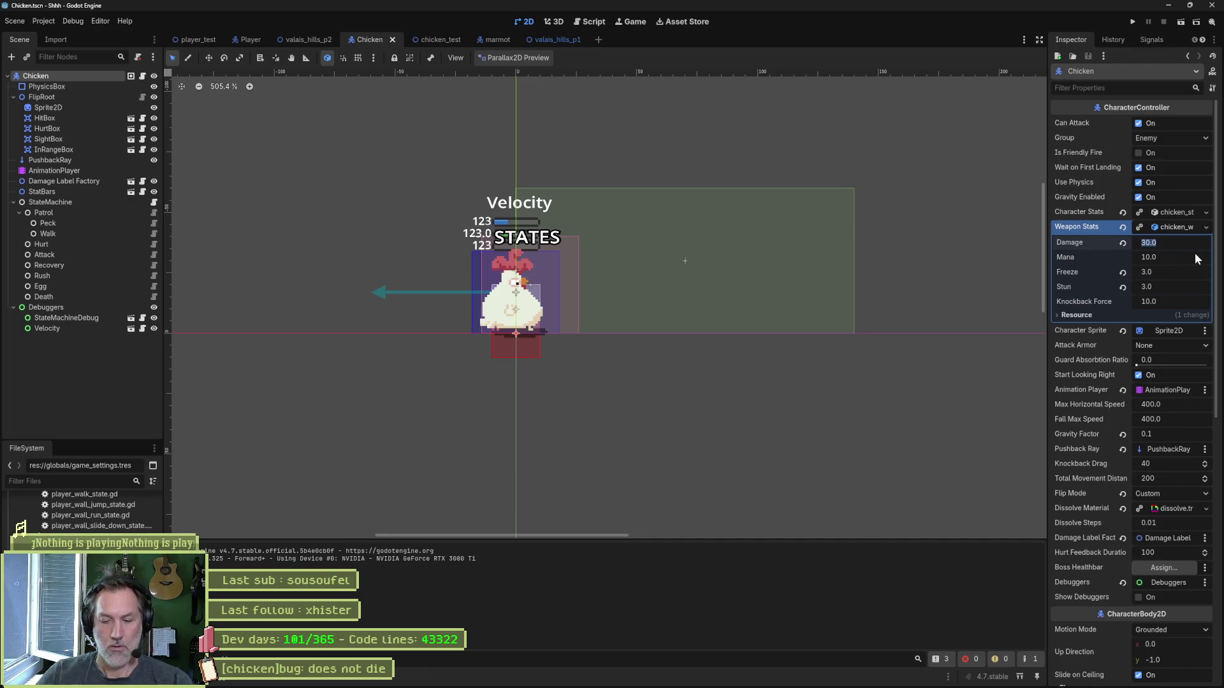
type("10")
key("Return")
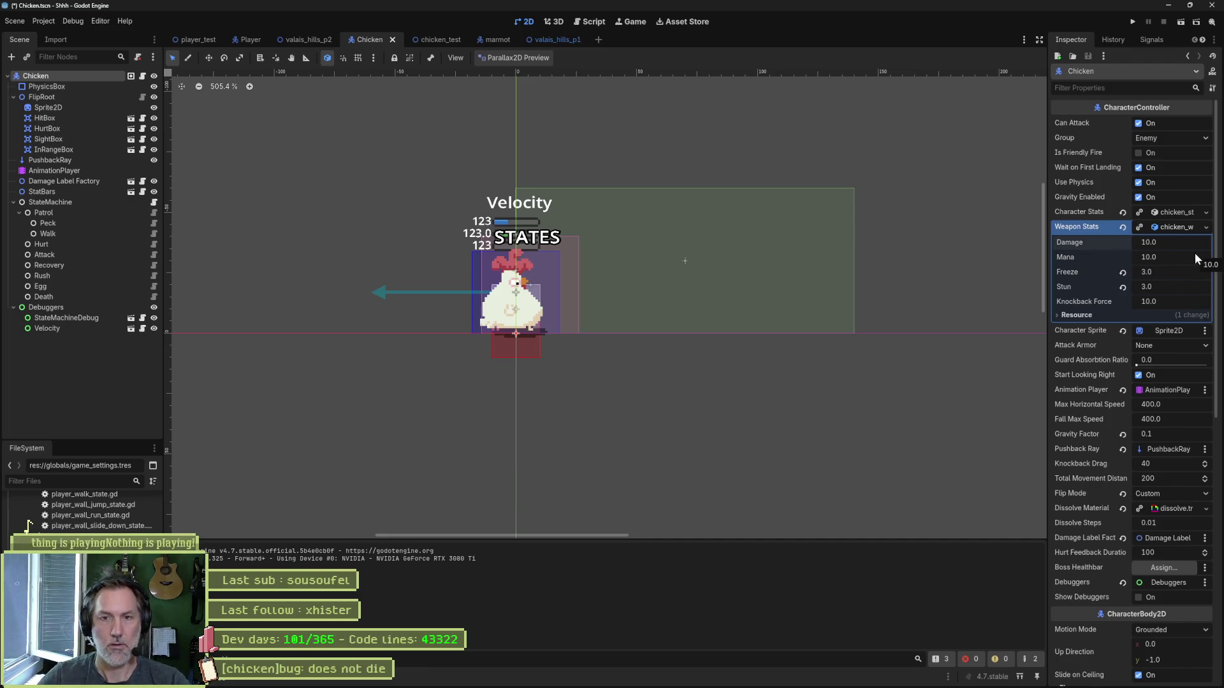
key("ctrl+s")
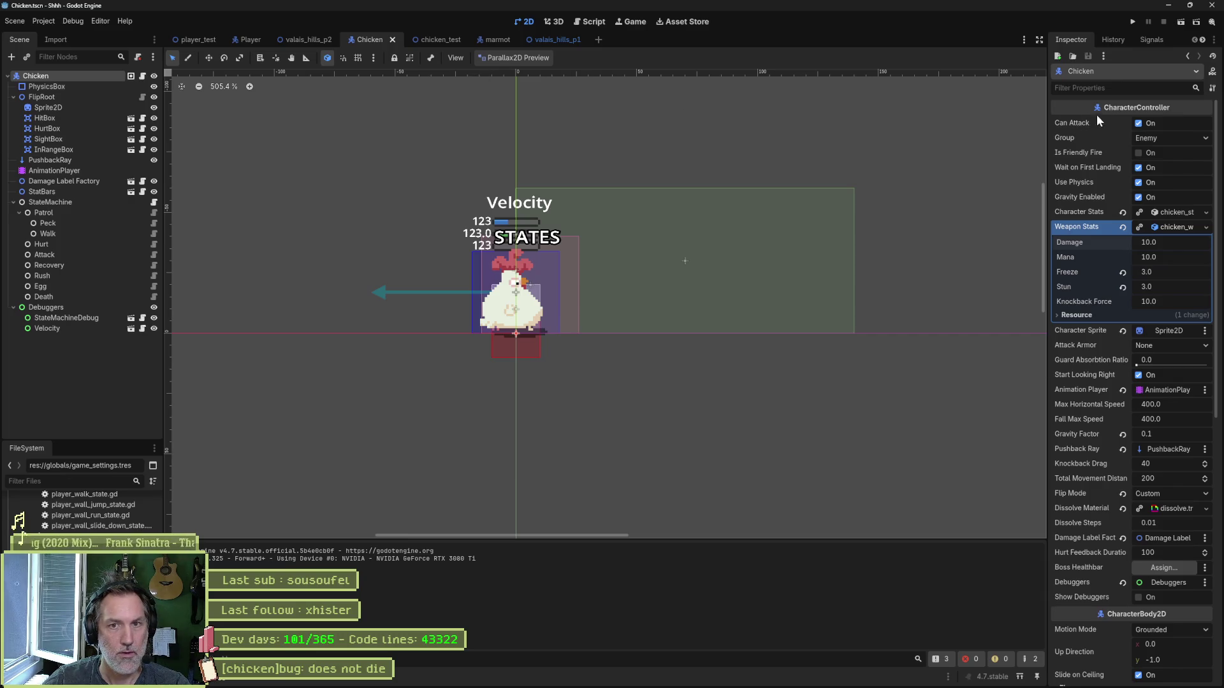
Step: Change line 12 of chicken_walk_state.gd to 'if is_in_sight and can_attack:' and save it
left_click(142, 75)
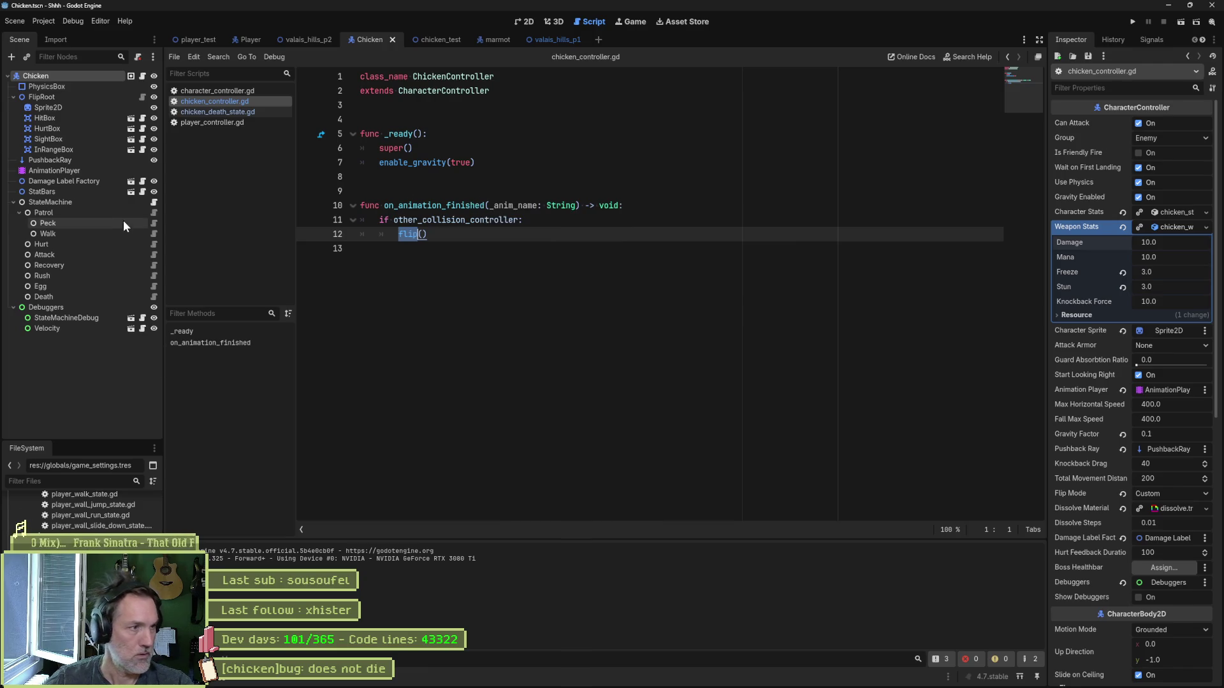
left_click(153, 234)
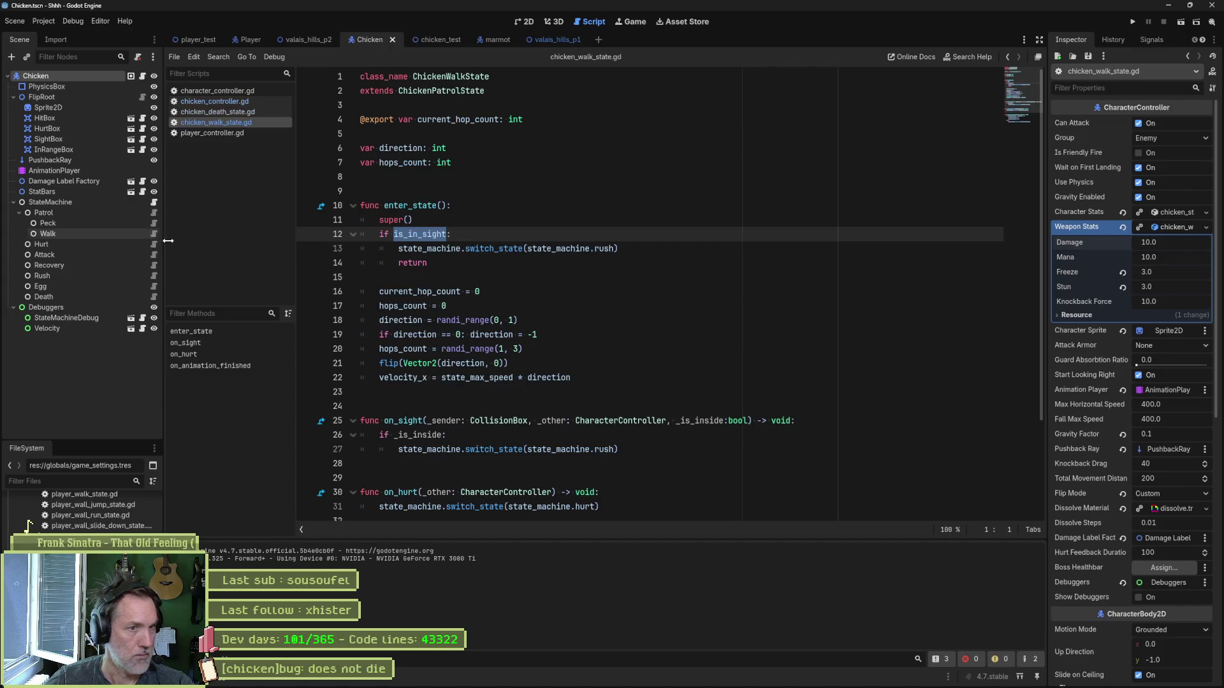
left_click(444, 235)
type("and can")
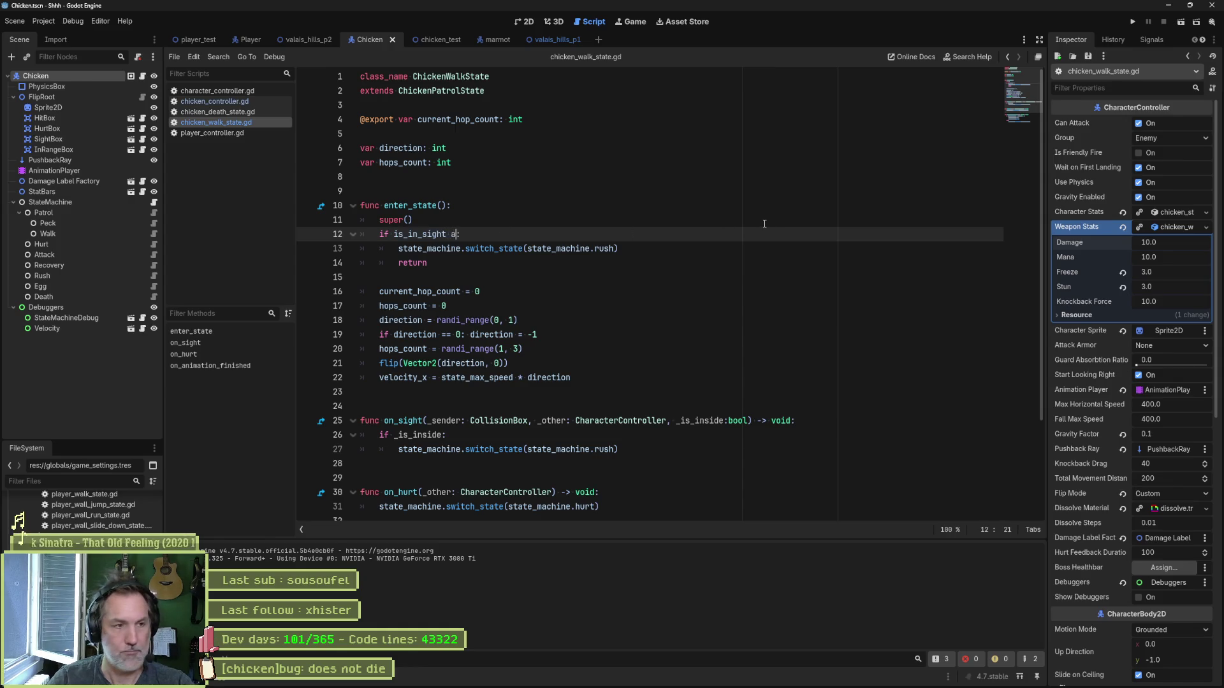
key("Return")
key("ctrl+s")
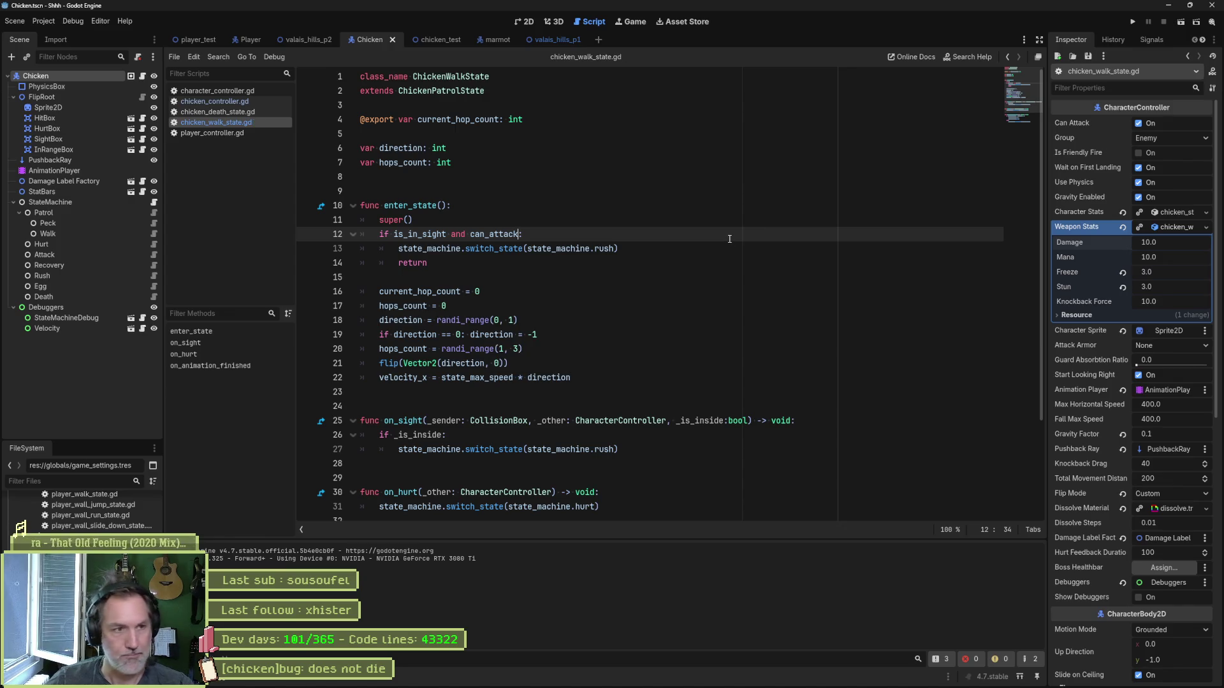
left_click(549, 40)
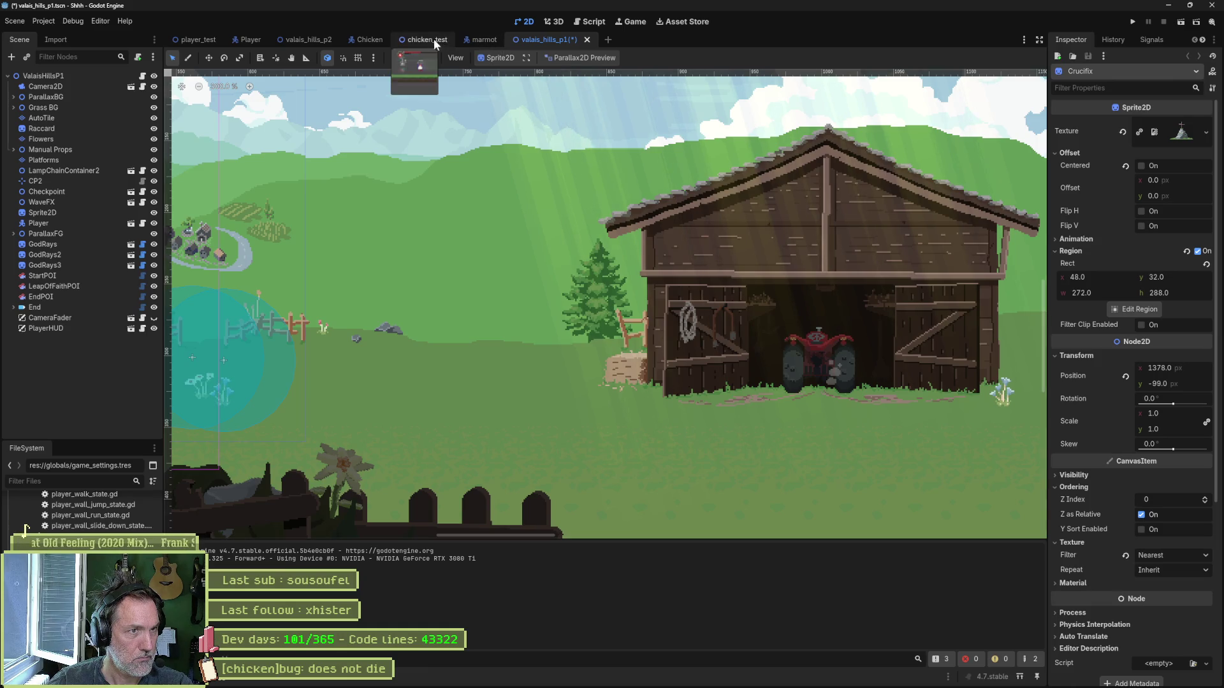
Step: Run valais_hills_p2, pause it, and inspect the live Chicken's properties
left_click(282, 39)
key("F6")
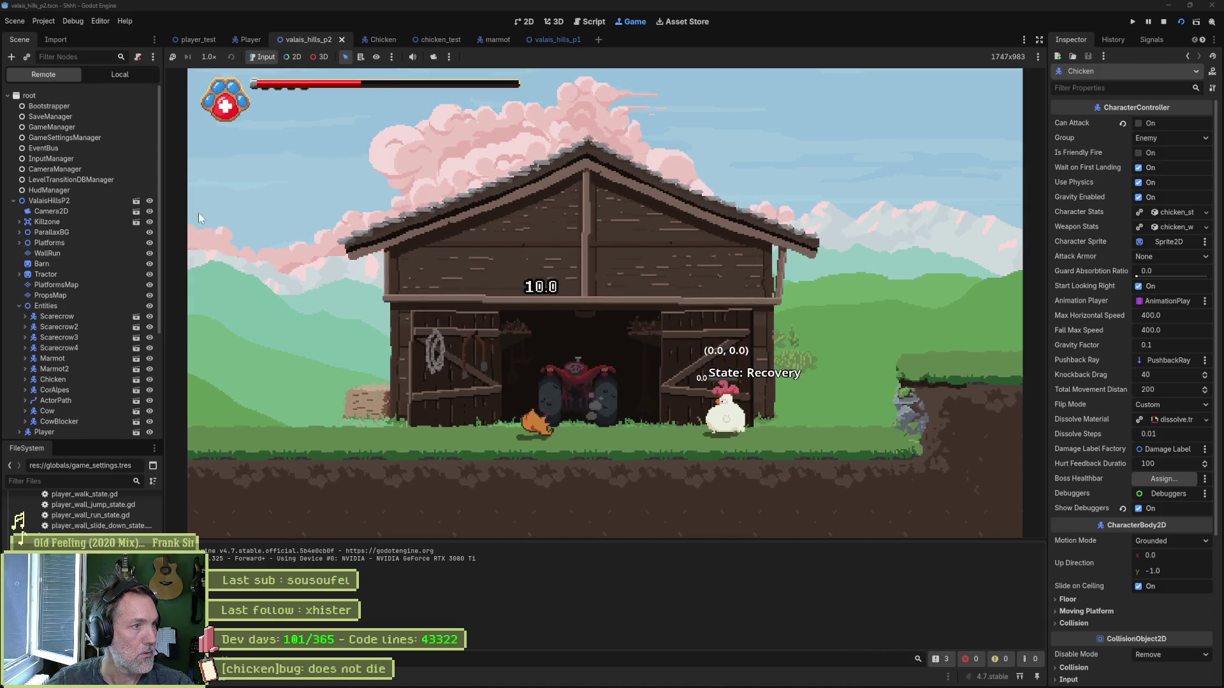
left_click(1146, 21)
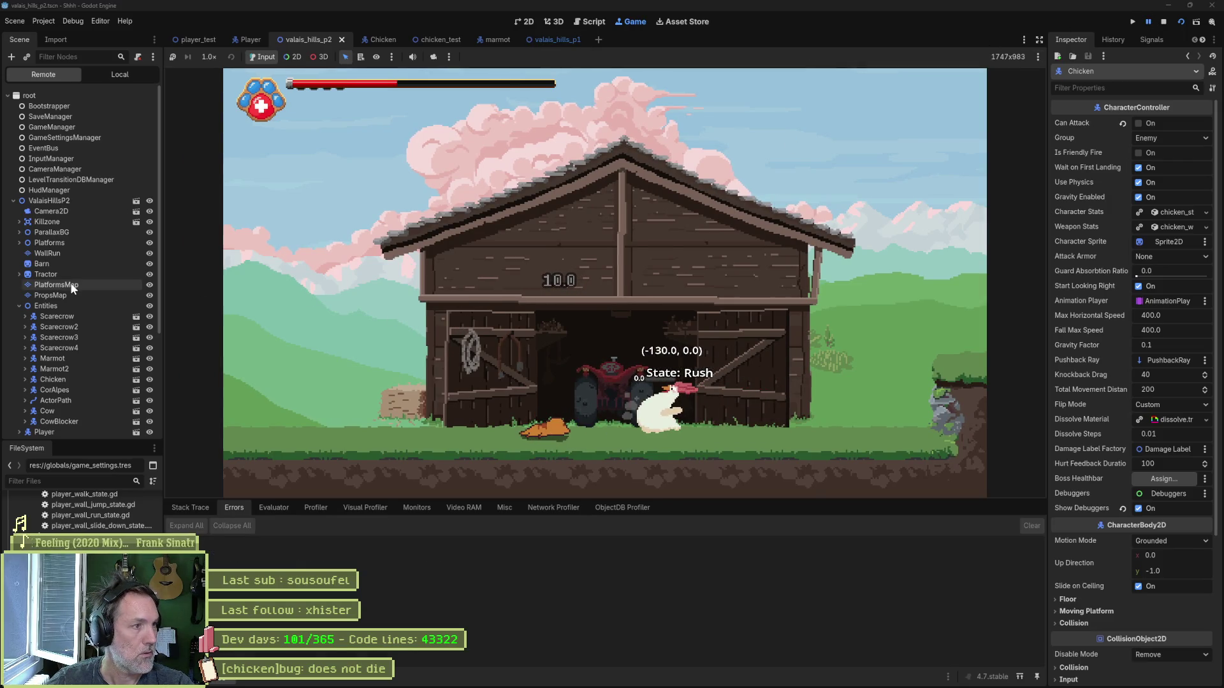
left_click(63, 380)
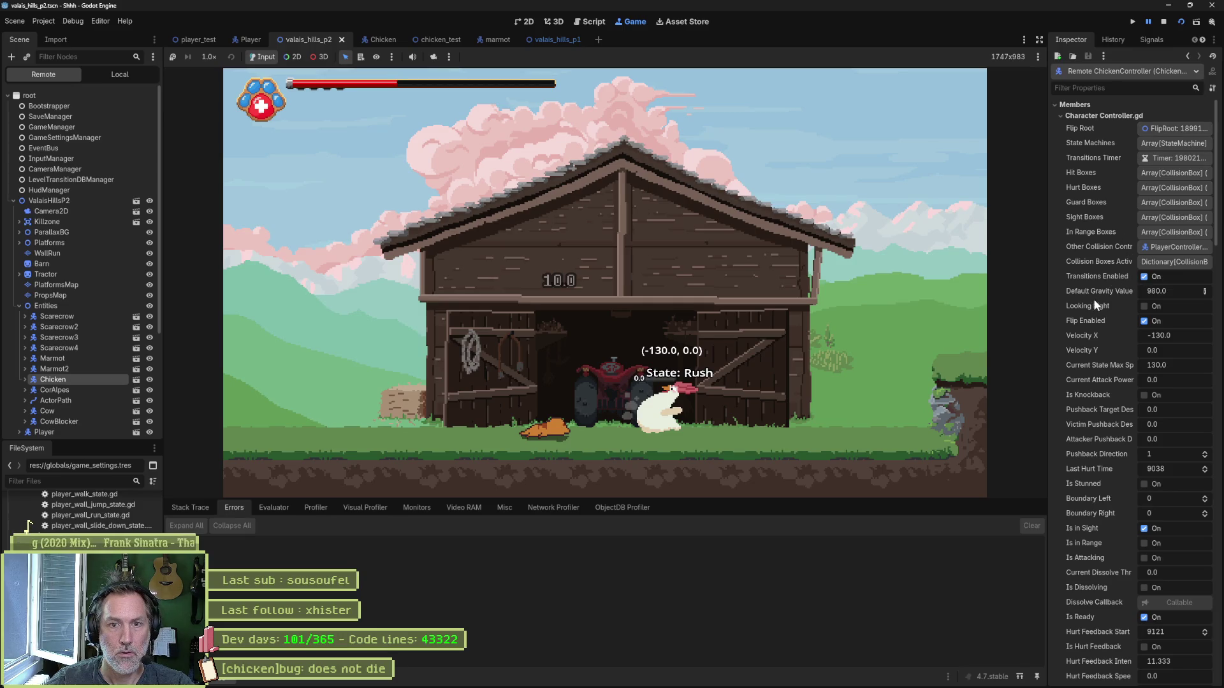
Step: Filter the live Chicken's properties by 'can' and 'atta', then stop the game
left_click(1107, 88)
type("ca")
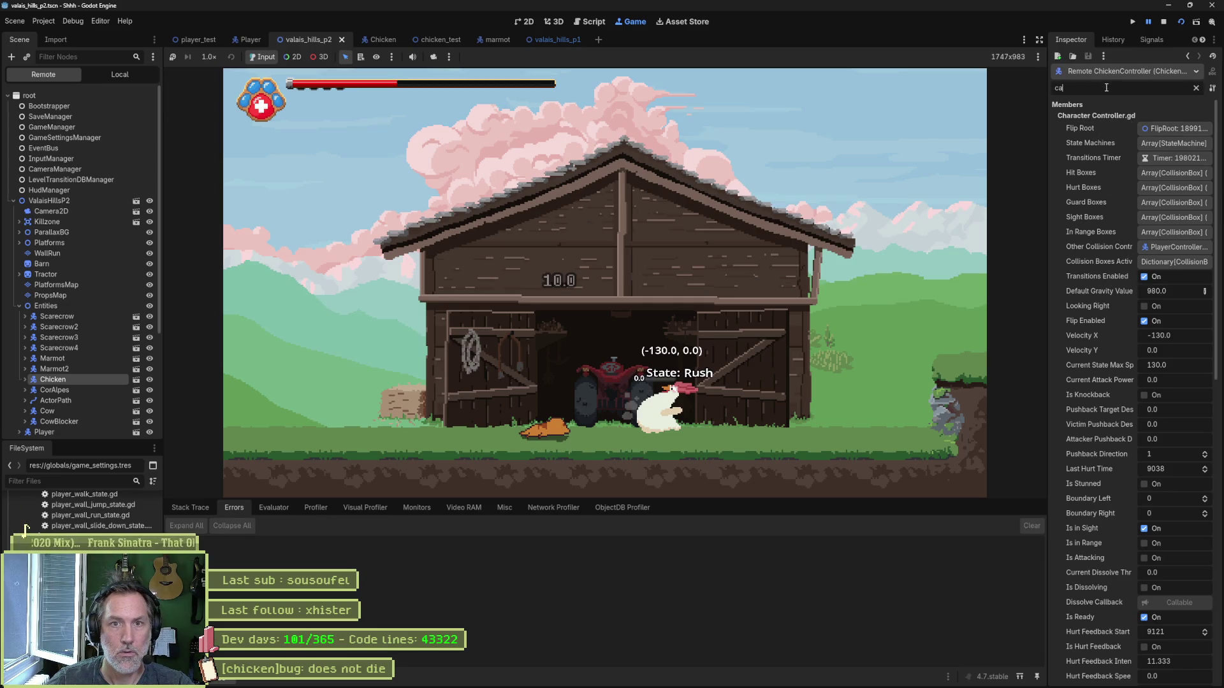
type("n")
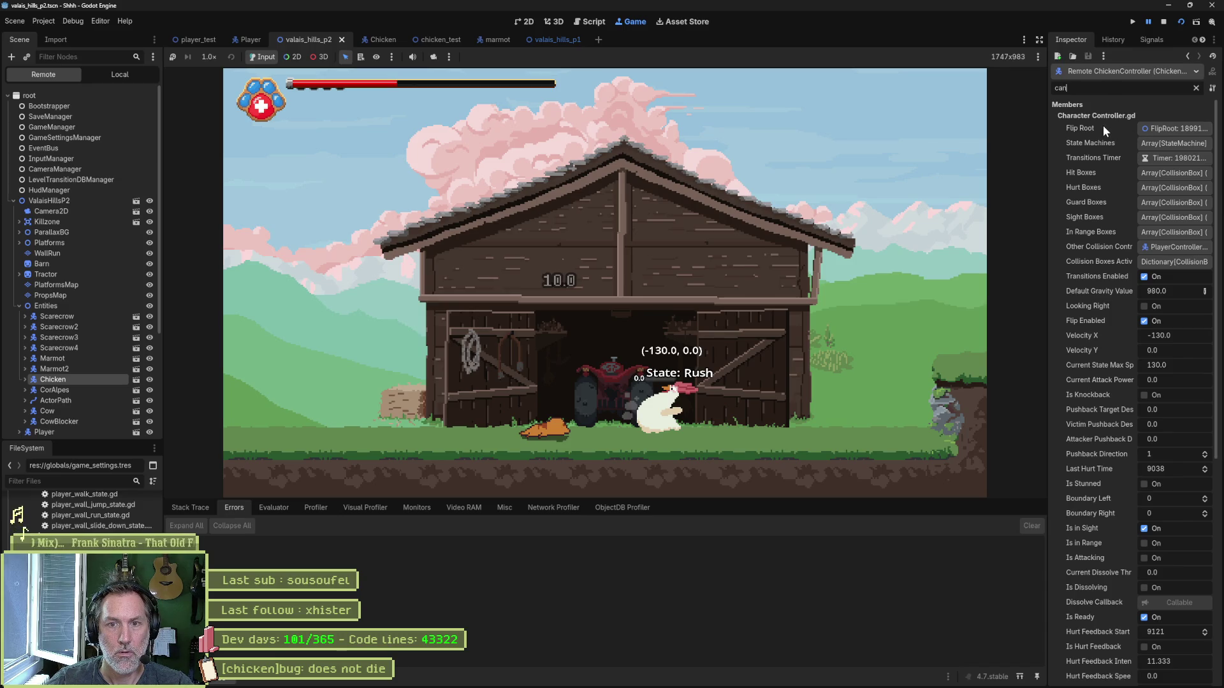
left_click(1196, 88)
type("atta")
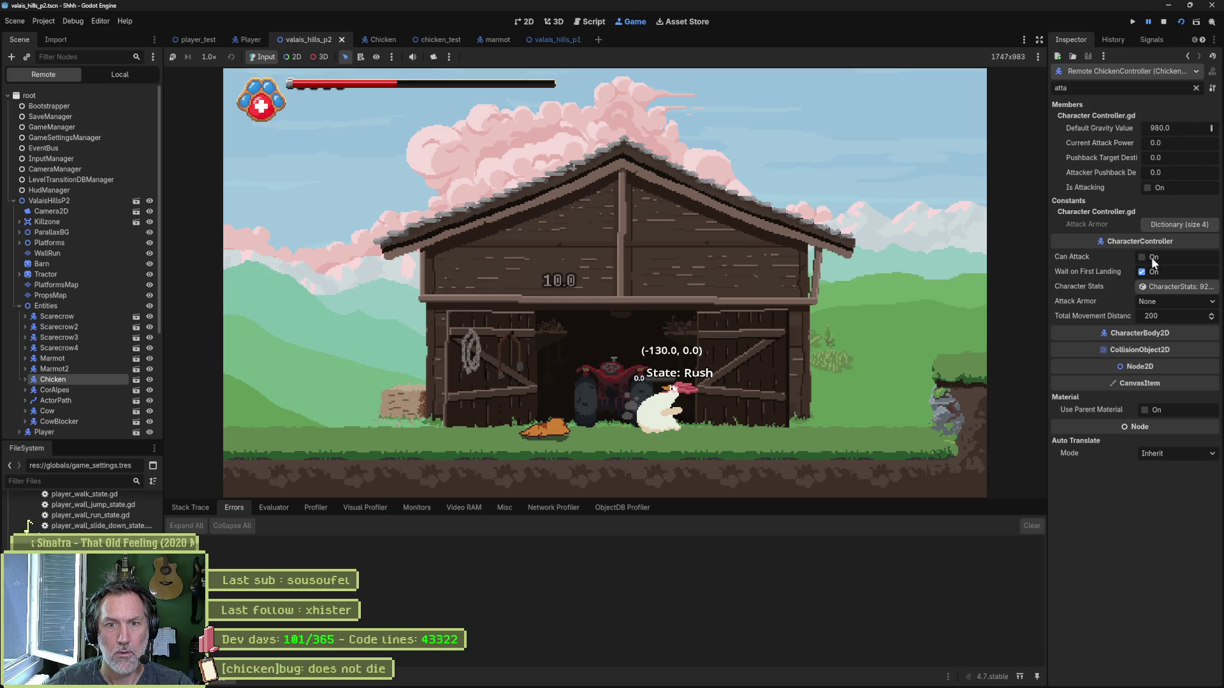
left_click(1161, 23)
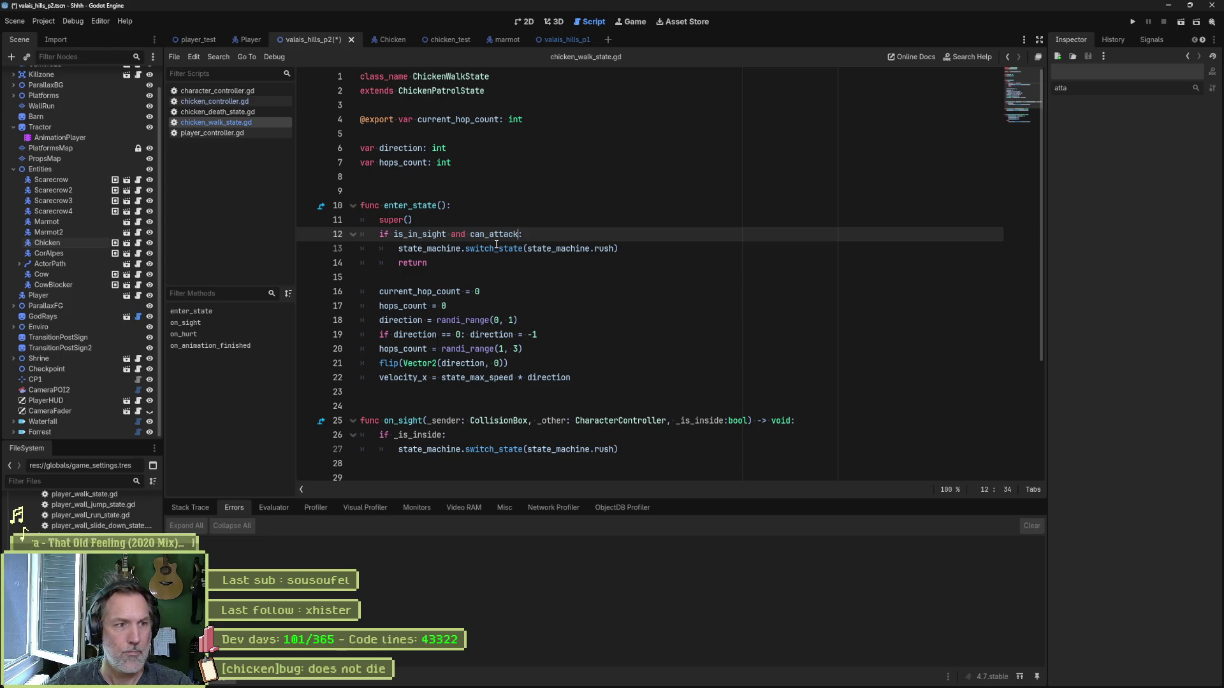
Step: Copy ' and can_attack' from line 12 onto the end of line 26's condition and save
mouse_move(620, 249)
left_mouse_down()
mouse_move(398, 249)
mouse_move(519, 235)
left_mouse_up()
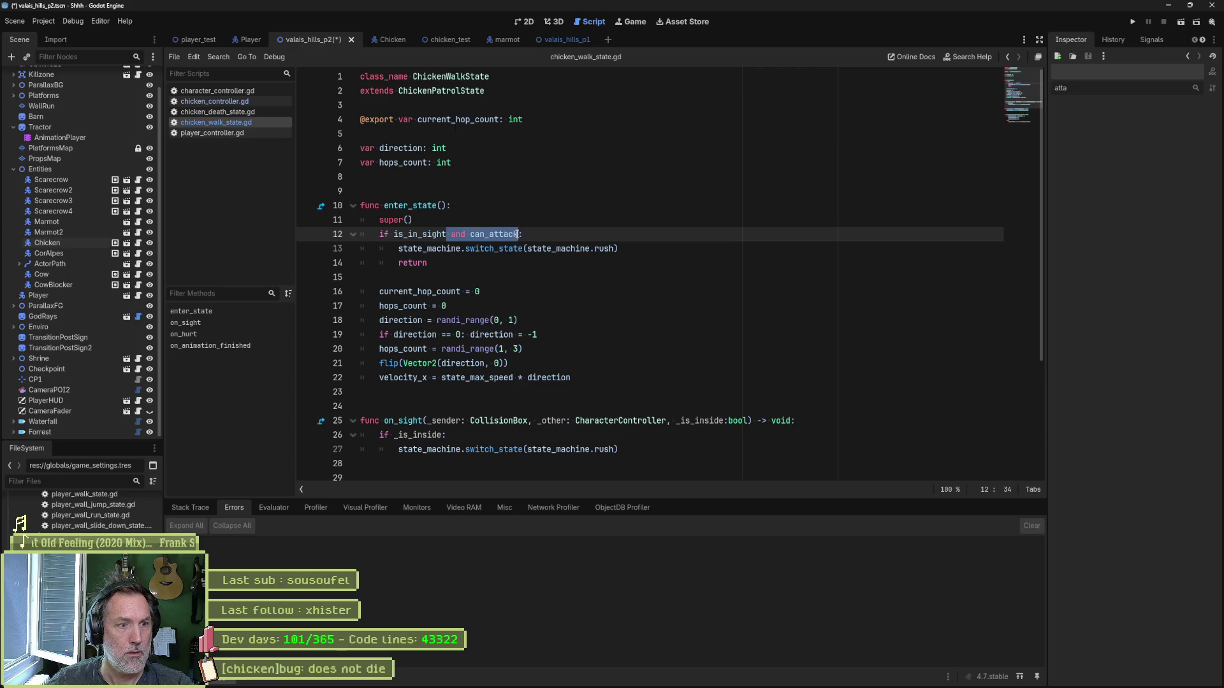
key("ctrl+c")
left_click(577, 435)
key("ctrl+v")
key("ctrl+s")
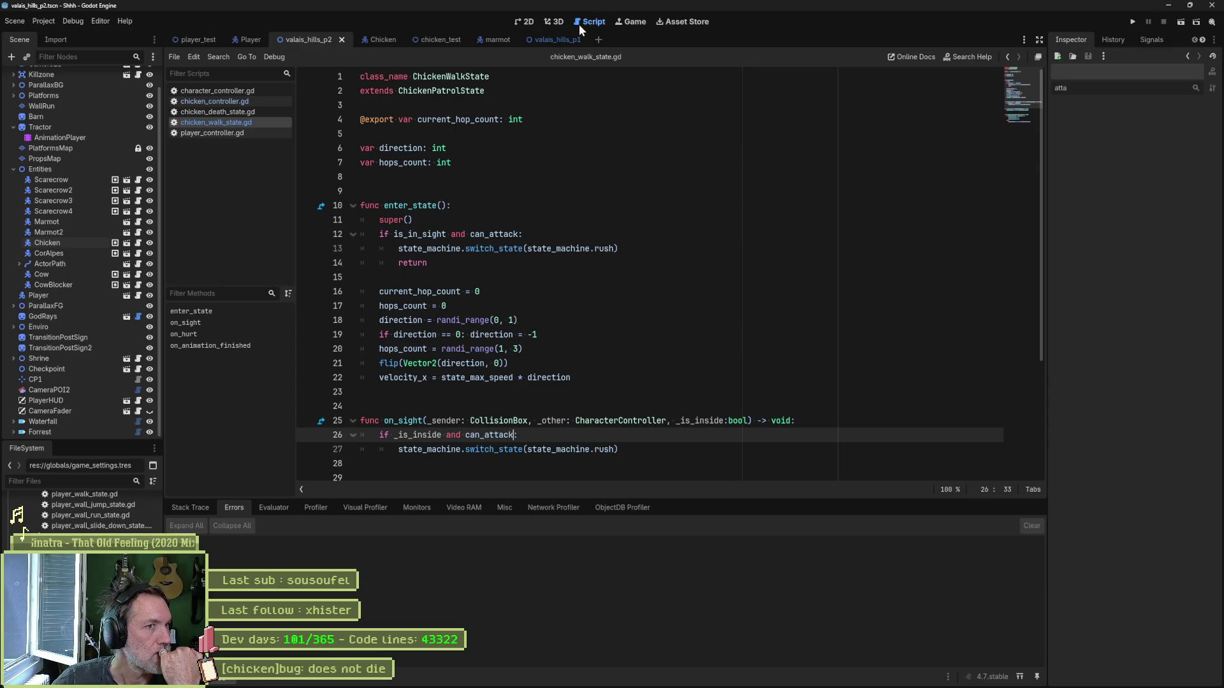
left_click(435, 40)
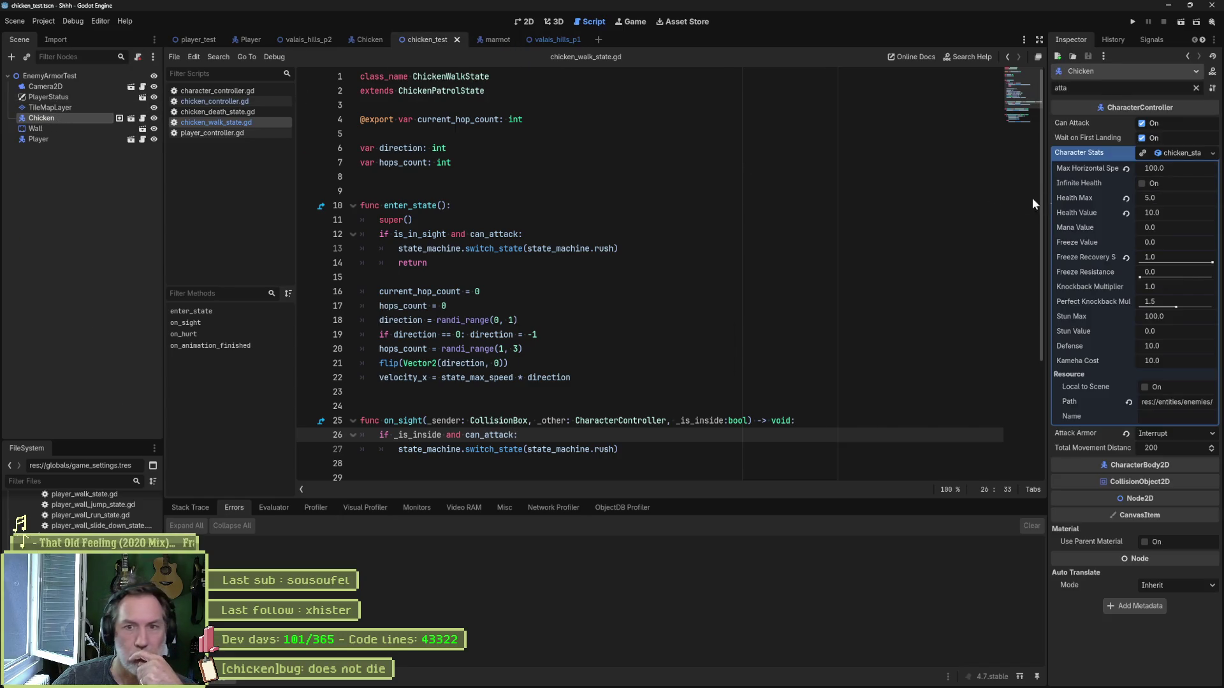
Step: Collapse the test chicken's stats, clear the property filter, and close the marmot scene
left_click(1164, 155)
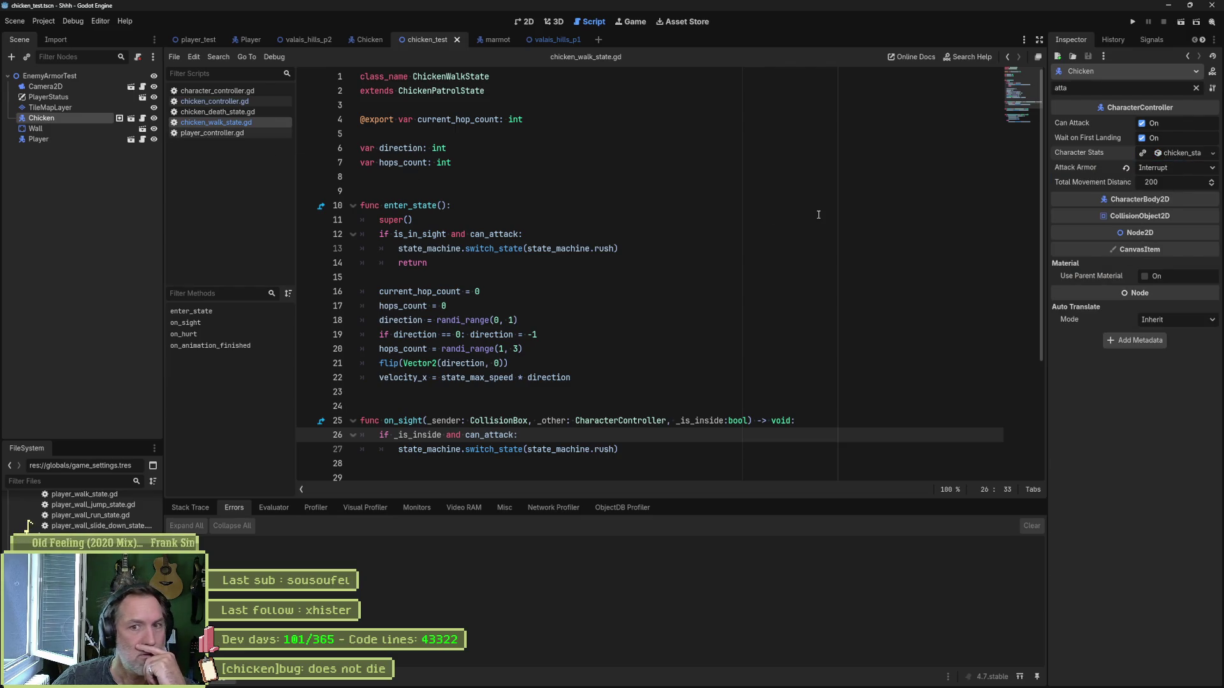
left_click(1194, 88)
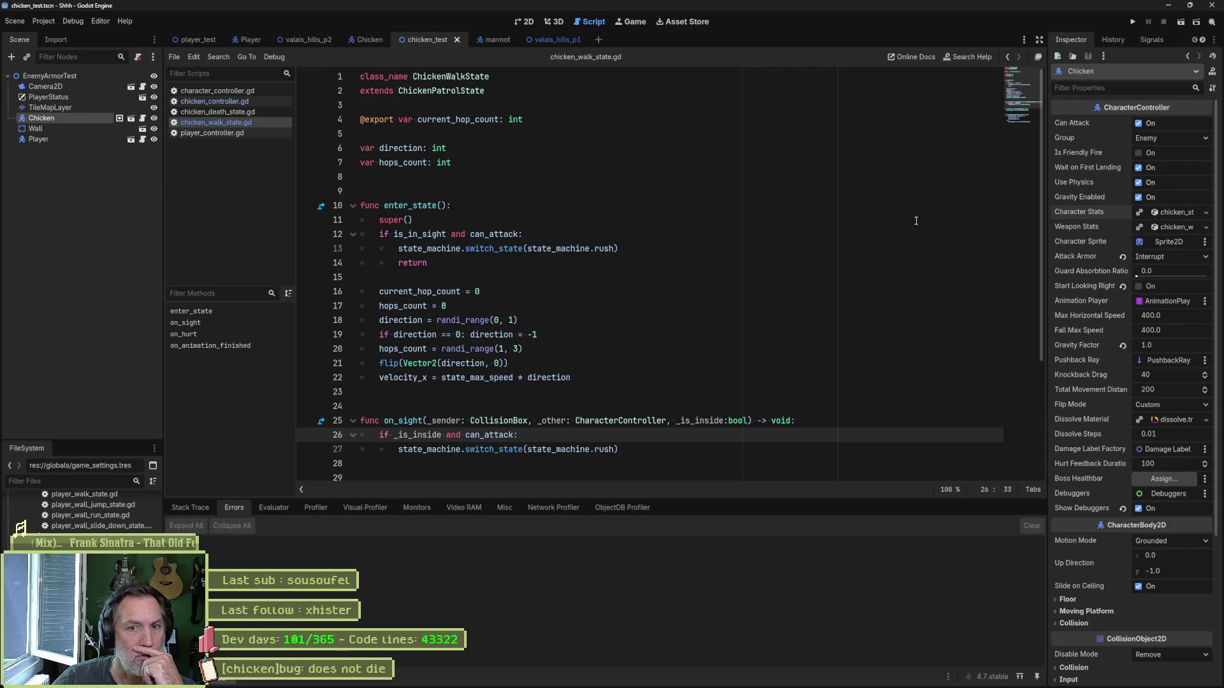
left_click(522, 40)
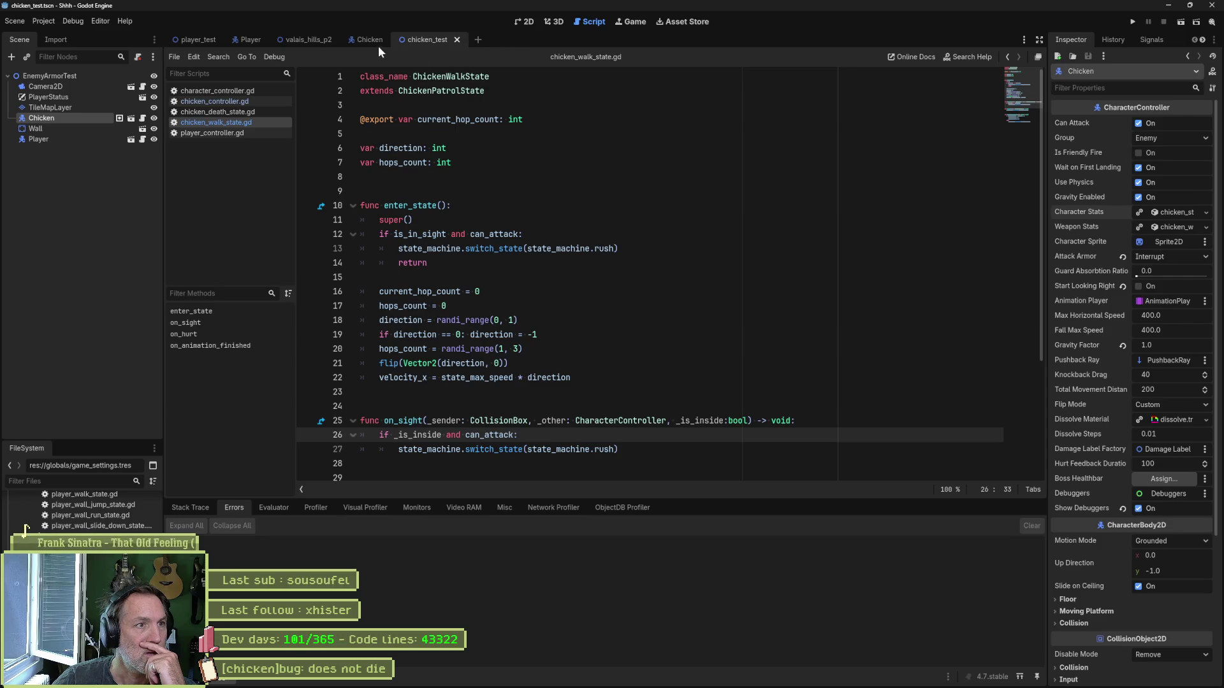
Step: Set the valais_hills_p2 Chicken's Attack Armor to Interrupt and run the level
left_click(312, 40)
left_click(57, 243)
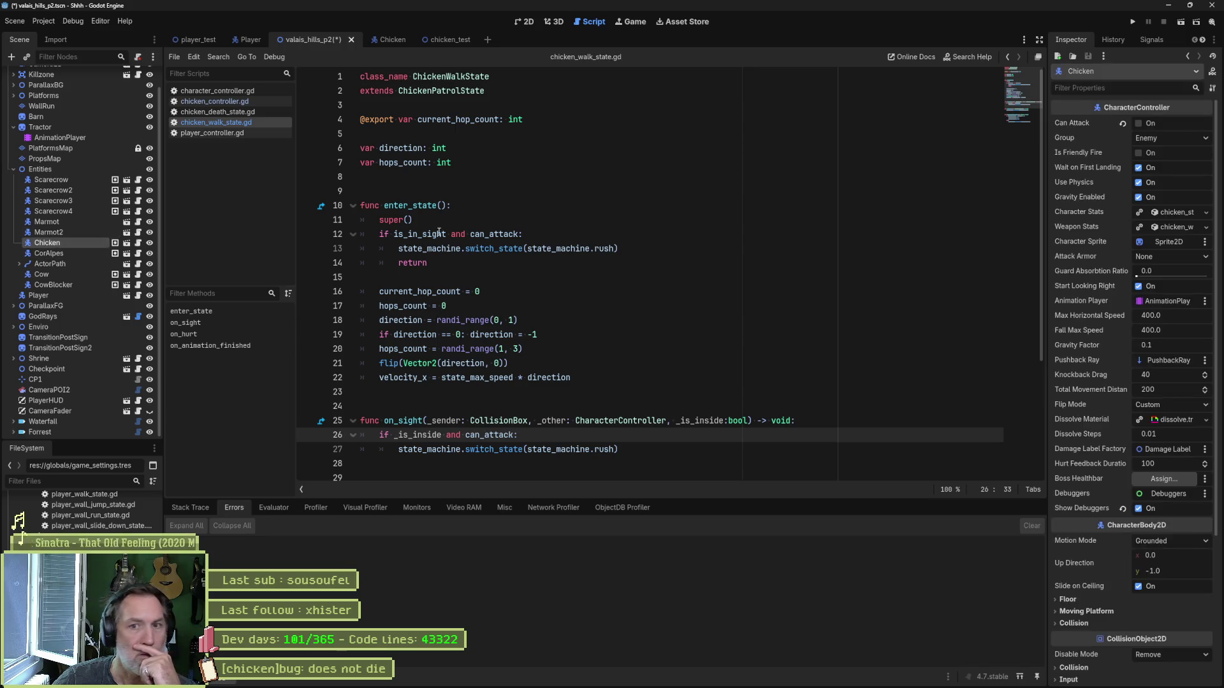
left_click(1152, 258)
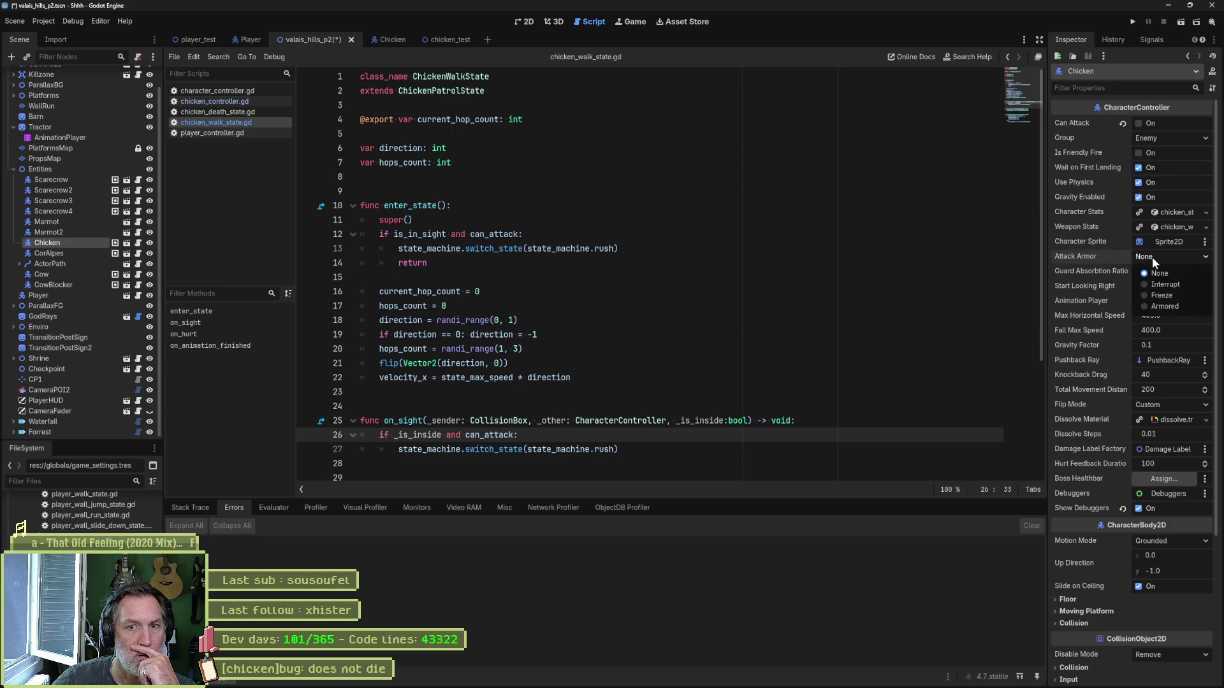
left_click(1152, 288)
left_click(883, 258)
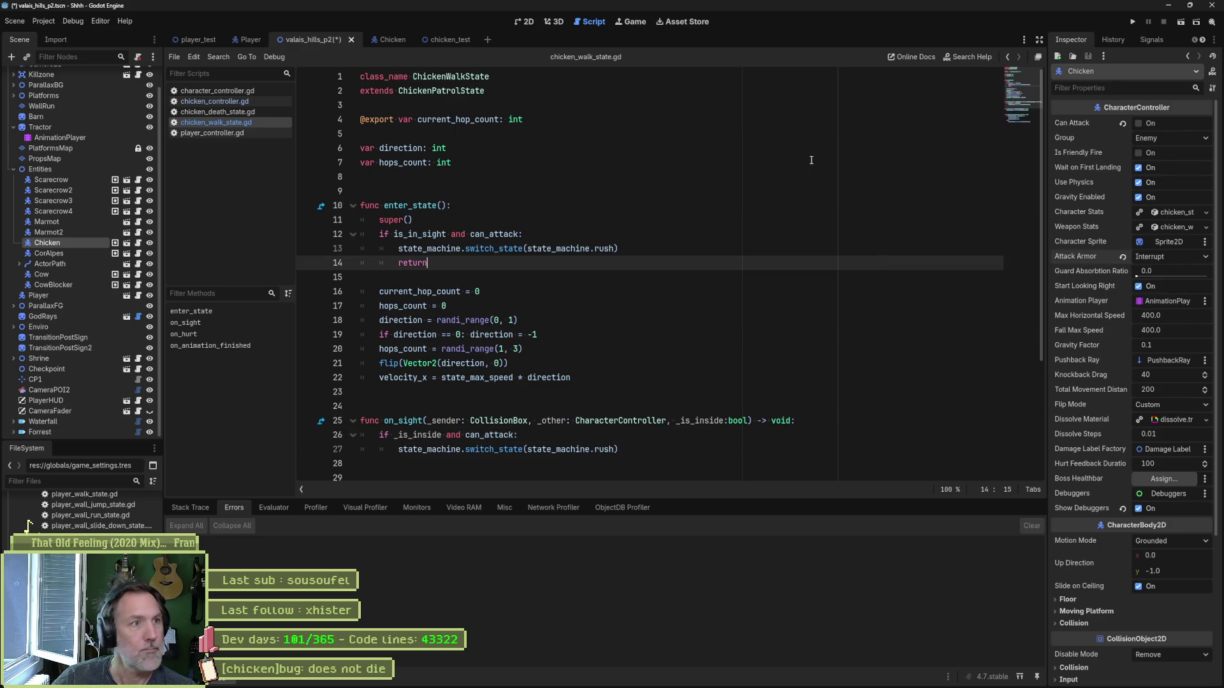
key("F5")
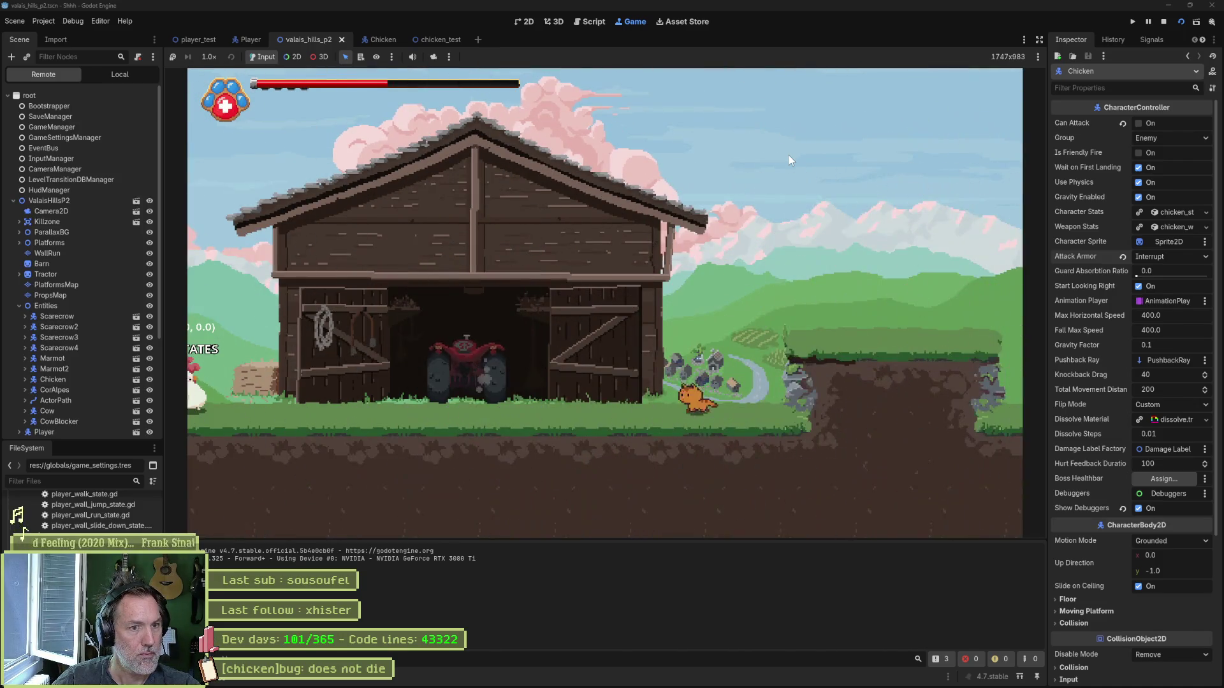
Step: Briefly test the level, stop it, select the Player in the 2D view, and rerun
key("Left")
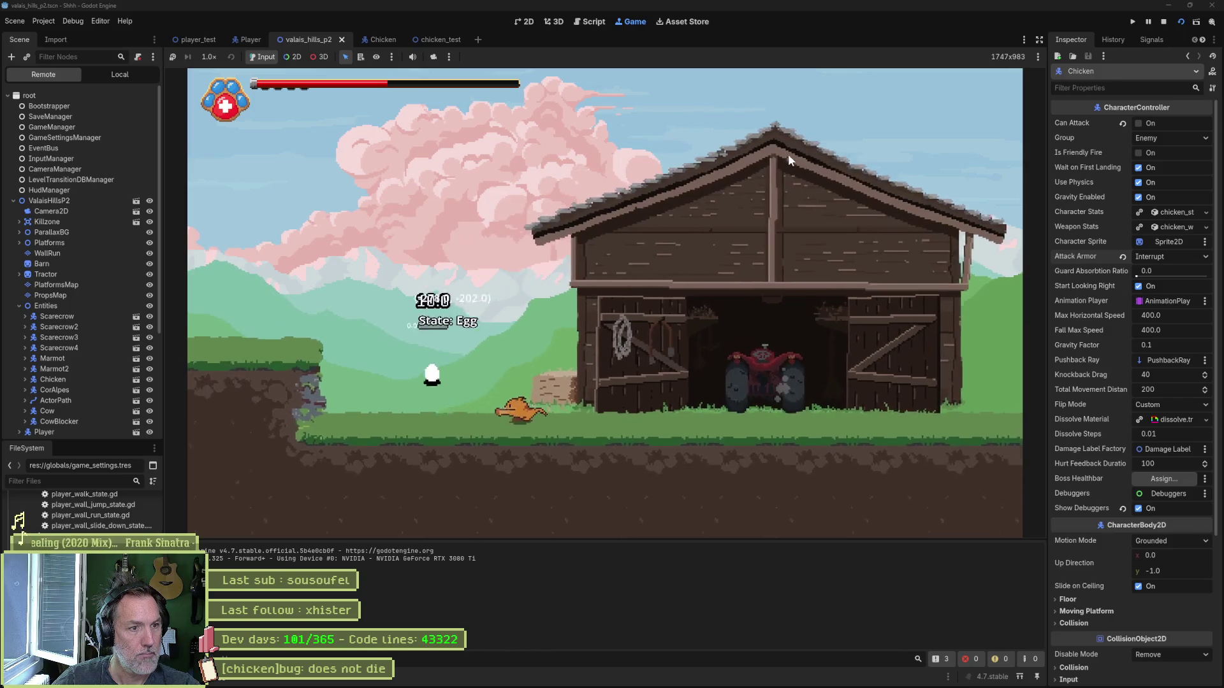
key("F8")
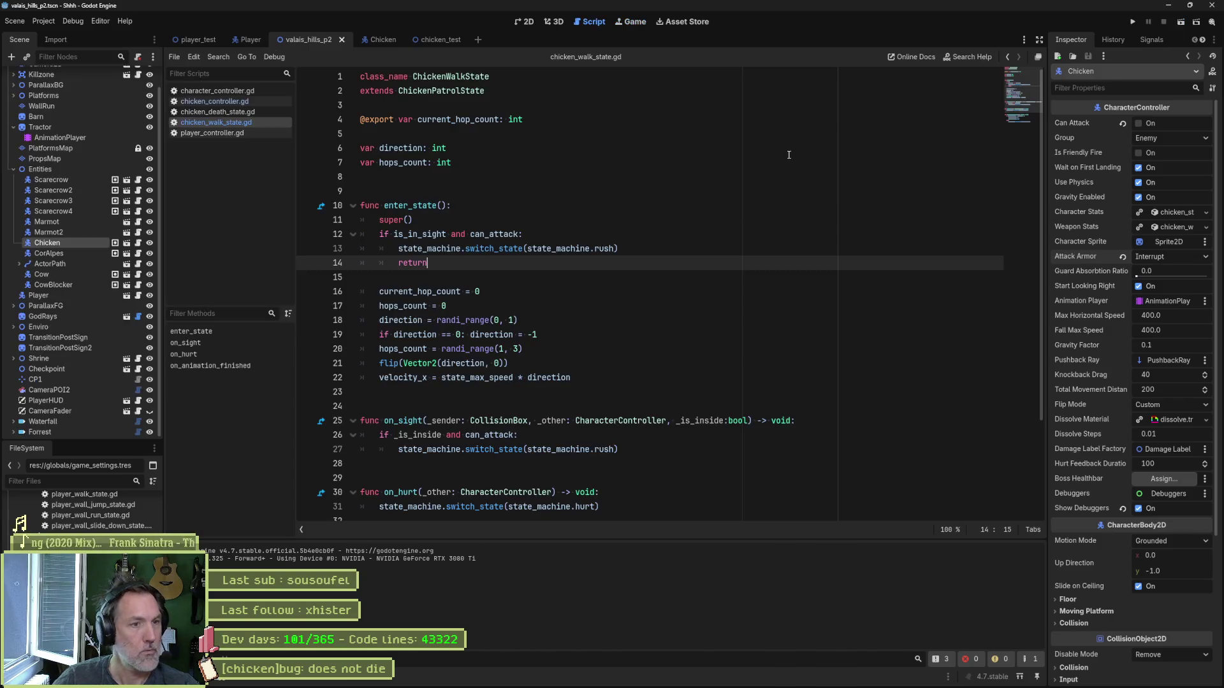
left_click(527, 22)
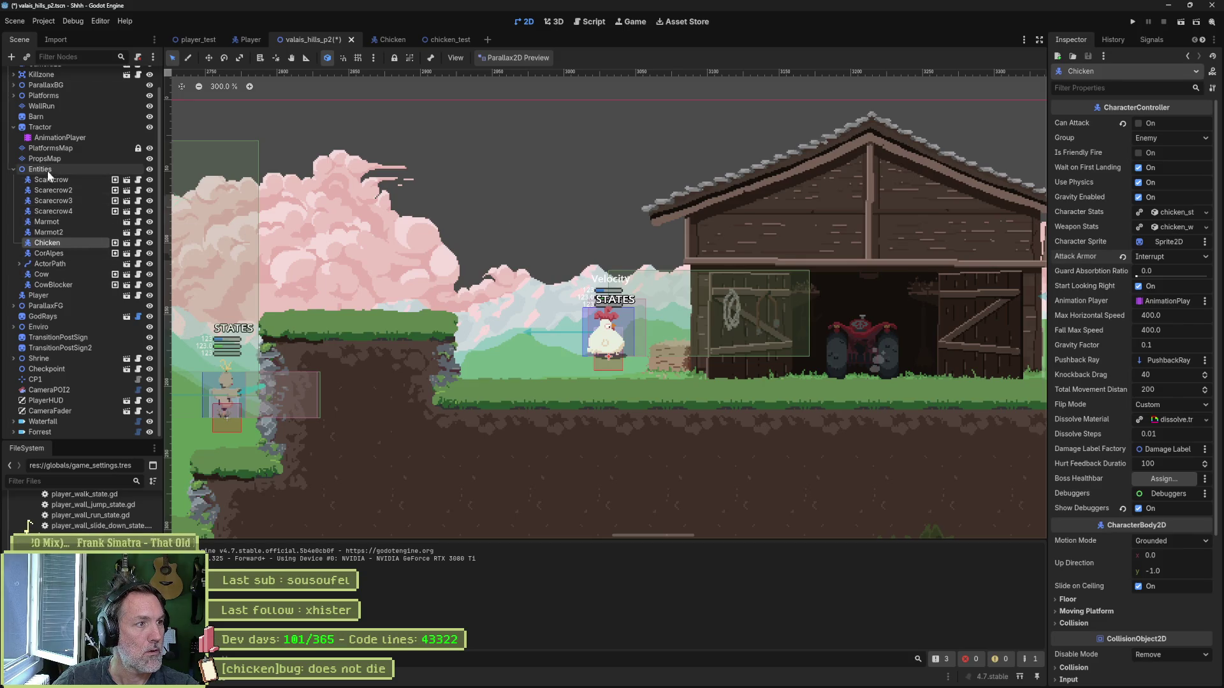
left_click(38, 295)
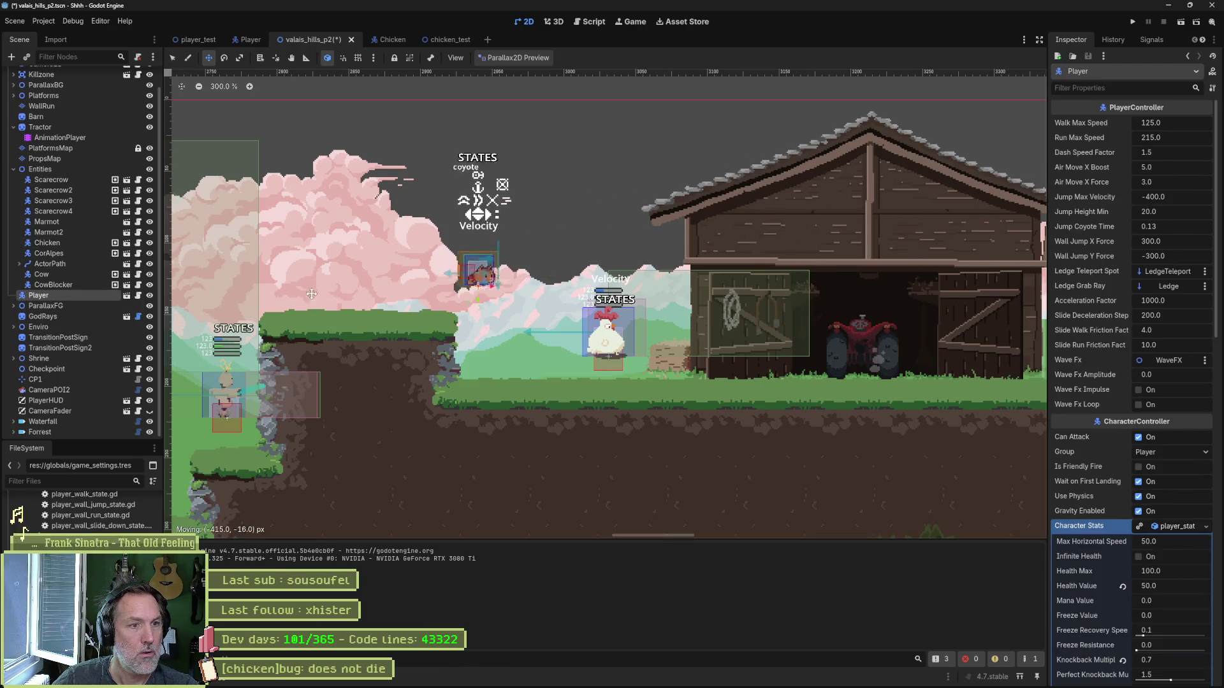
key("F6")
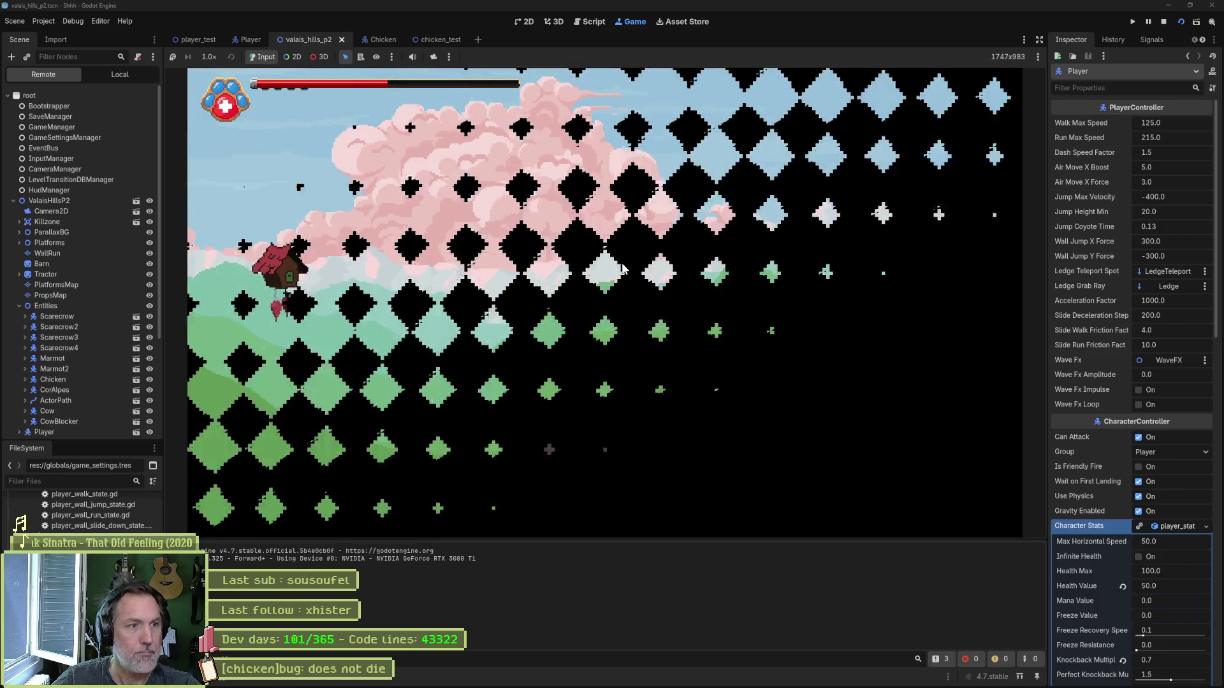
Step: Move the cat onto the grassy cliff and jump-attack the flying enemy
key("Right")
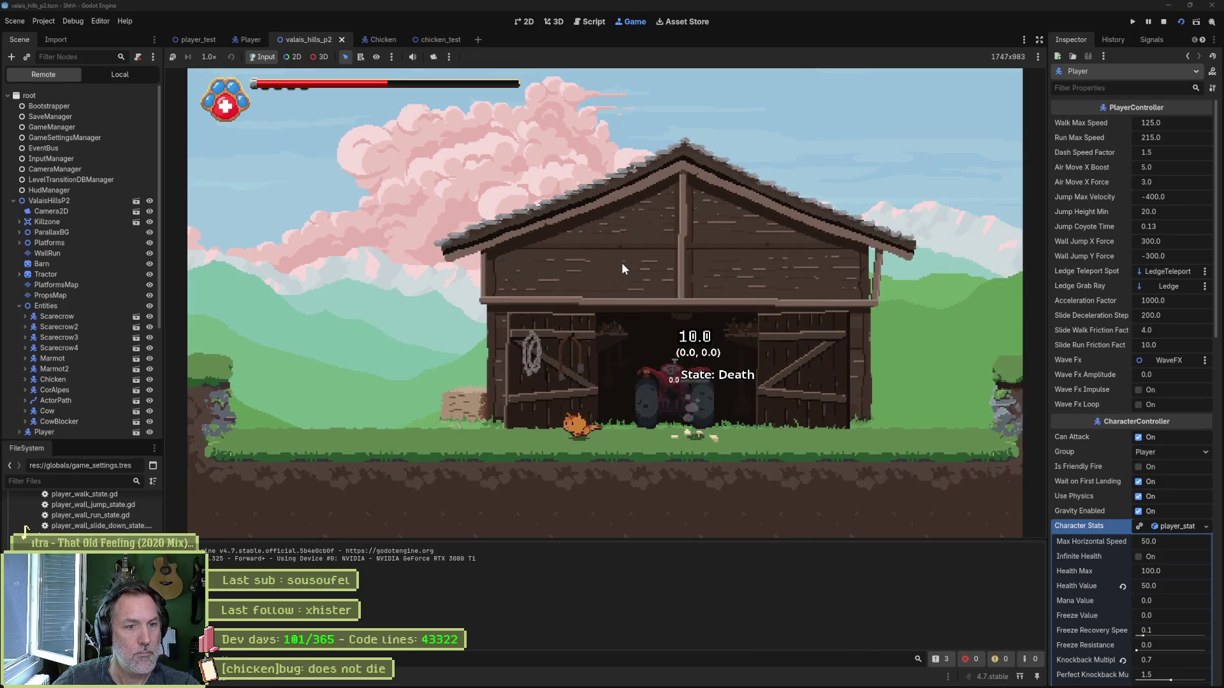
key("Left")
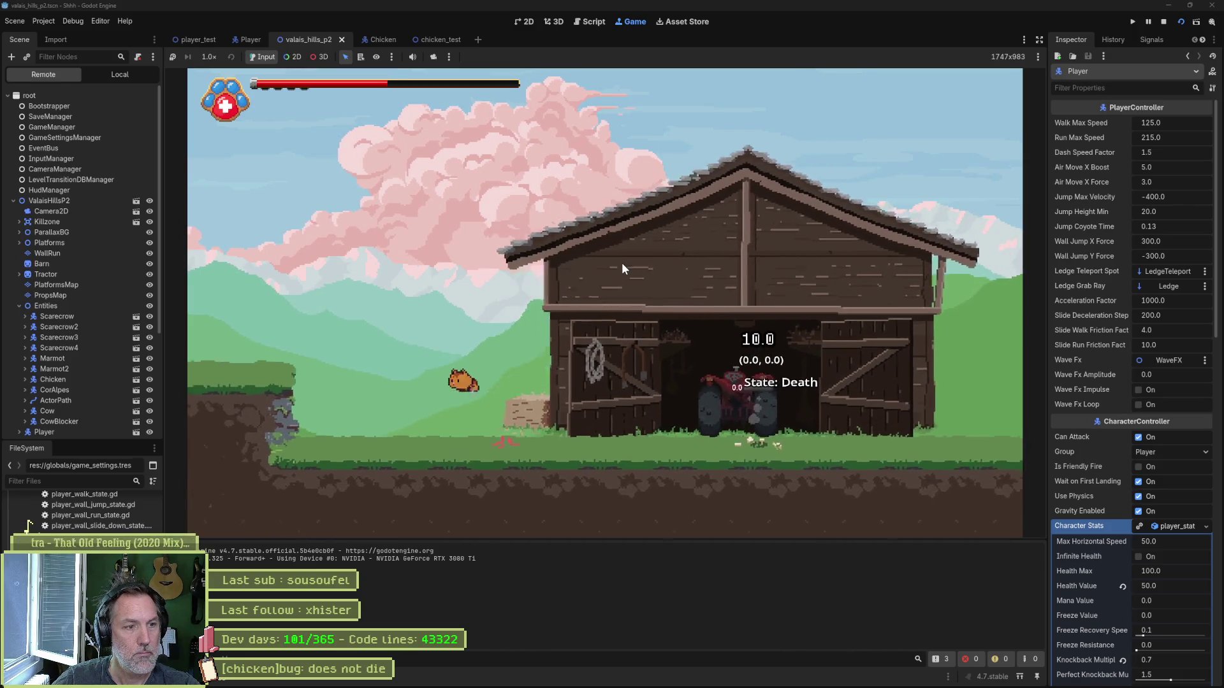
key("space")
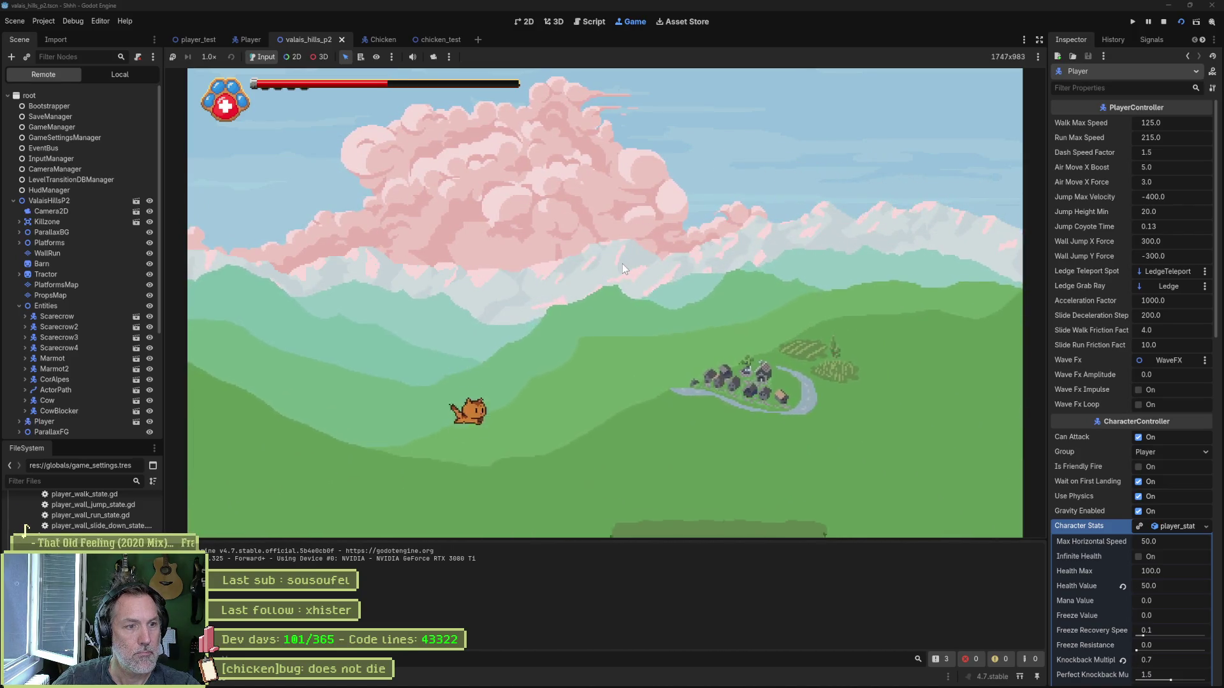
key("Right")
key("Left")
key("Right")
key("Left")
key("Right")
key("Left")
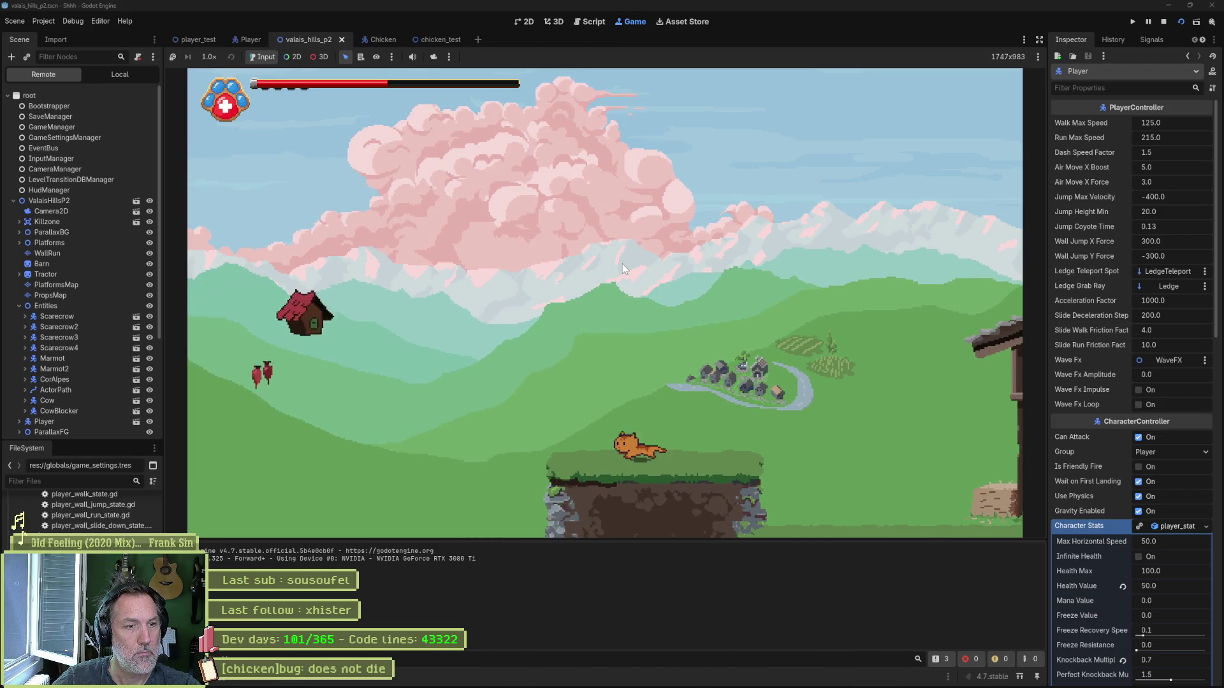
key("space")
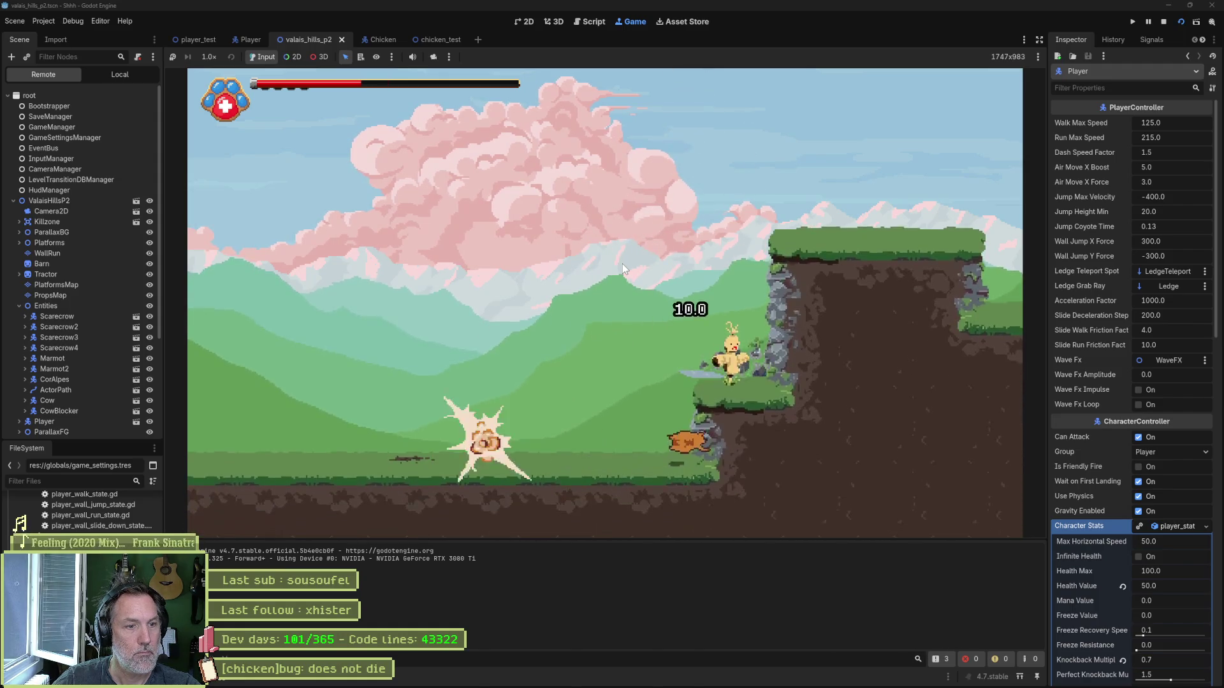
Step: Run the cat left under the wheel enemy, then back to attack the chicken
key("Left")
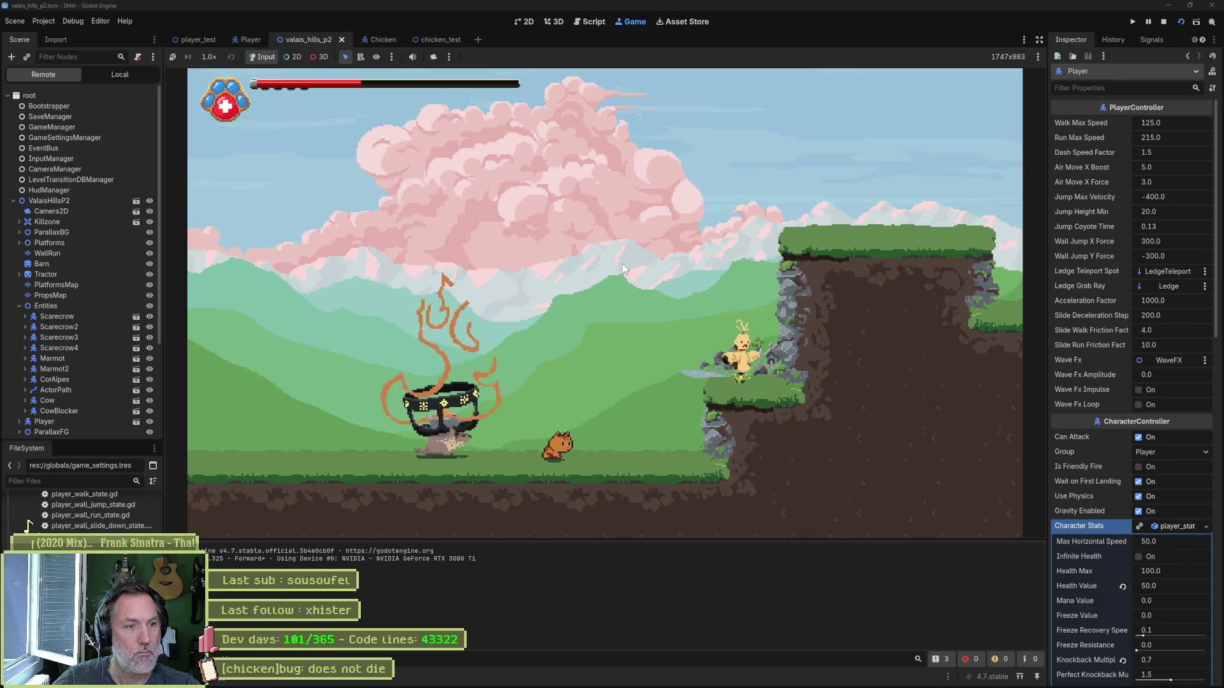
key("Left")
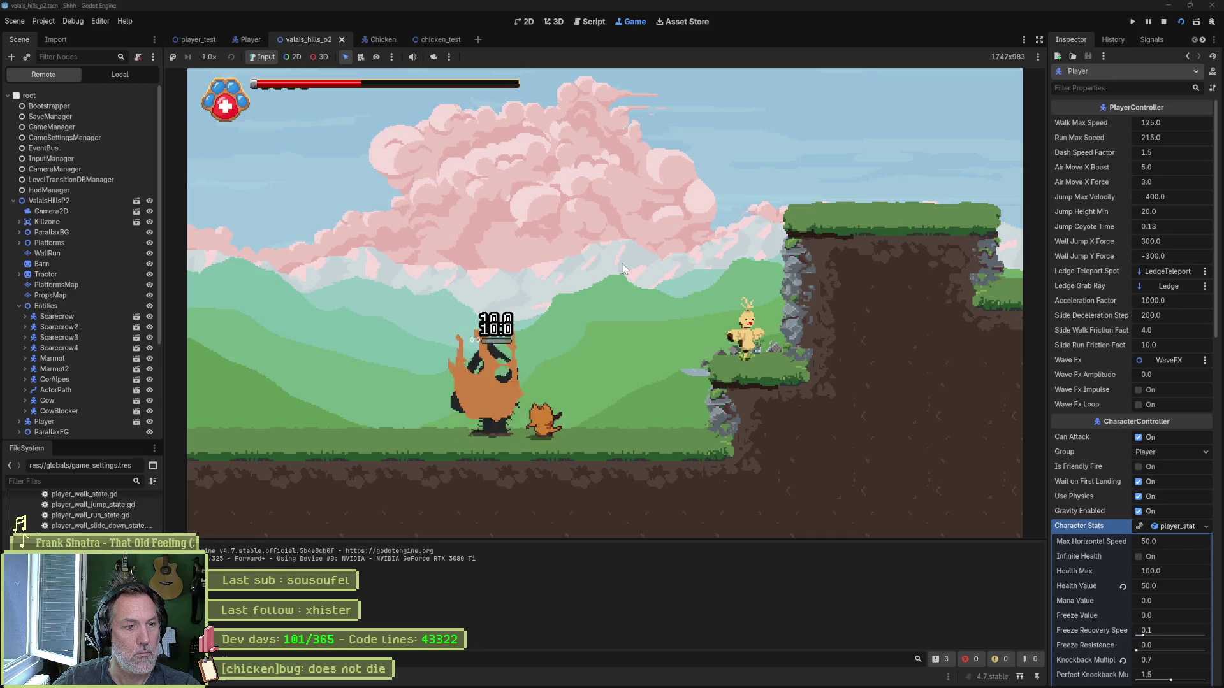
key("Right")
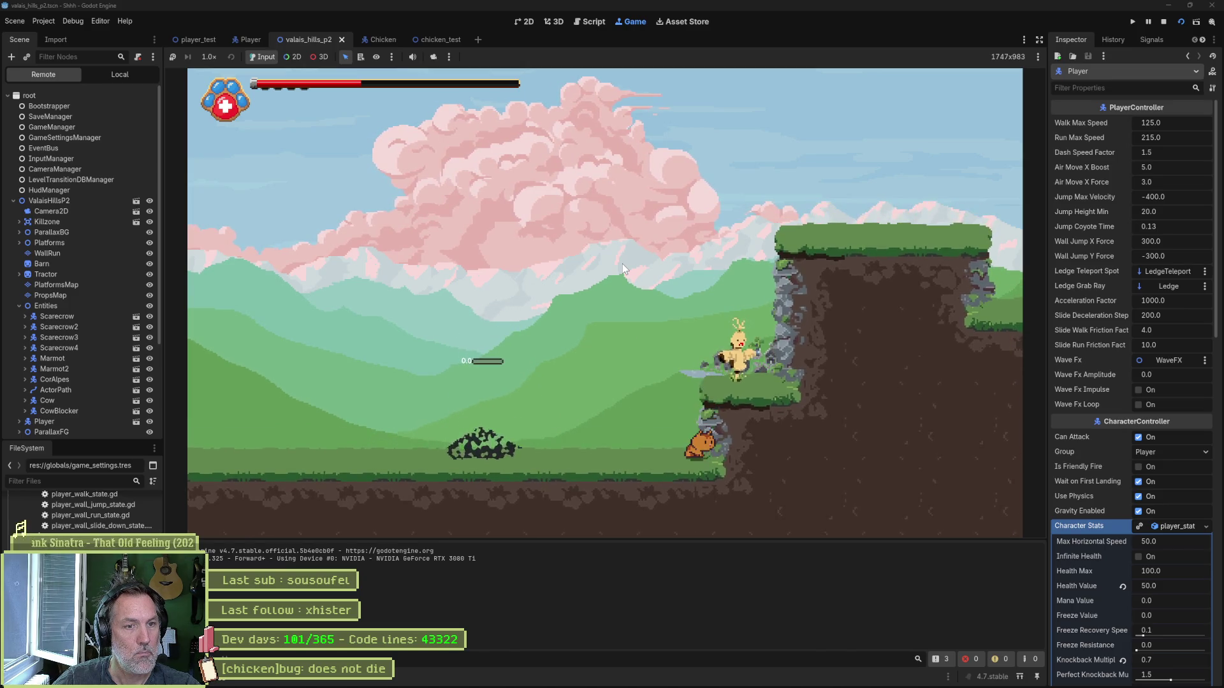
key("space")
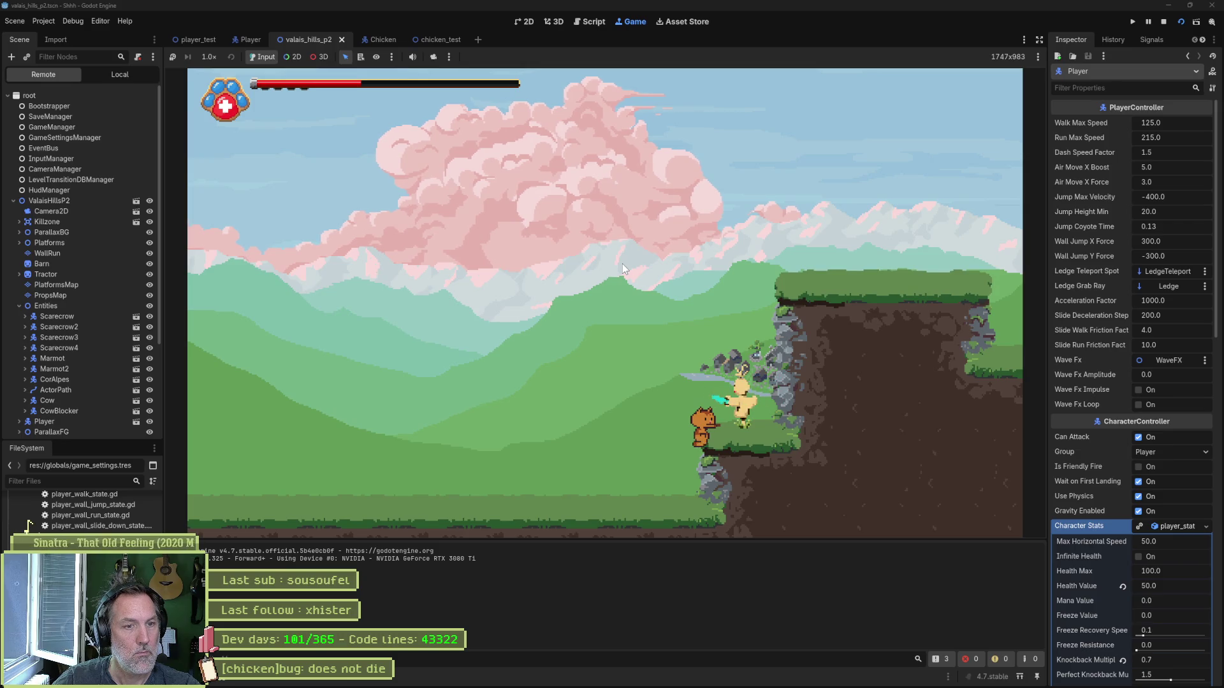
key("Right")
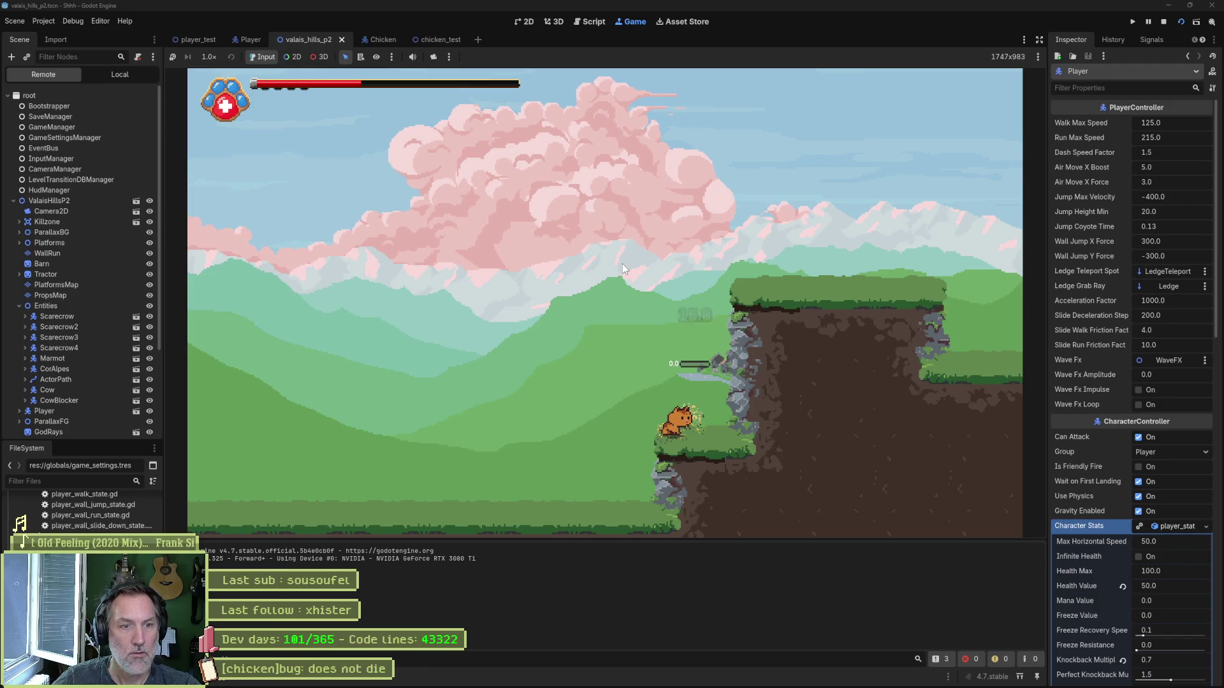
Step: Climb past the barn to the boar, attack it repeatedly, then stop the game
key("space")
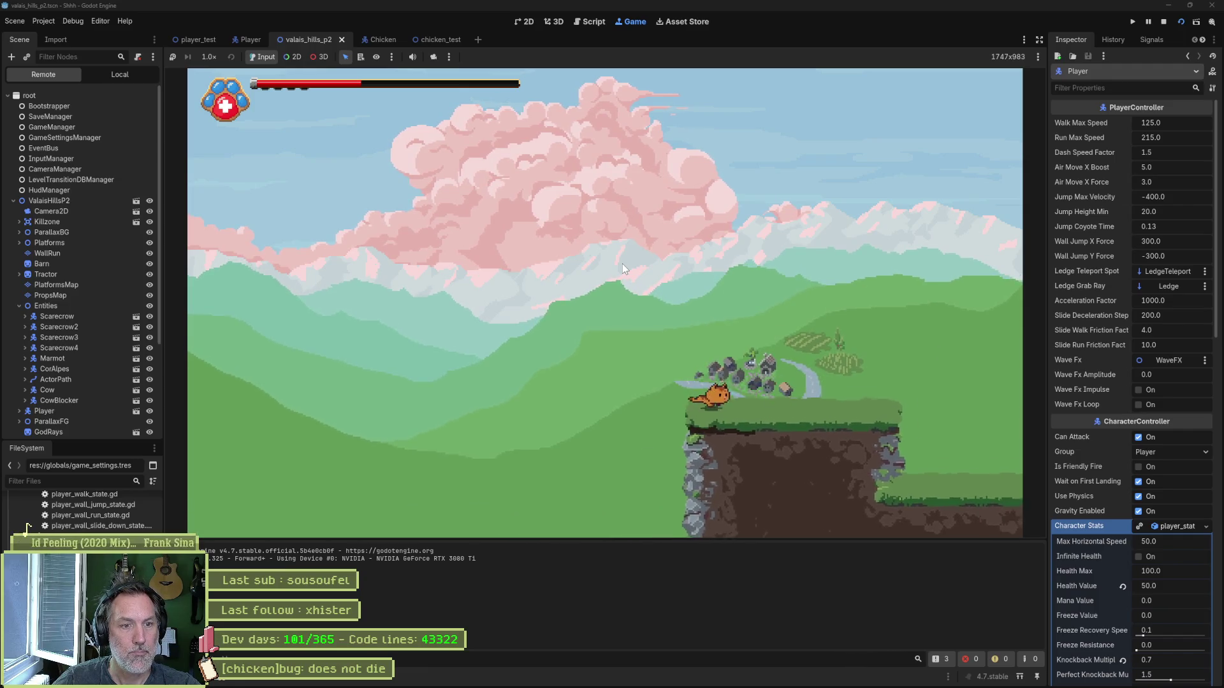
key("Right")
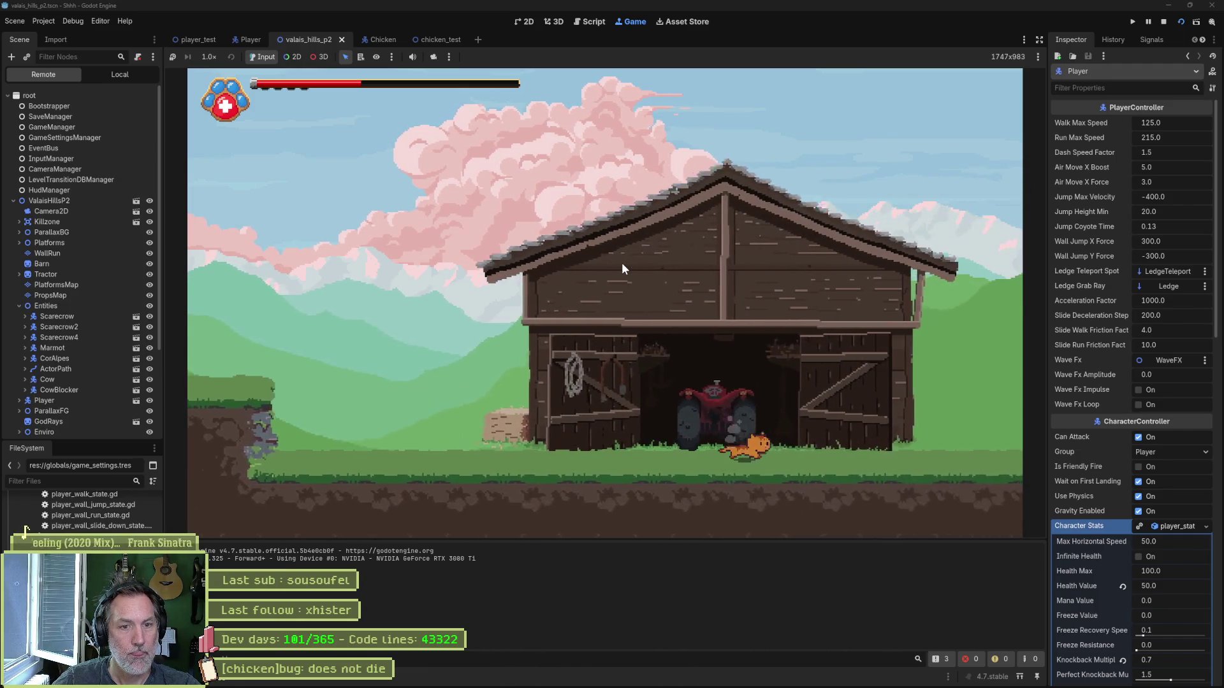
key("space")
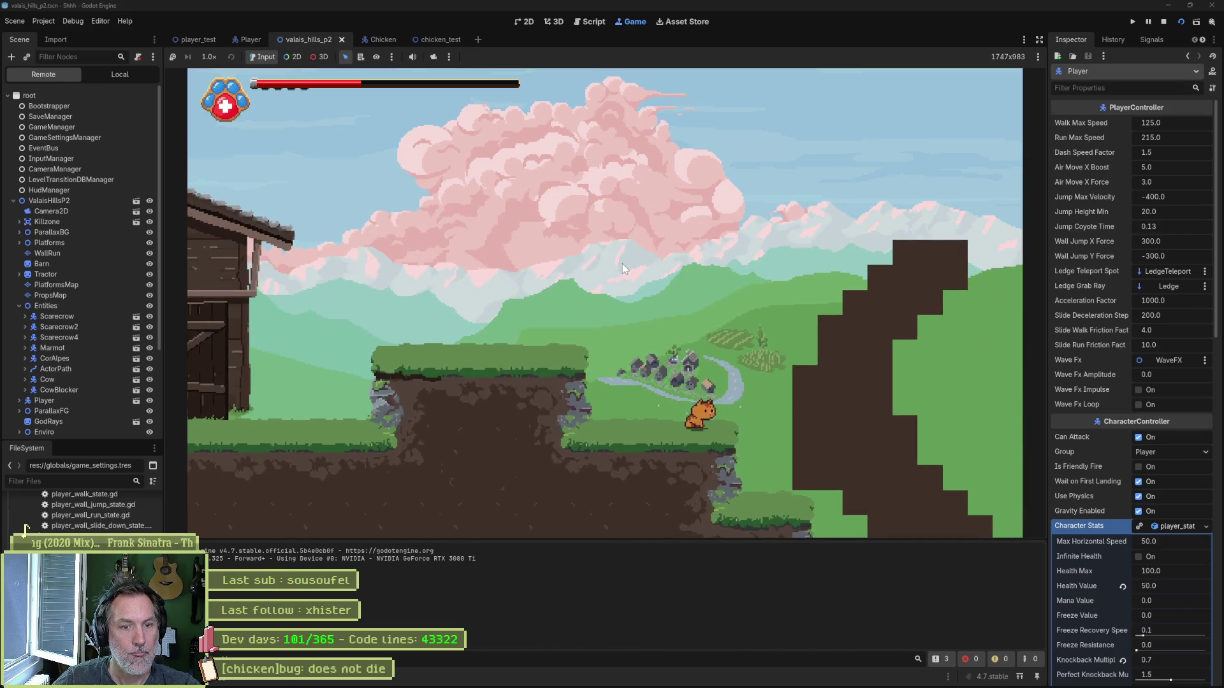
key("space")
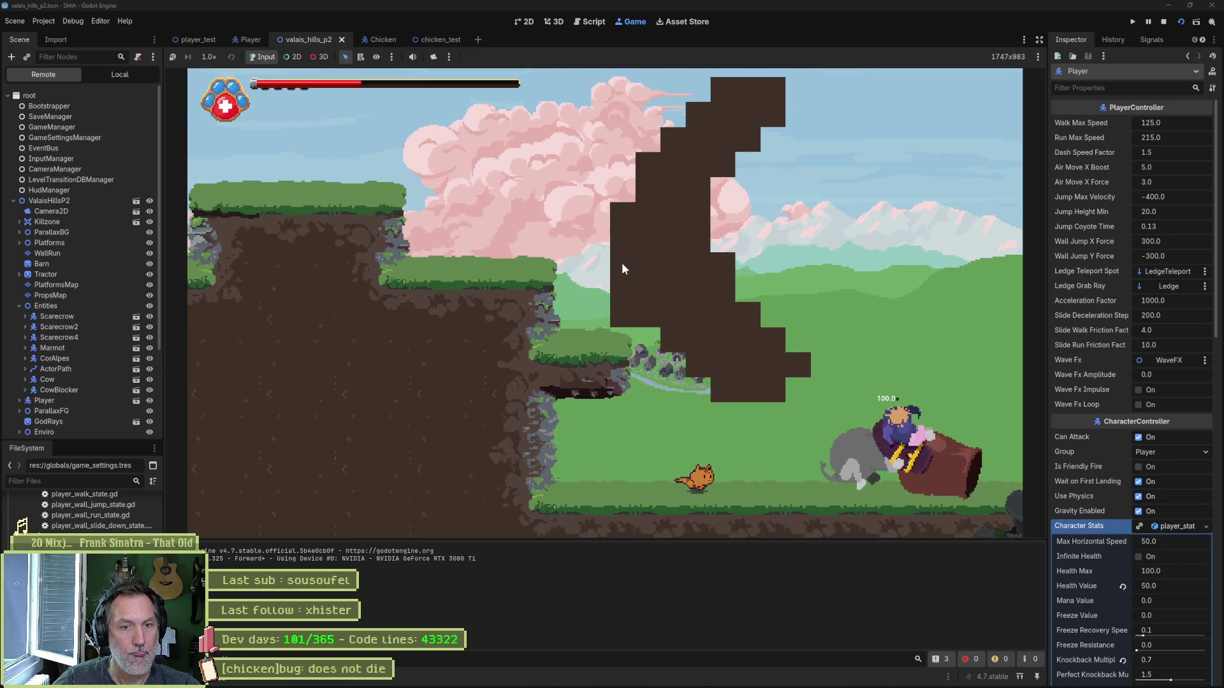
key("Right")
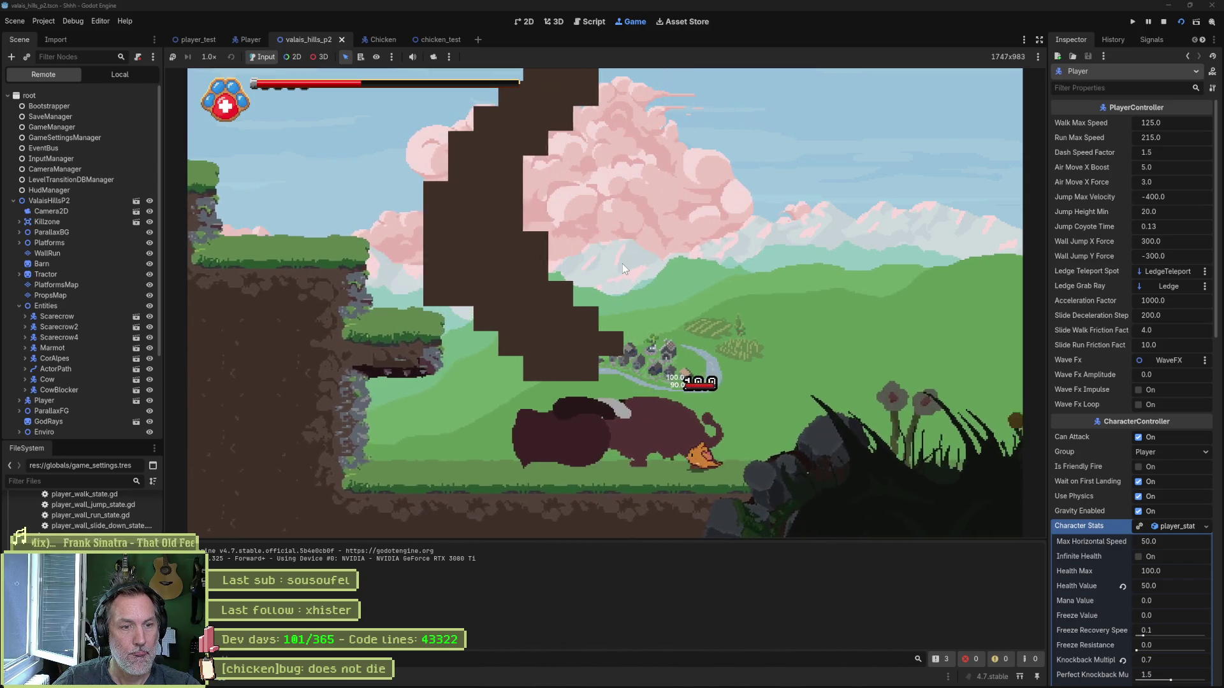
key("Right")
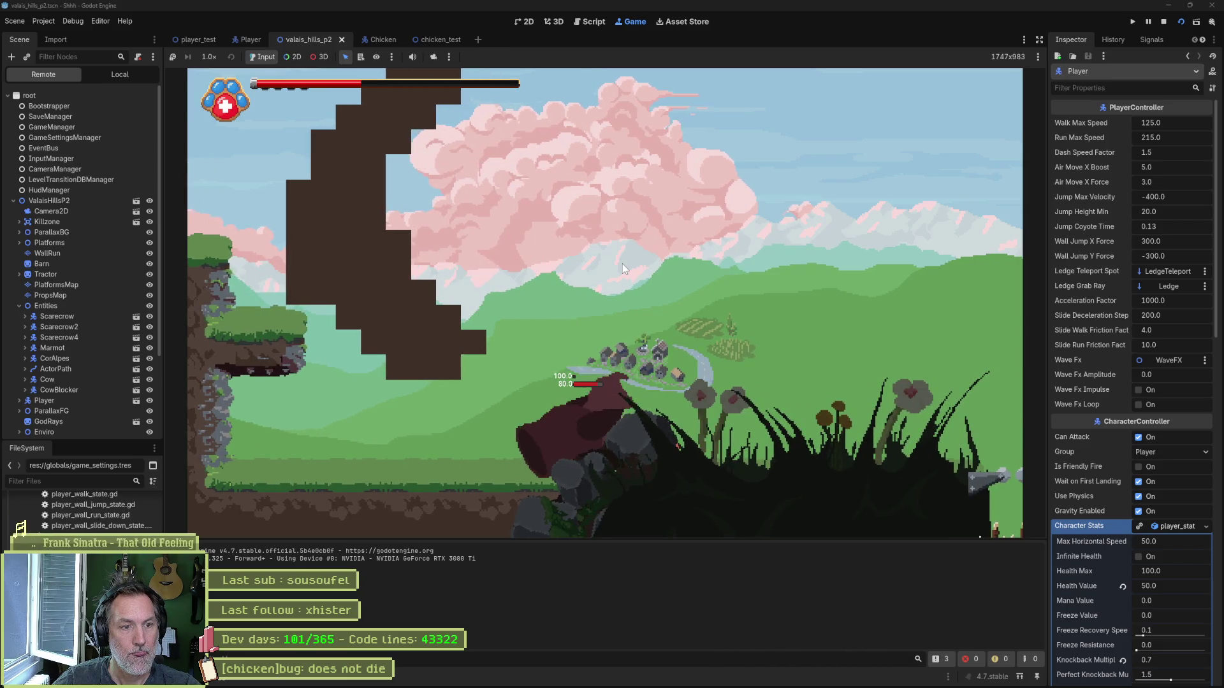
key("x")
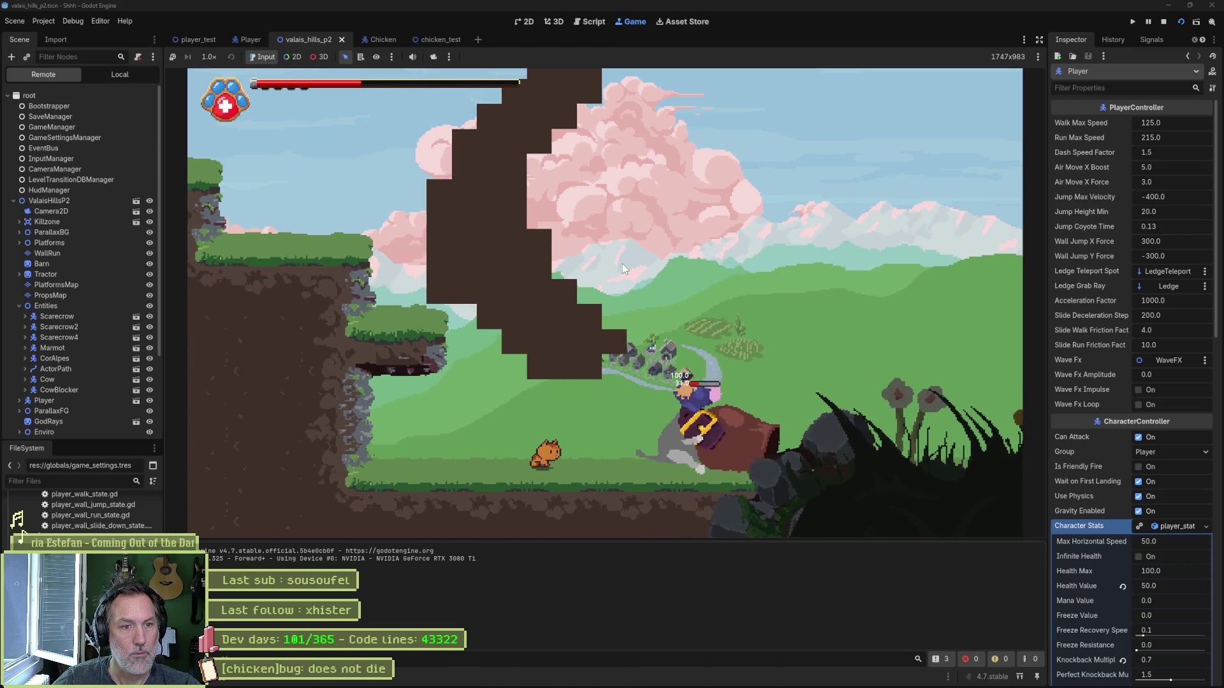
key("Right")
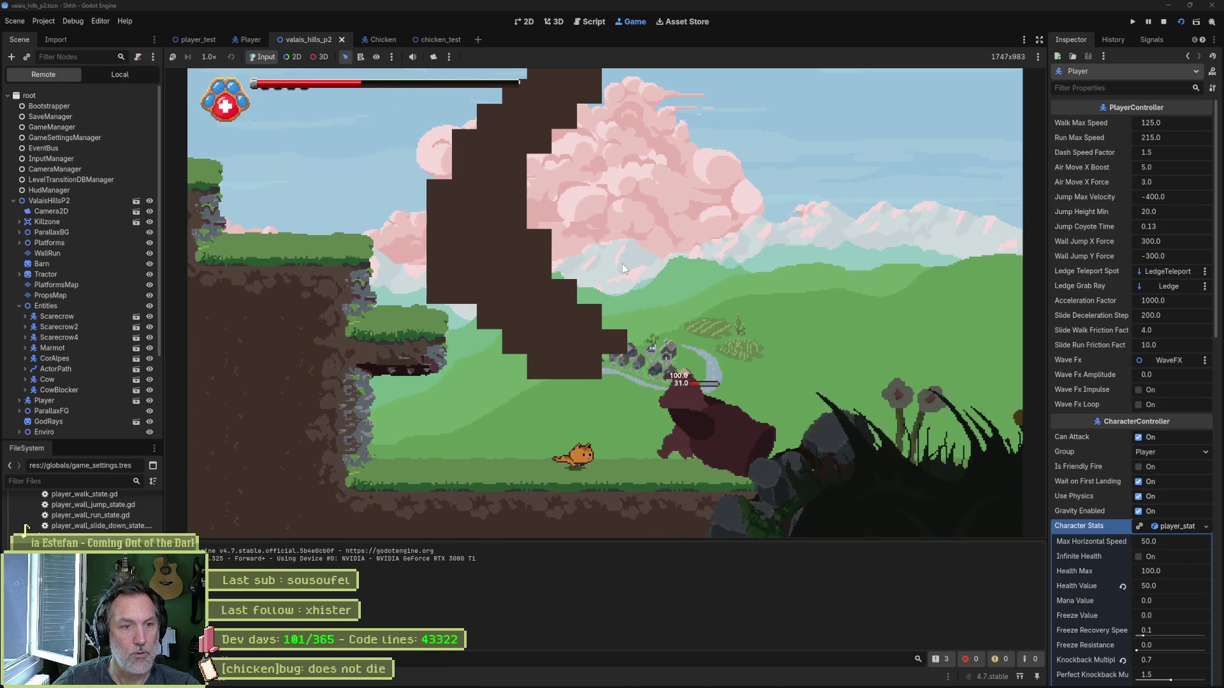
key("x")
key("F8")
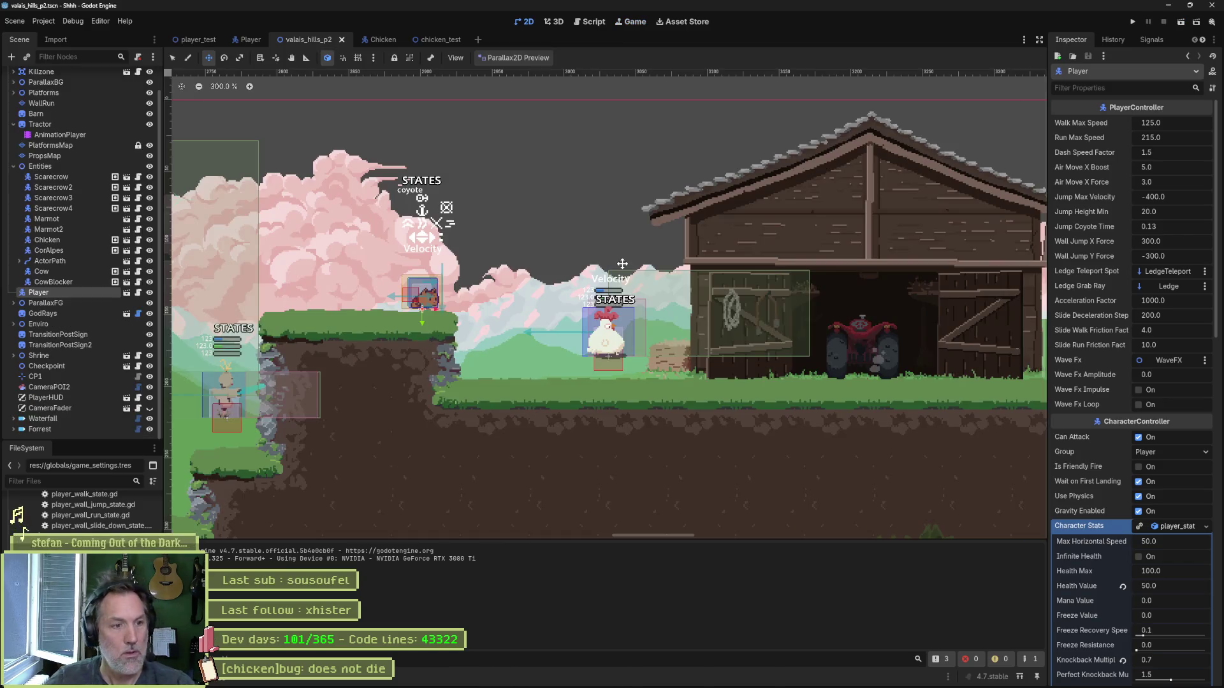
Step: Pan to the player and spikes and enable Accurate Parallax2D Preview
scroll(811, 424, "down", 1)
scroll(586, 318, "up", 2)
left_click_drag(586, 319, 516, 332)
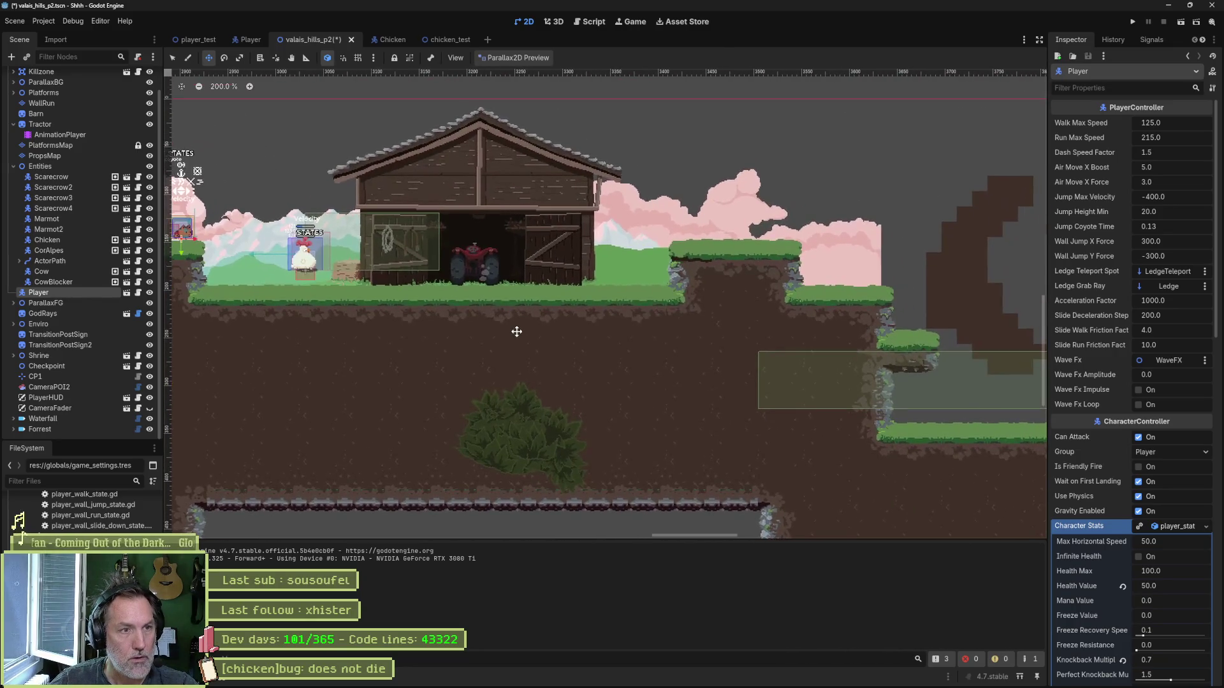
mouse_move(770, 370)
left_mouse_down()
mouse_move(656, 328)
mouse_move(437, 281)
mouse_move(506, 70)
left_mouse_up()
left_click(510, 58)
left_click(521, 87)
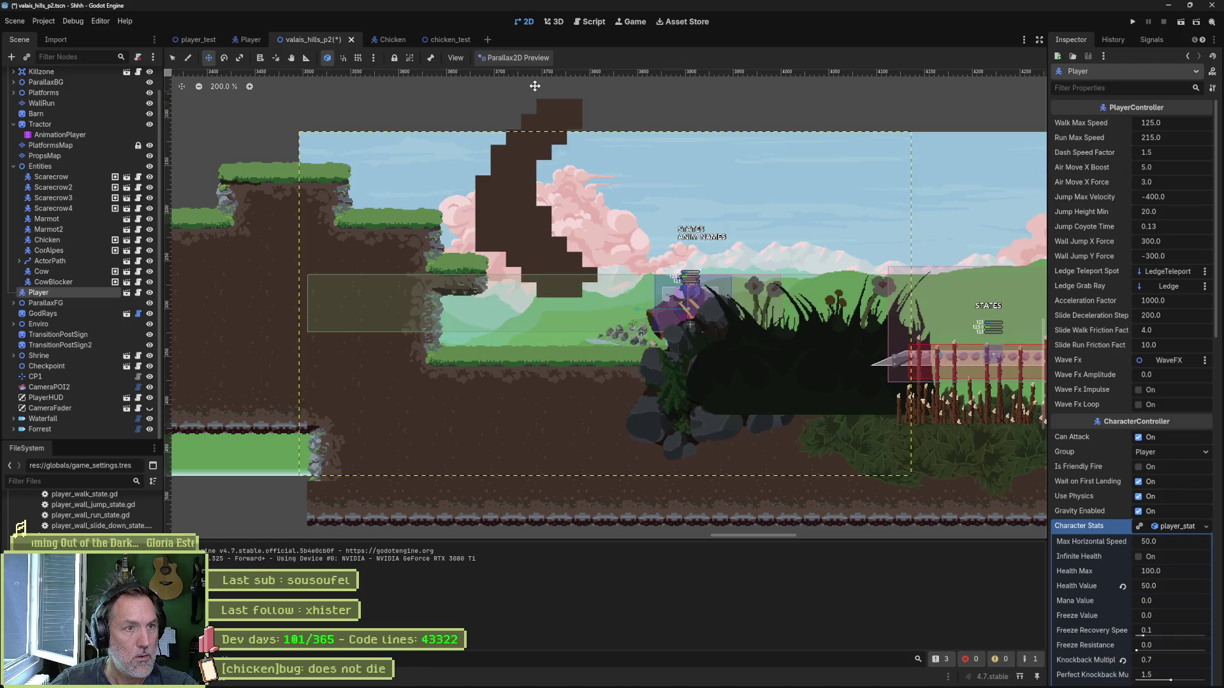
Step: Select bush_b1_22 and rocks_a1_9 together and move them left and down by the cliff
key("q")
left_click(828, 393)
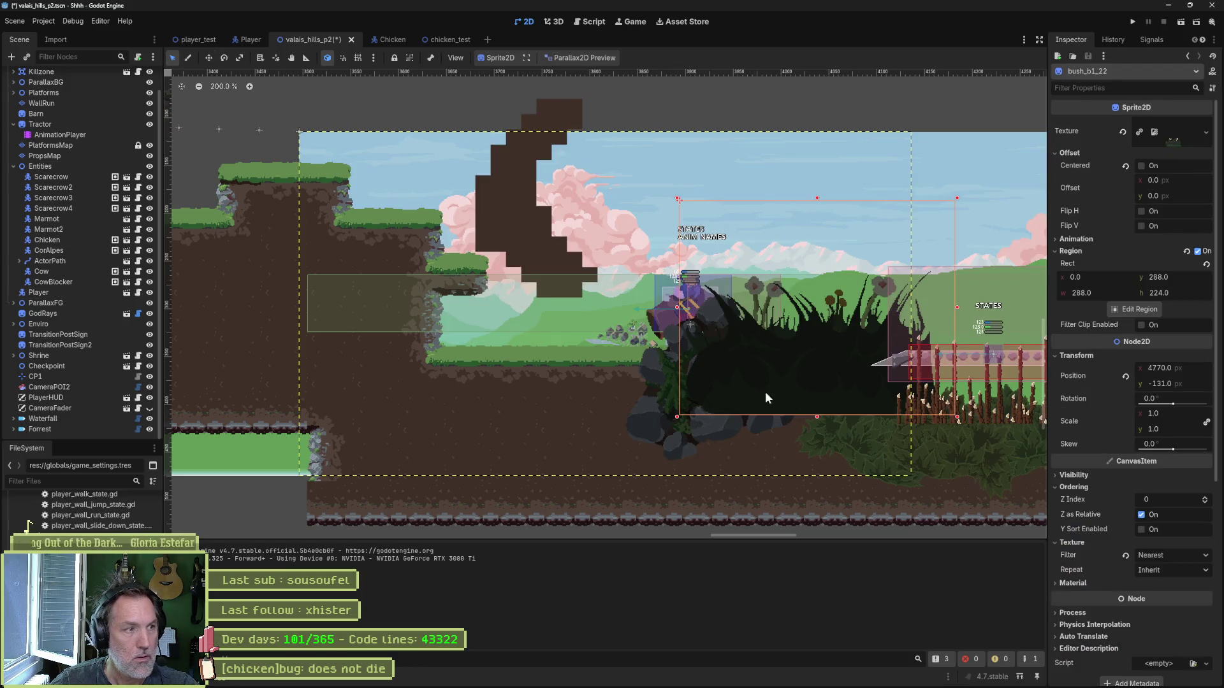
scroll(90, 319, "up", 1)
scroll(91, 319, "down", 1)
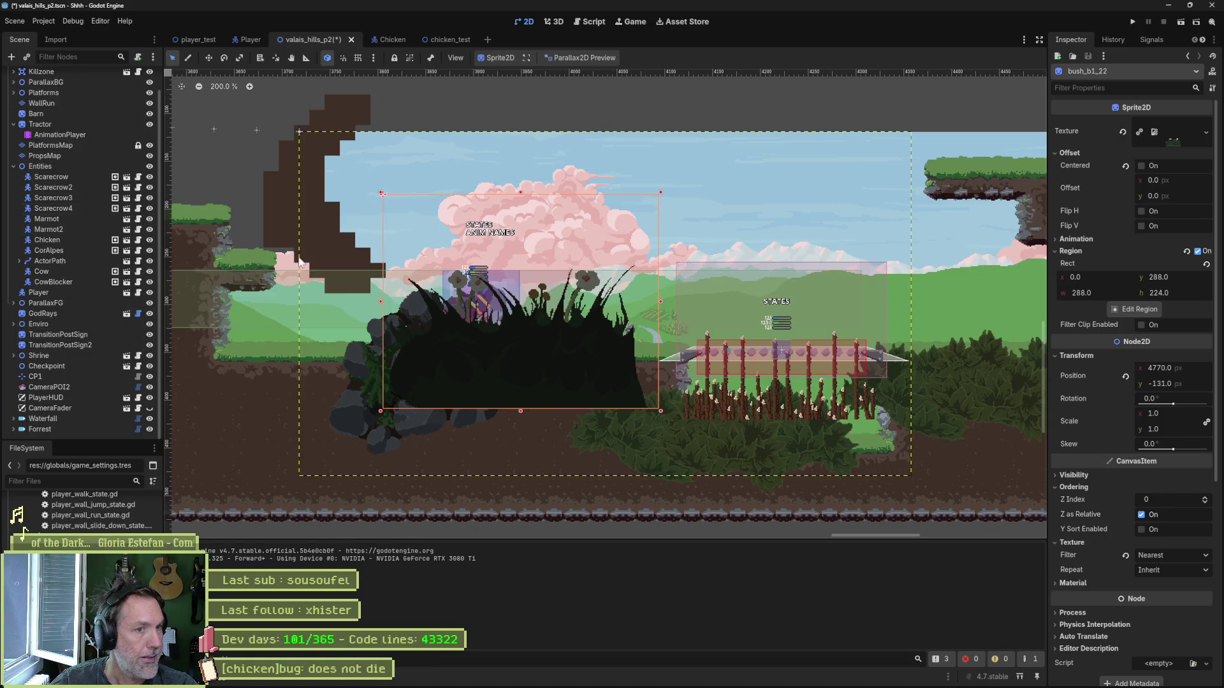
left_click(418, 426)
left_click(532, 362)
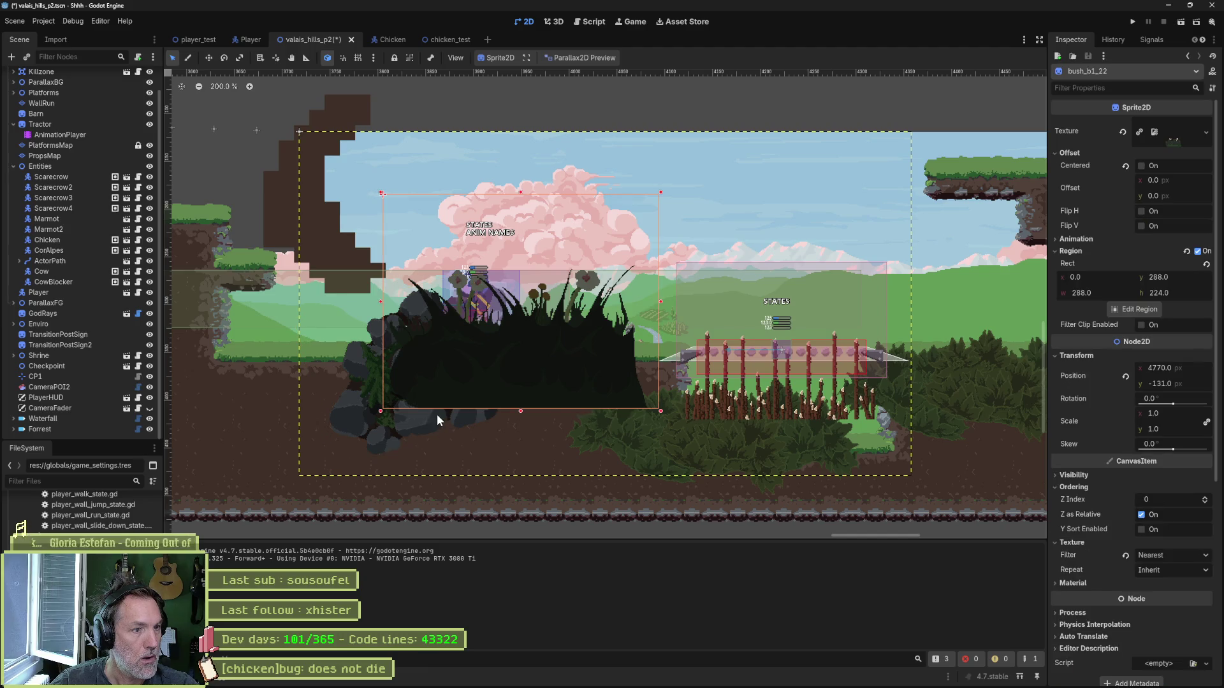
left_click(437, 415, "shift")
key("w")
mouse_move(518, 341)
left_mouse_down()
mouse_move(514, 366)
mouse_move(357, 383)
left_mouse_up()
left_click_drag(593, 390, 463, 378)
scroll(462, 379, "up", 1)
left_click_drag(664, 394, 644, 400)
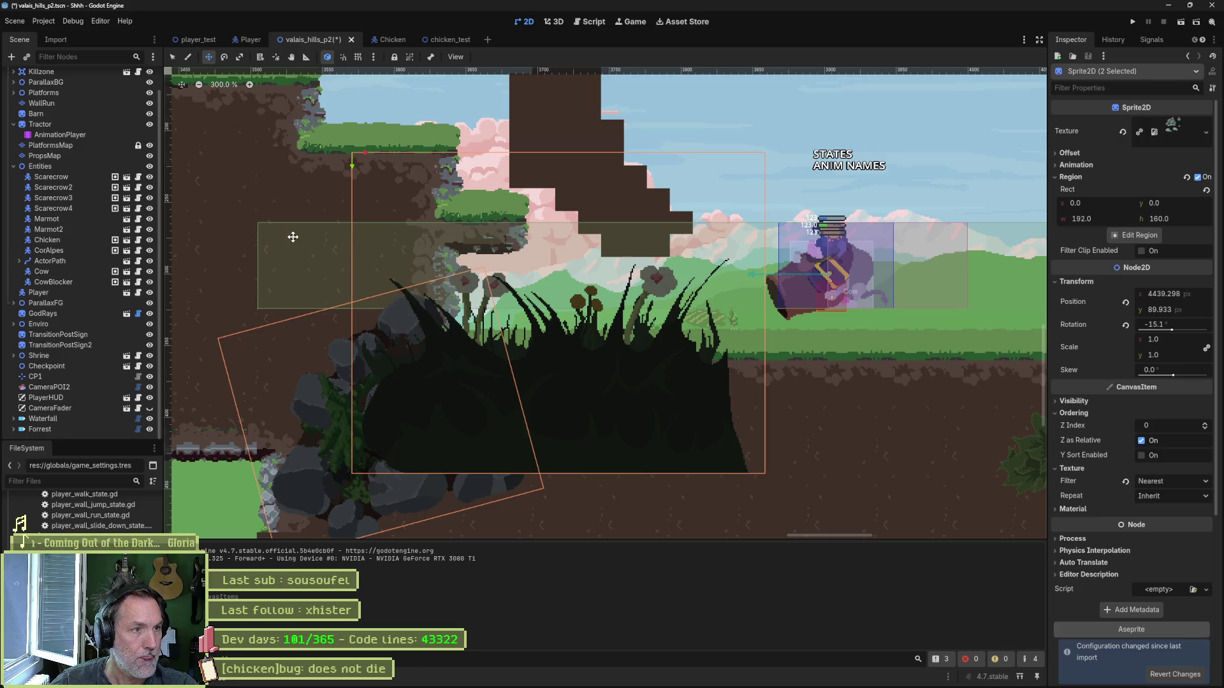
Step: Fine-tune the bush and rock positions individually, then save and run the level
left_click(601, 350)
mouse_move(648, 402)
left_mouse_down()
mouse_move(691, 446)
mouse_move(735, 453)
left_mouse_up()
left_click(372, 415)
mouse_move(399, 411)
left_mouse_down()
mouse_move(422, 362)
mouse_move(385, 317)
left_mouse_up()
key("F6")
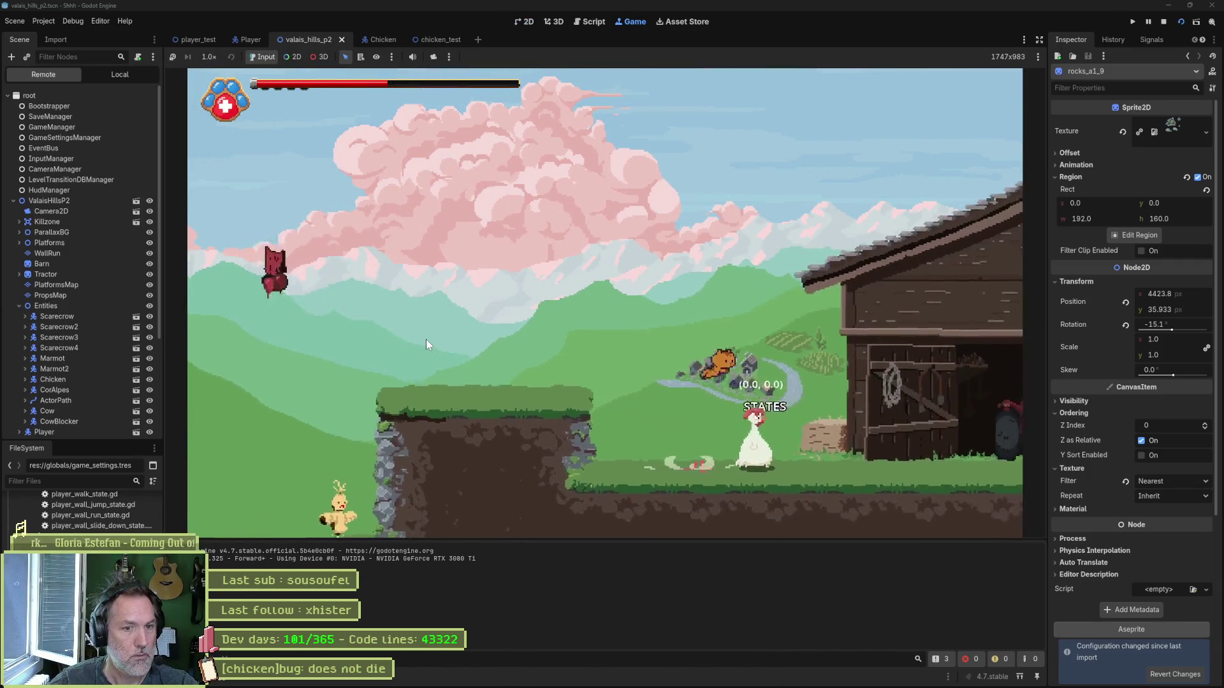
Step: Run the cat right past the repositioned rocks toward the bull, then stop the game
key("Right")
key("Right")
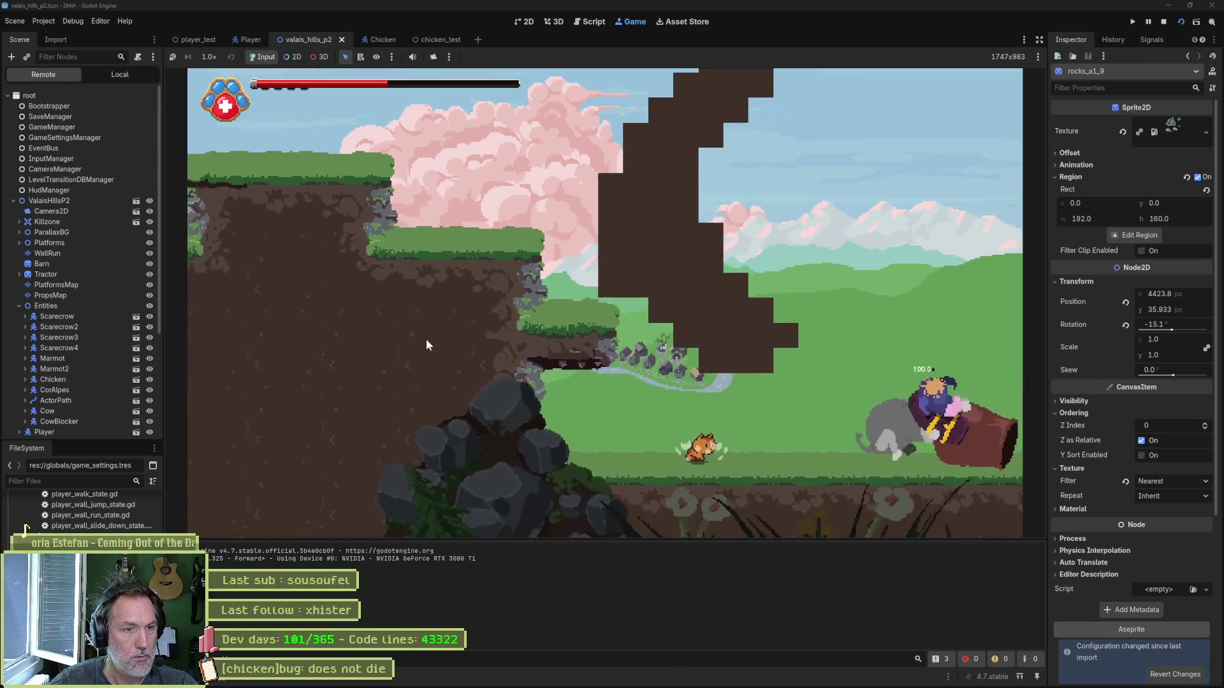
key("Right")
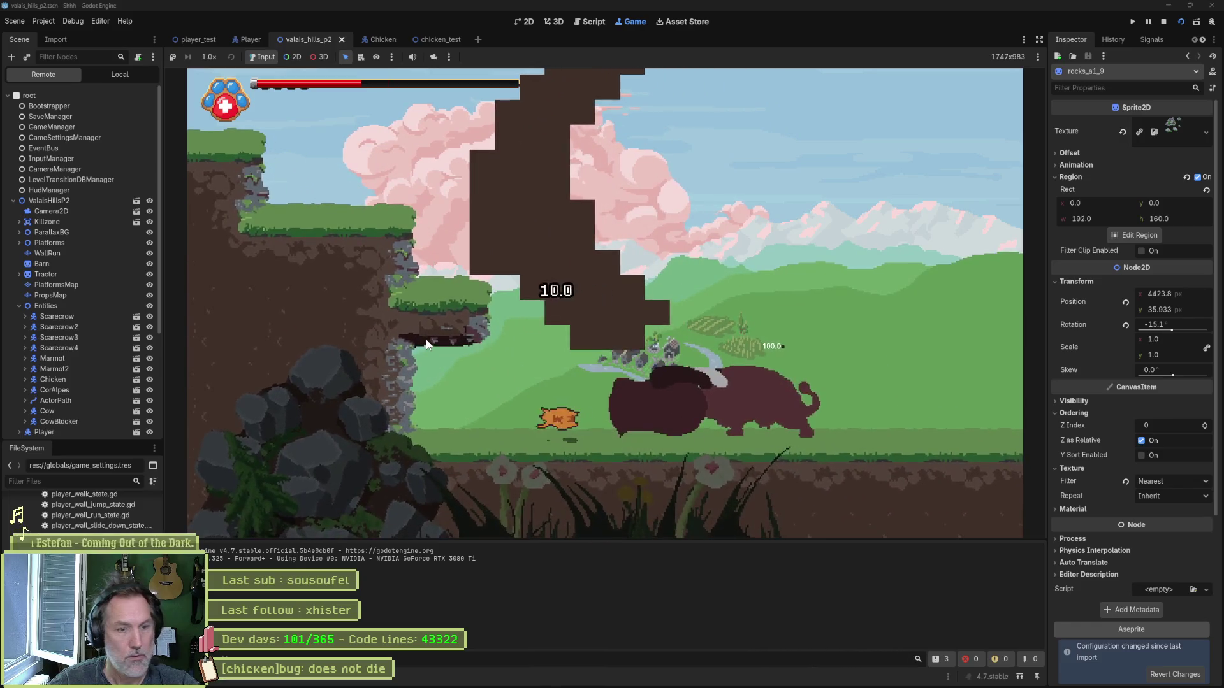
key("F8")
scroll(382, 245, "down", 2)
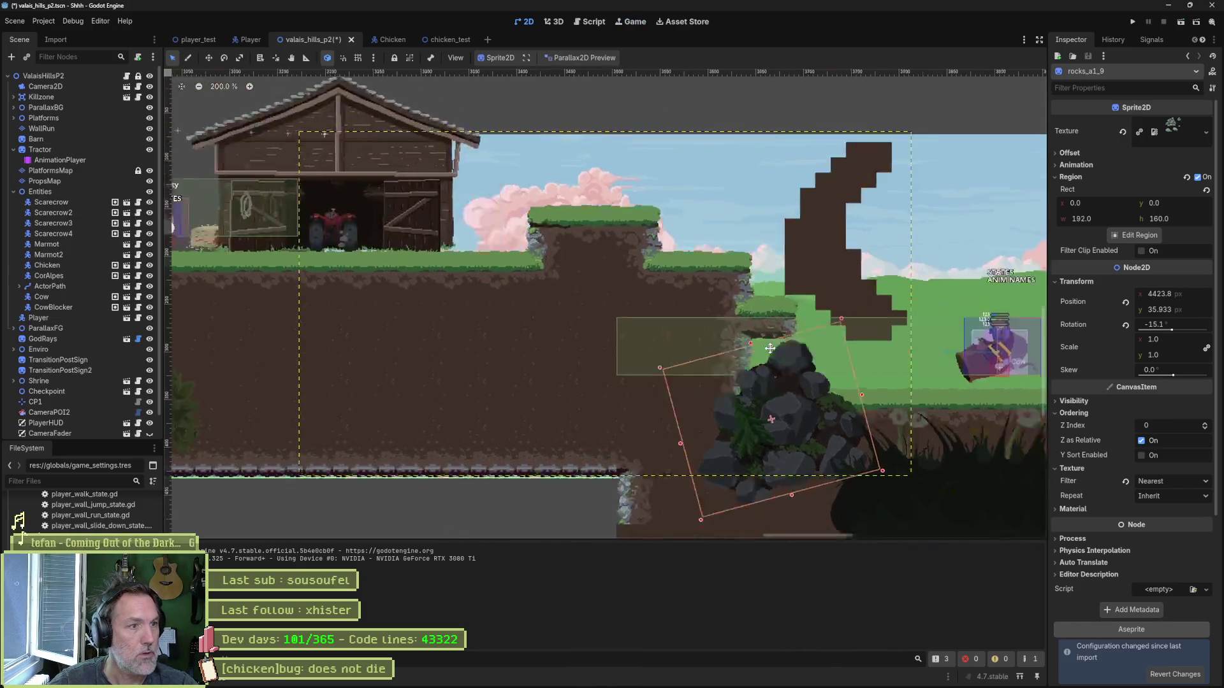
Step: Switch the 2D view to a parallax background preview mode
left_click(599, 57)
left_click(583, 83)
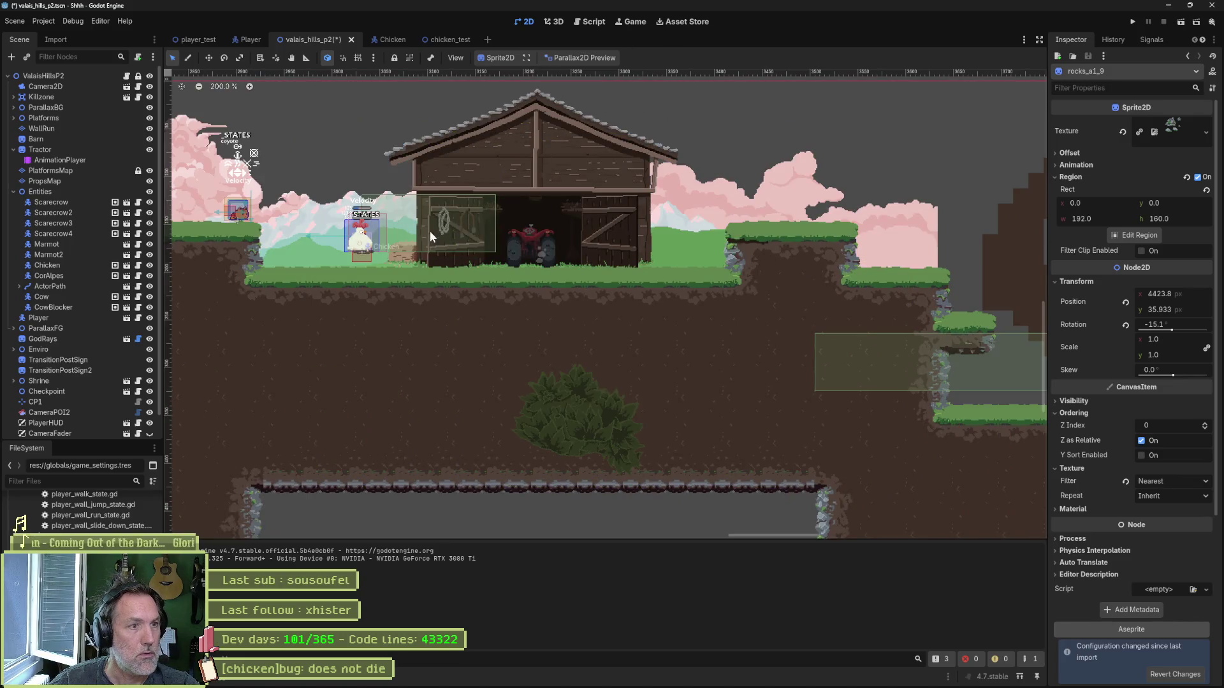
scroll(304, 216, "up", 2)
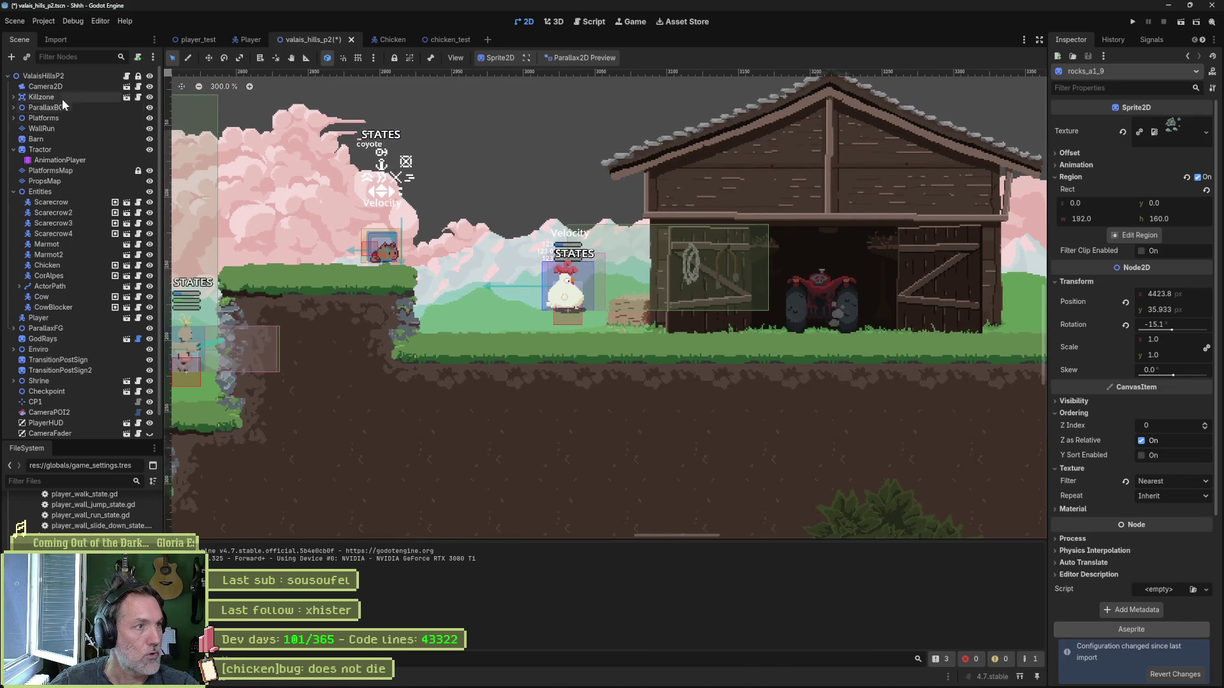
Step: Duplicate Chicken into Chicken2 and place it beside the tractor in the barn
left_click(44, 267)
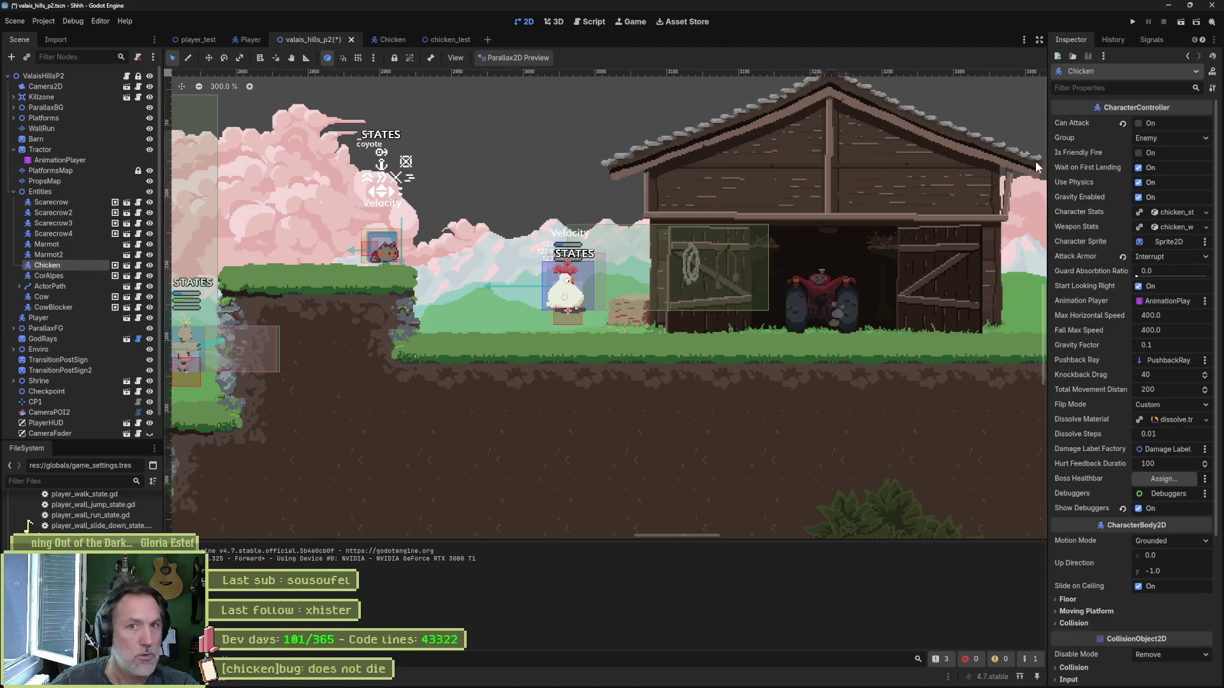
left_click(1155, 123)
key("ctrl+d")
key("w")
left_click_drag(642, 356, 971, 356)
Step: Save and playtest the level, running the cat past both chickens and back
scroll(842, 363, "down", 2)
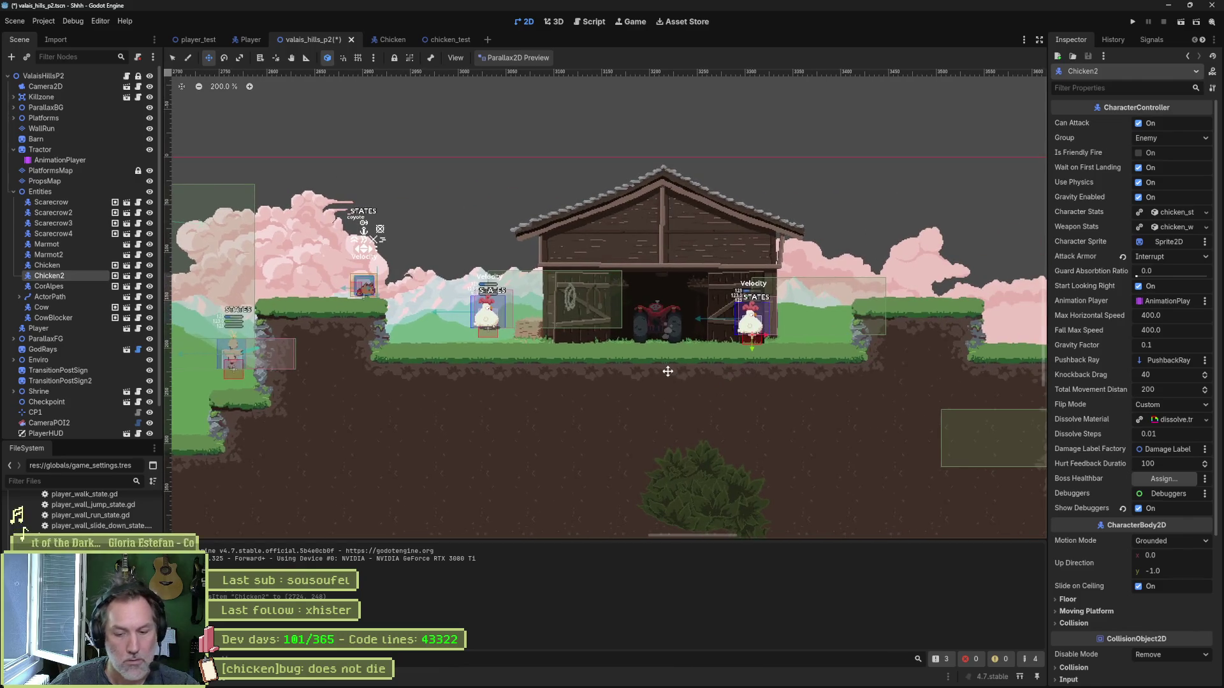
key("F6")
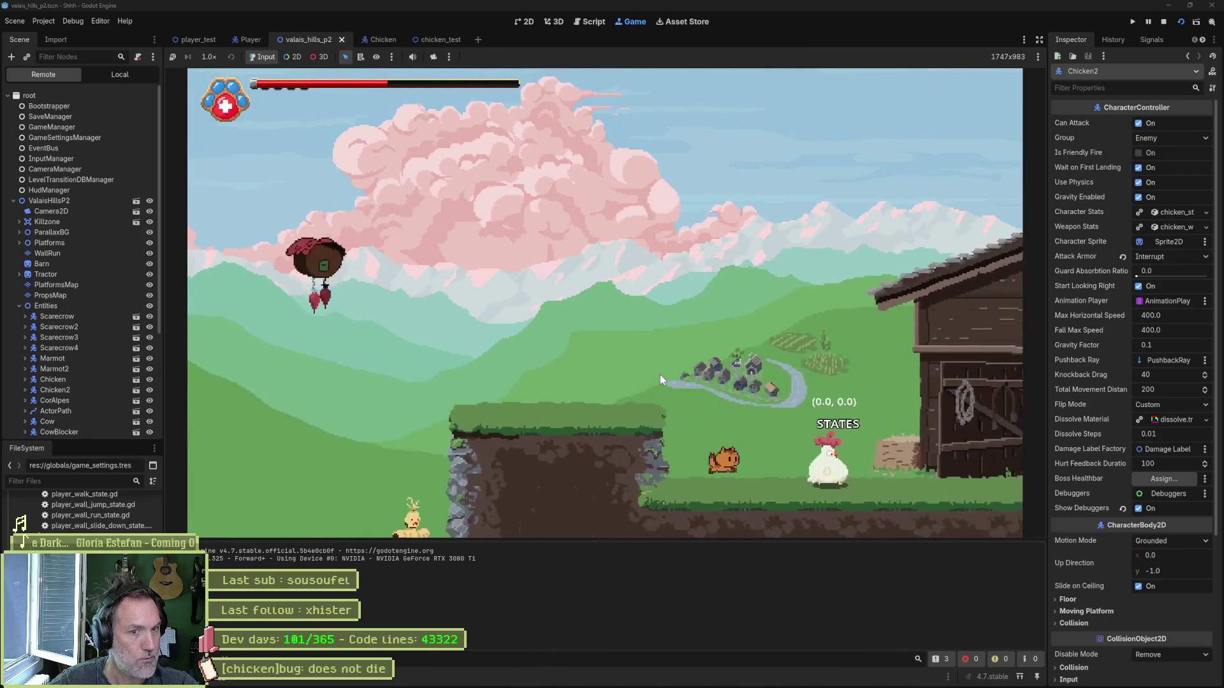
key("Right")
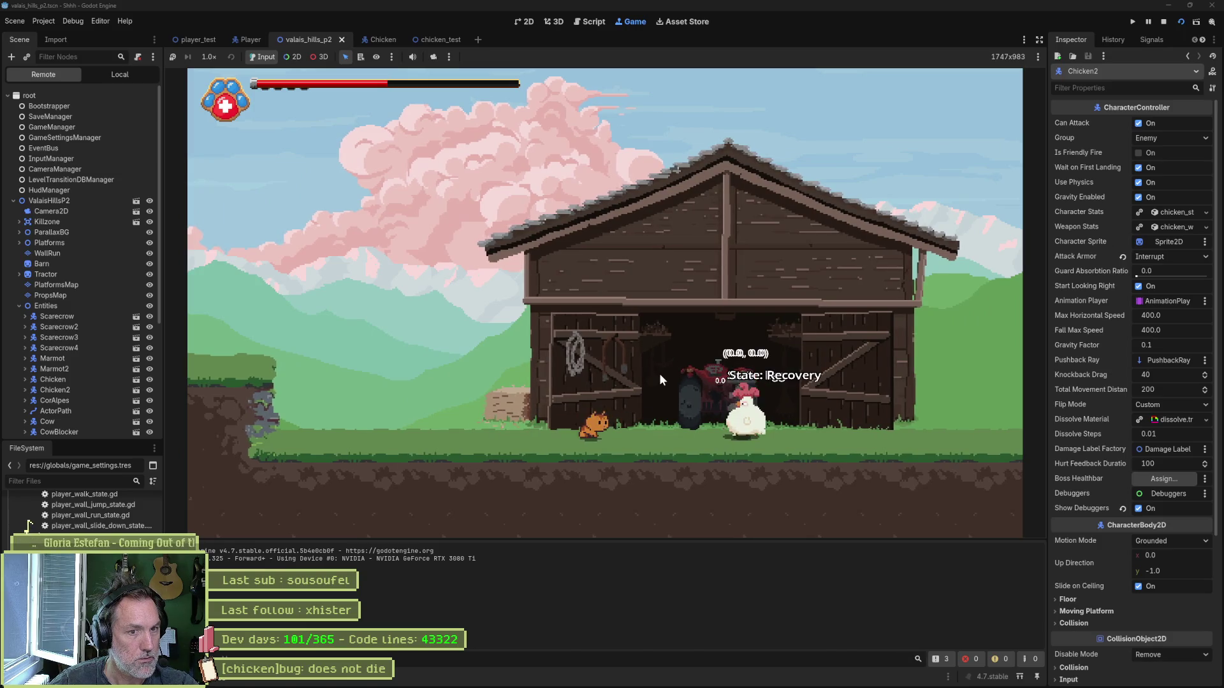
key("Left")
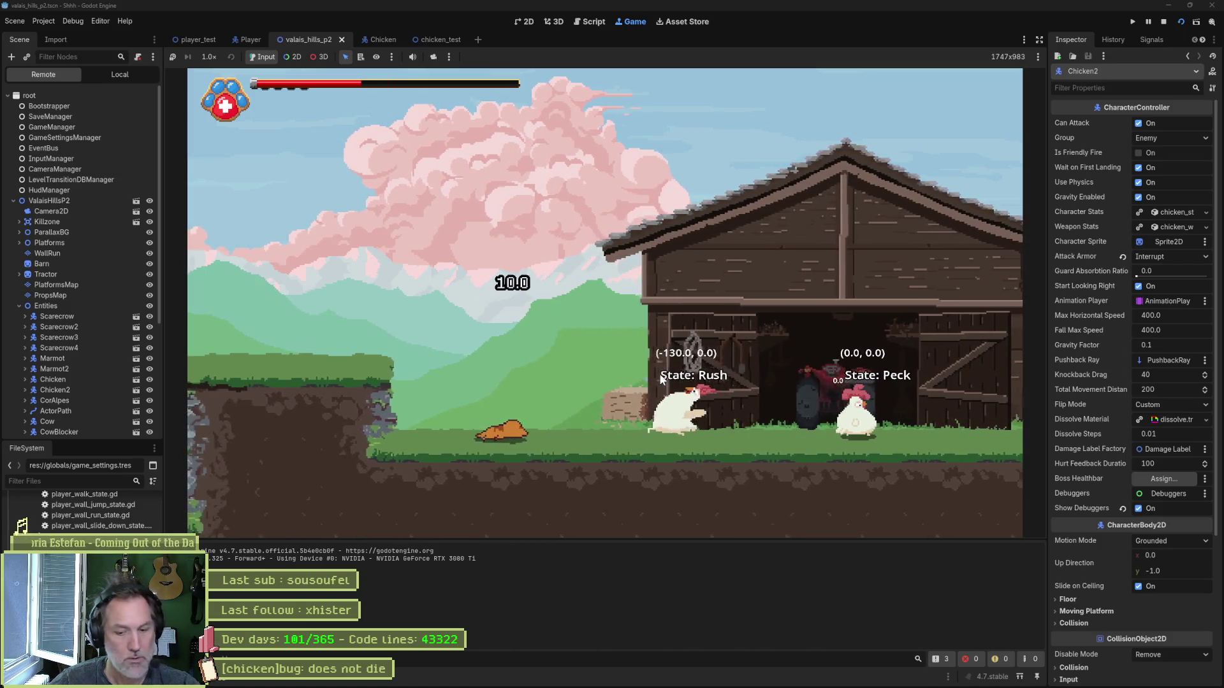
key("F8")
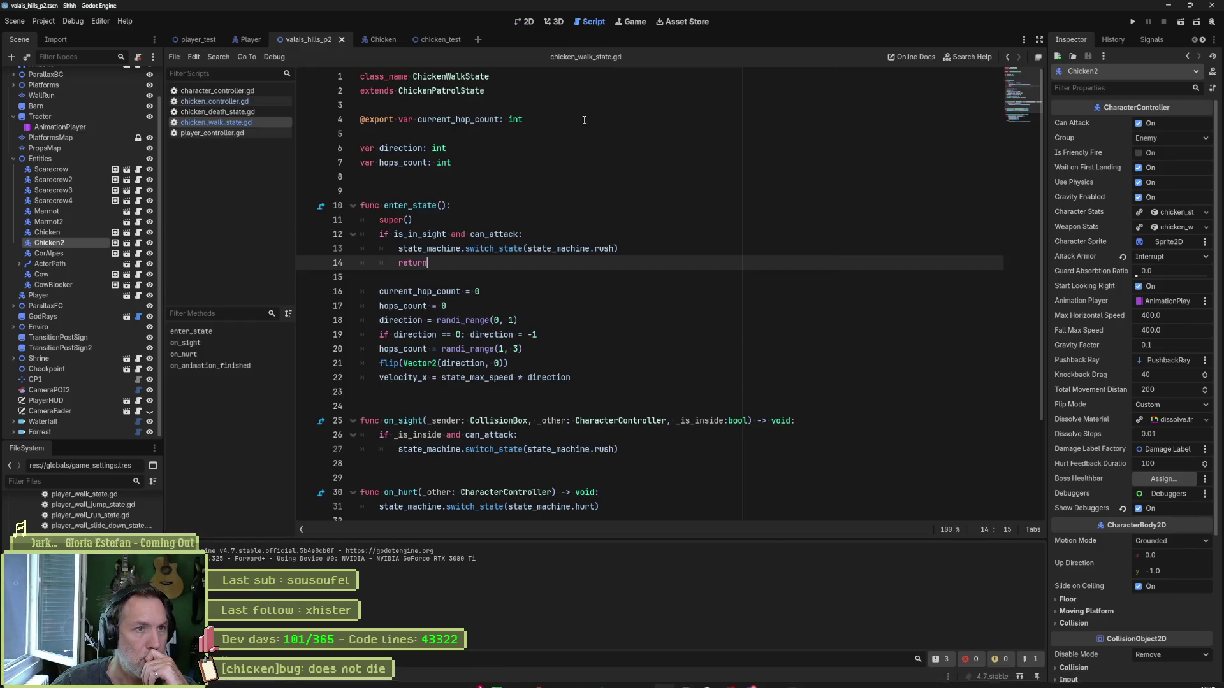
Step: Search all project scripts for 'interrupt', finding 6 matches in 3 files
left_click(589, 21)
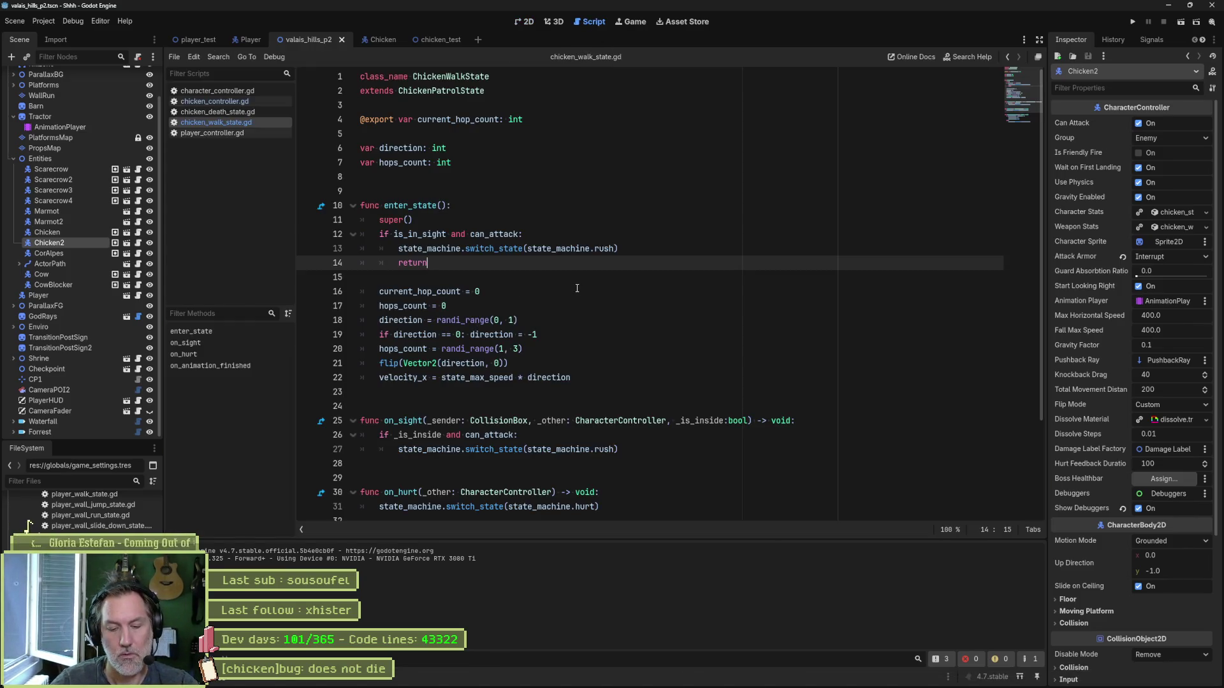
key("ctrl+shift+f")
type("interr")
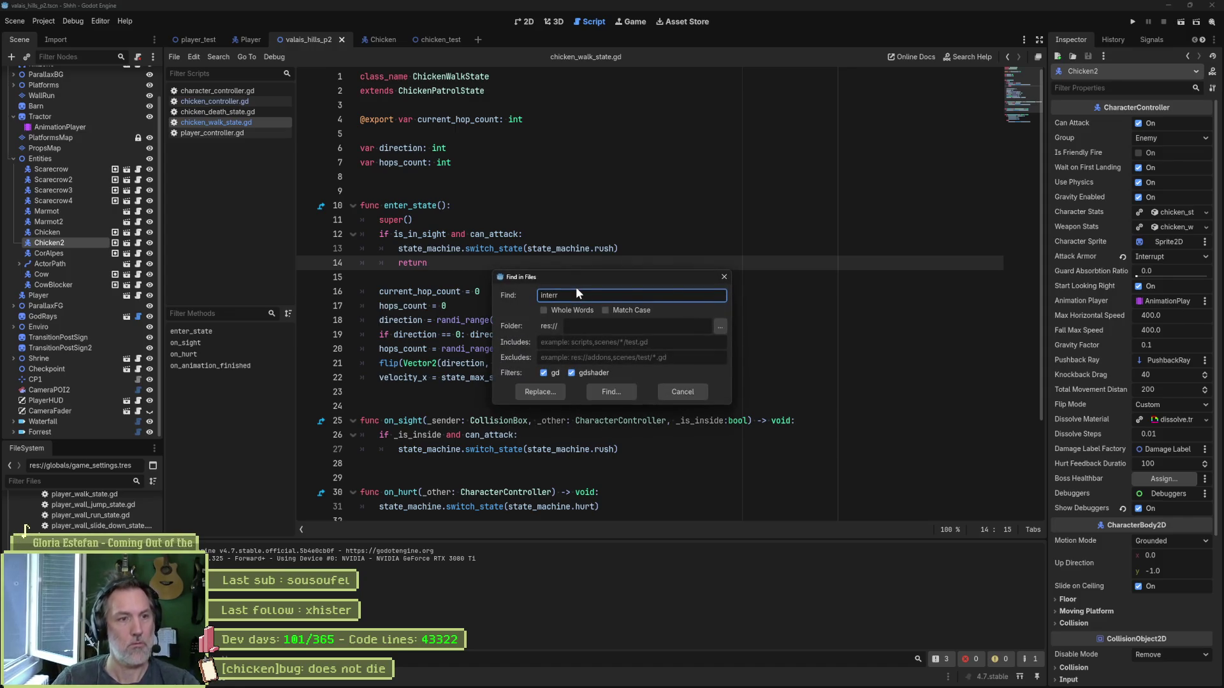
type("upt")
key("Return")
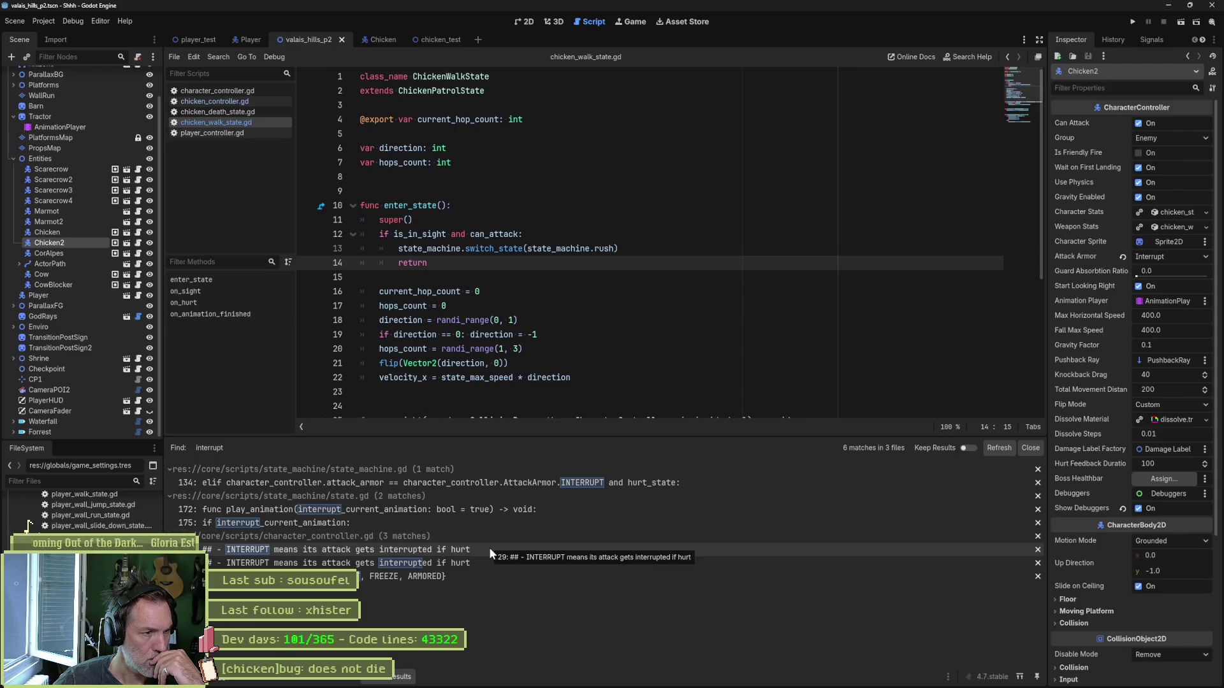
Step: Open state.gd at the interrupt_current_animation match in play_animation
left_click(476, 517)
scroll(542, 387, "down", 2)
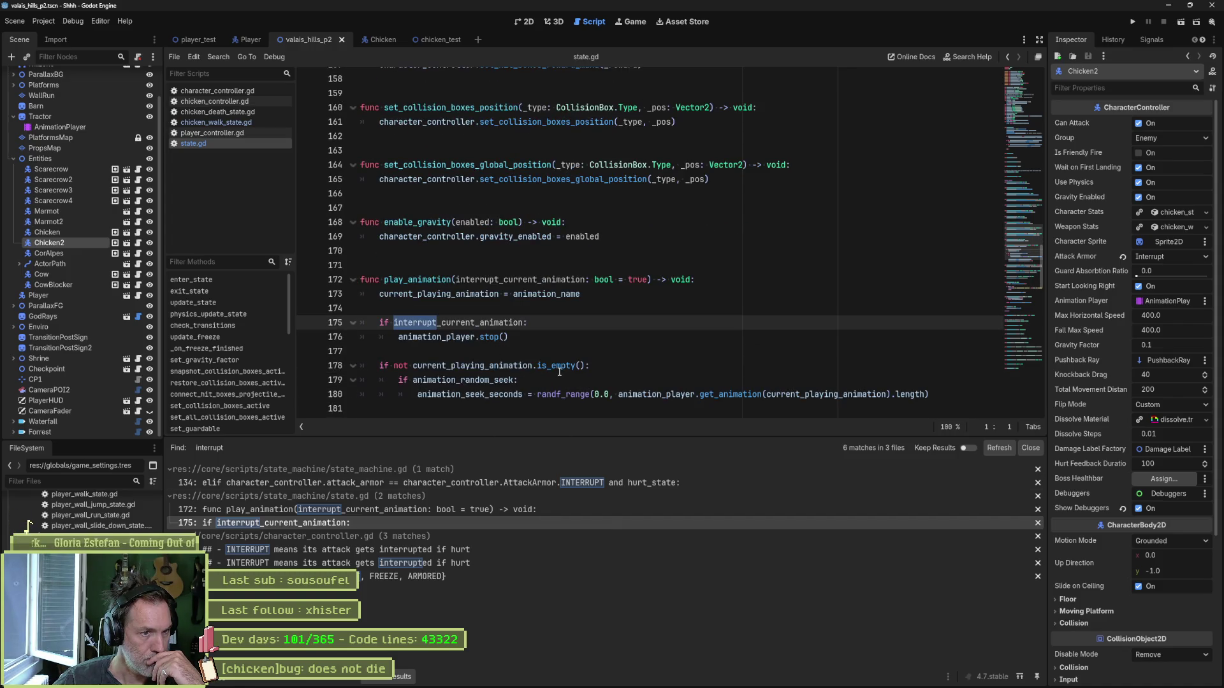
scroll(525, 380, "down", 1)
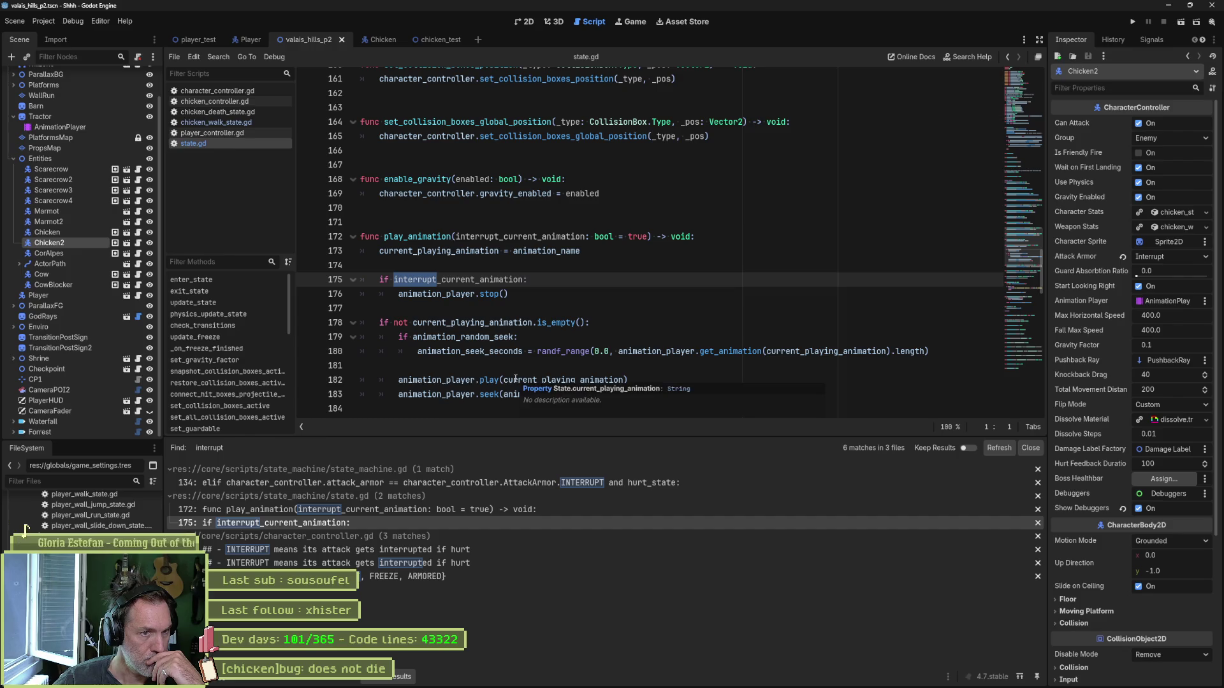
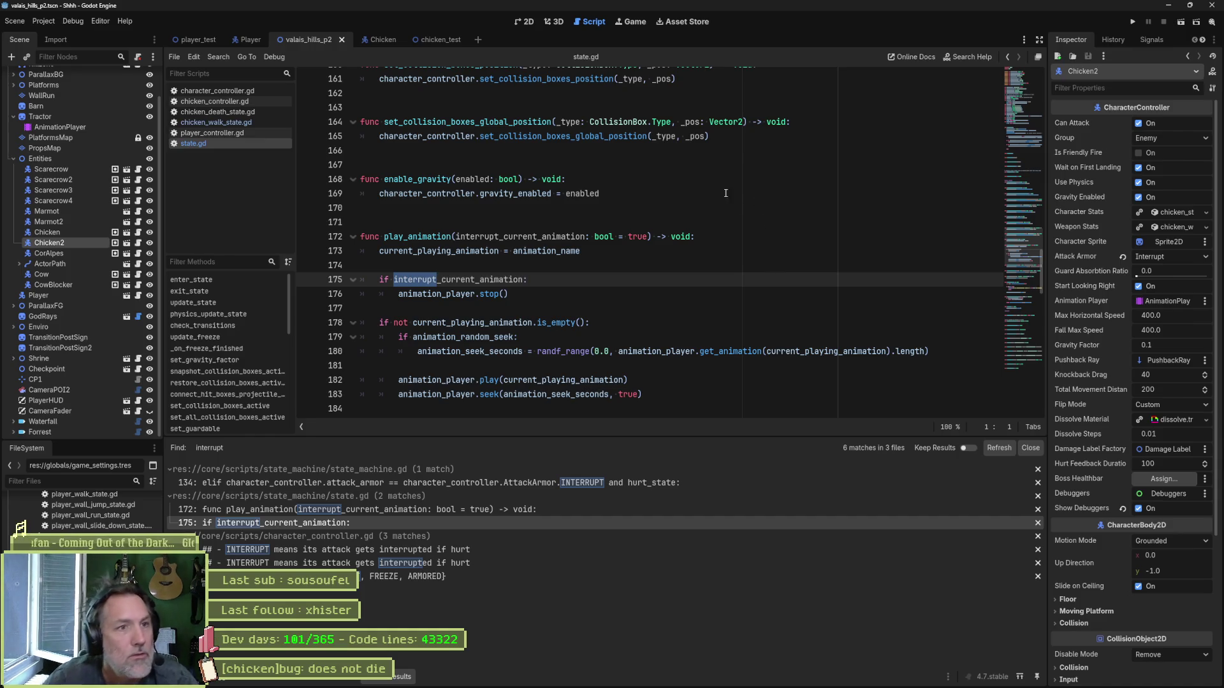
Step: In the 2D view, duplicate the cuckoo's ActorPath as ActorPath2 with its own Cuckoo
left_click(526, 21)
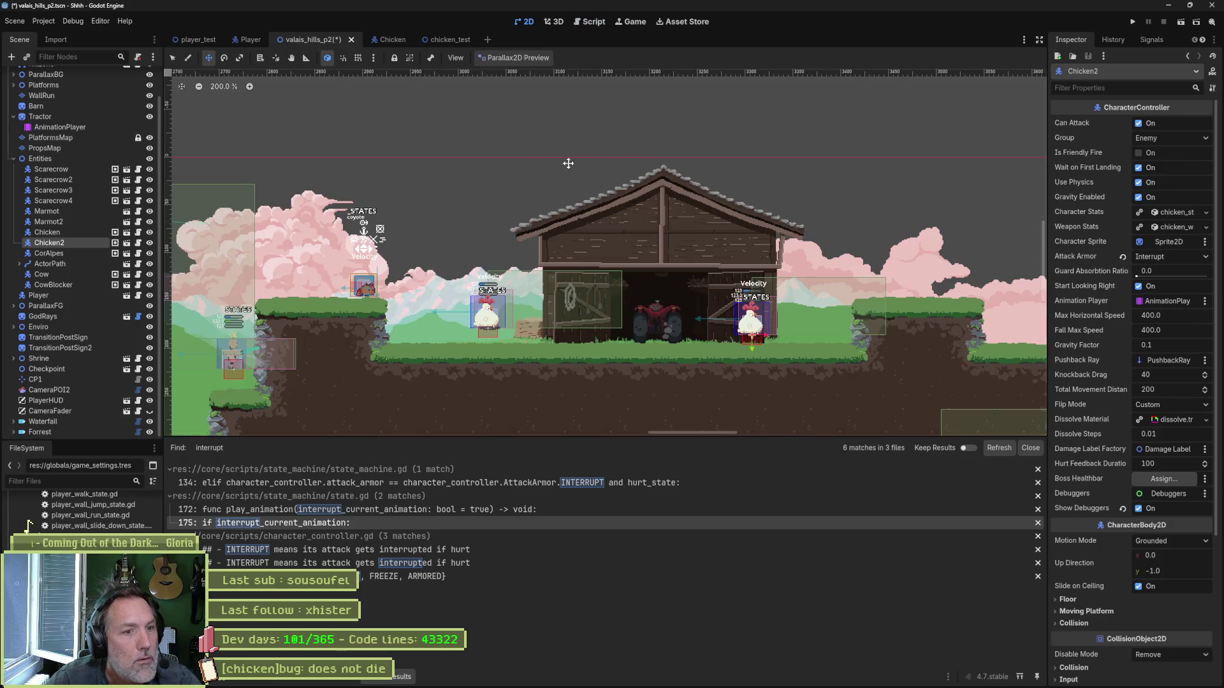
scroll(541, 251, "right", 5)
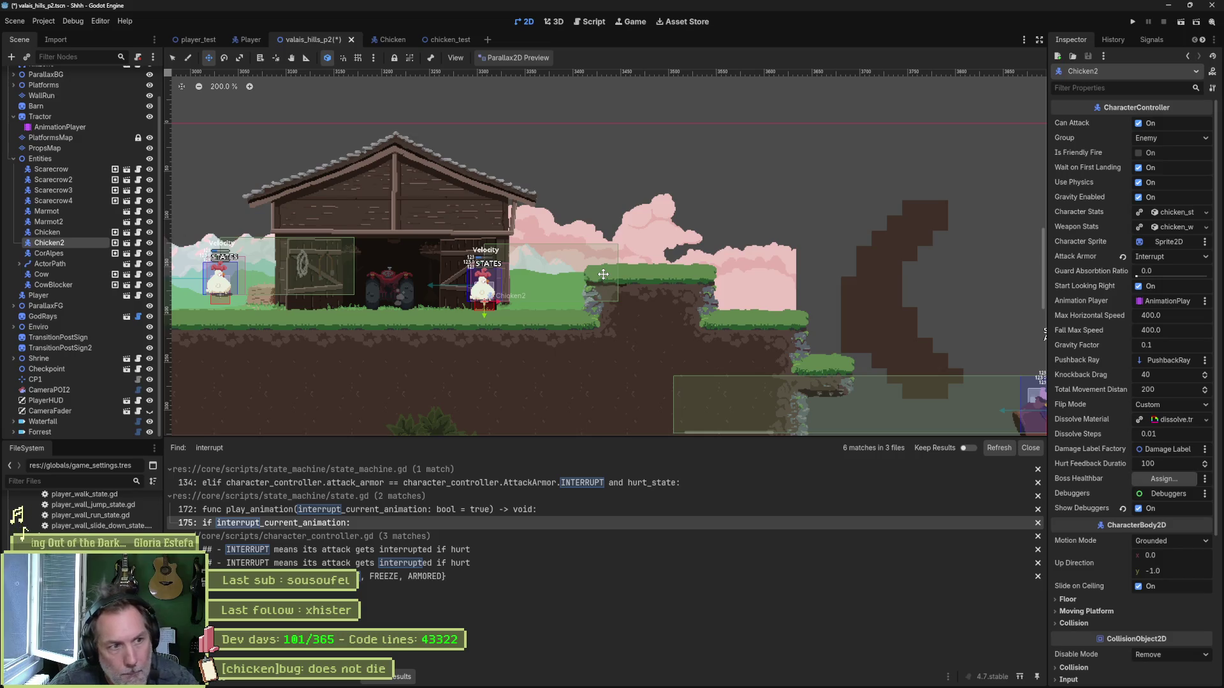
scroll(518, 245, "left", 2)
scroll(518, 245, "up", 1)
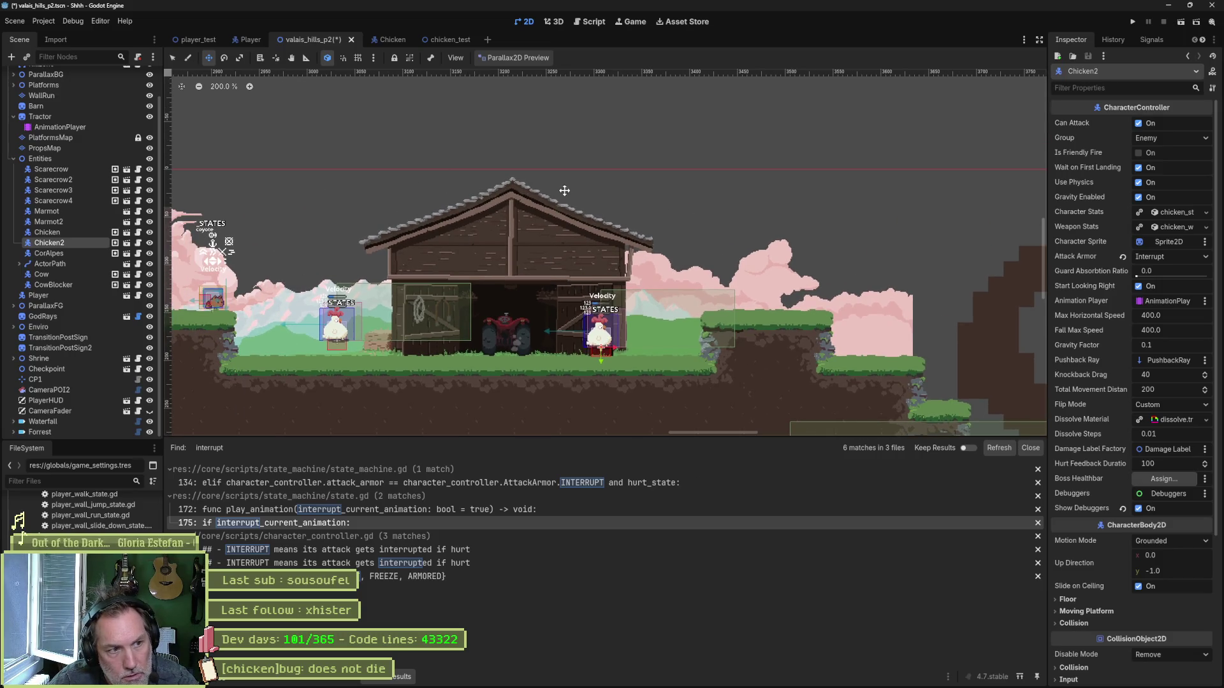
left_click(74, 266)
key("ctrl+d")
scroll(323, 269, "down", 6)
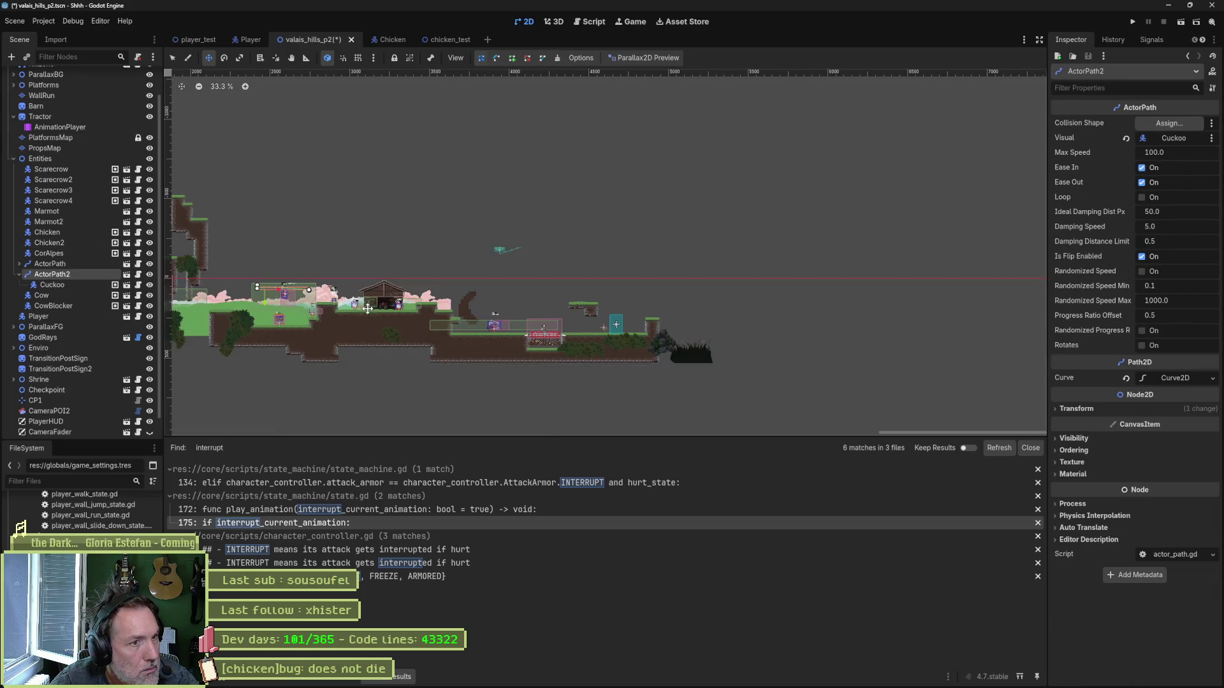
Step: Move ActorPath2 to a new spot in the level and test-run the game once
mouse_move(358, 329)
left_mouse_down()
mouse_move(469, 303)
mouse_move(455, 414)
left_mouse_up()
scroll(442, 330, "up", 6)
key("F6")
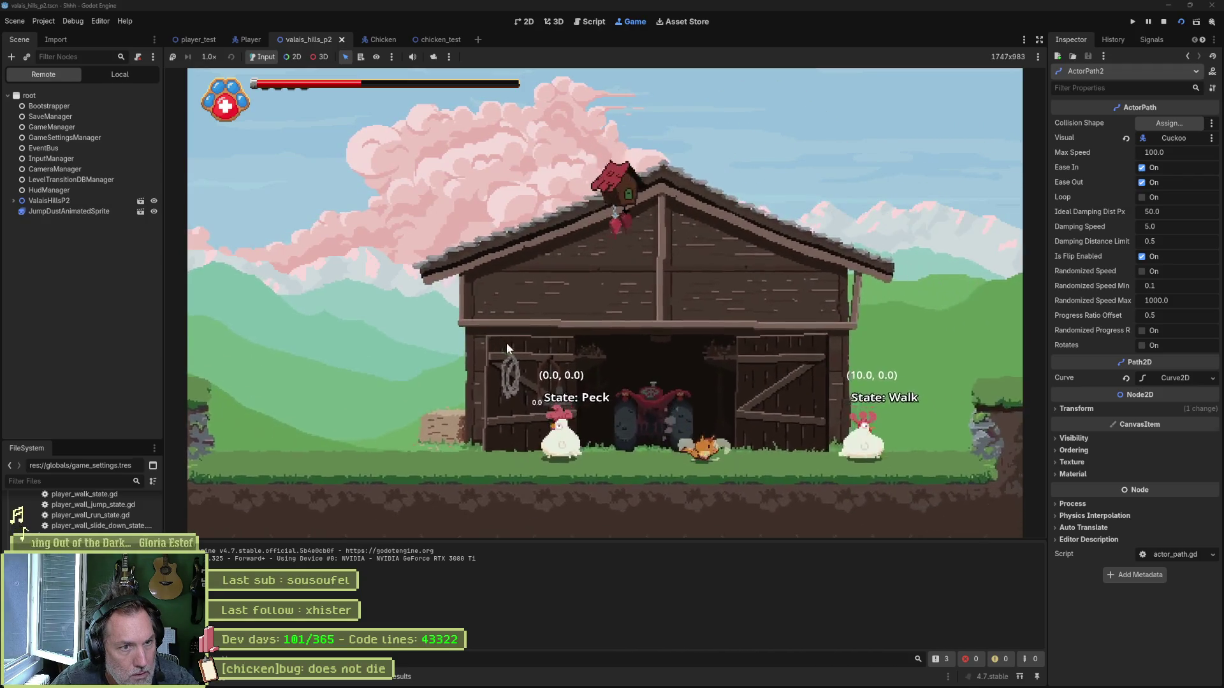
key("F8")
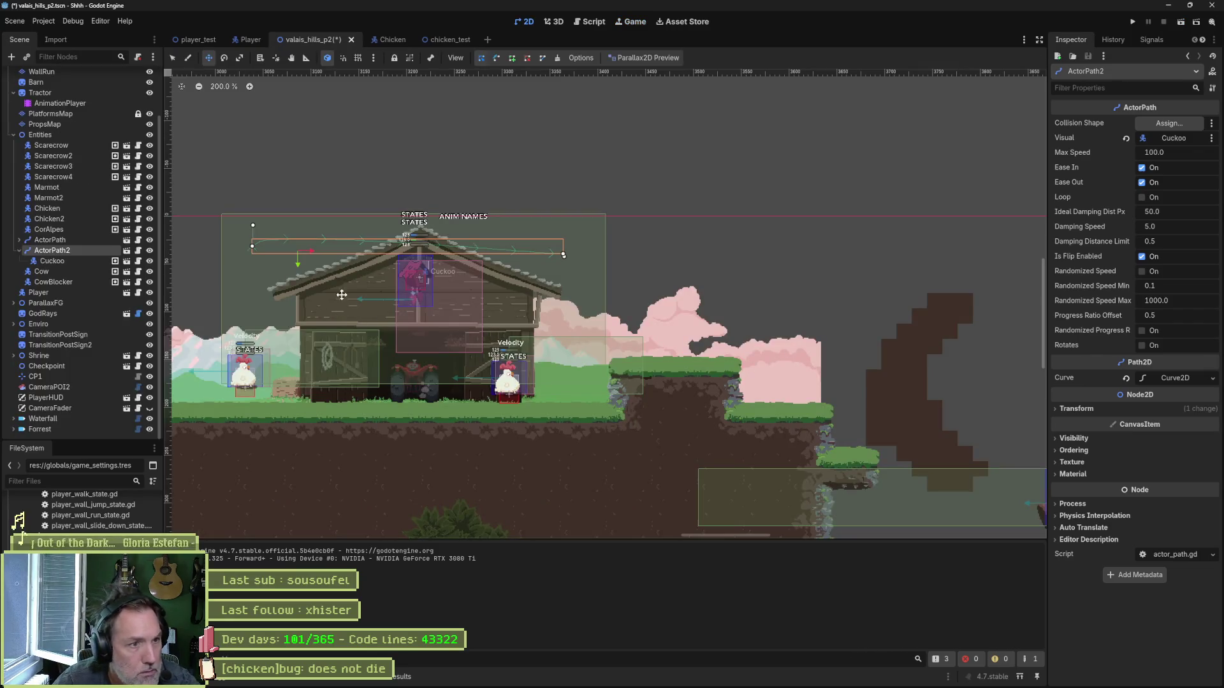
Step: Reposition ActorPath2 lower so it sits over the barn
mouse_move(342, 298)
left_mouse_down()
mouse_move(346, 328)
mouse_move(349, 273)
left_mouse_up()
left_click(52, 261)
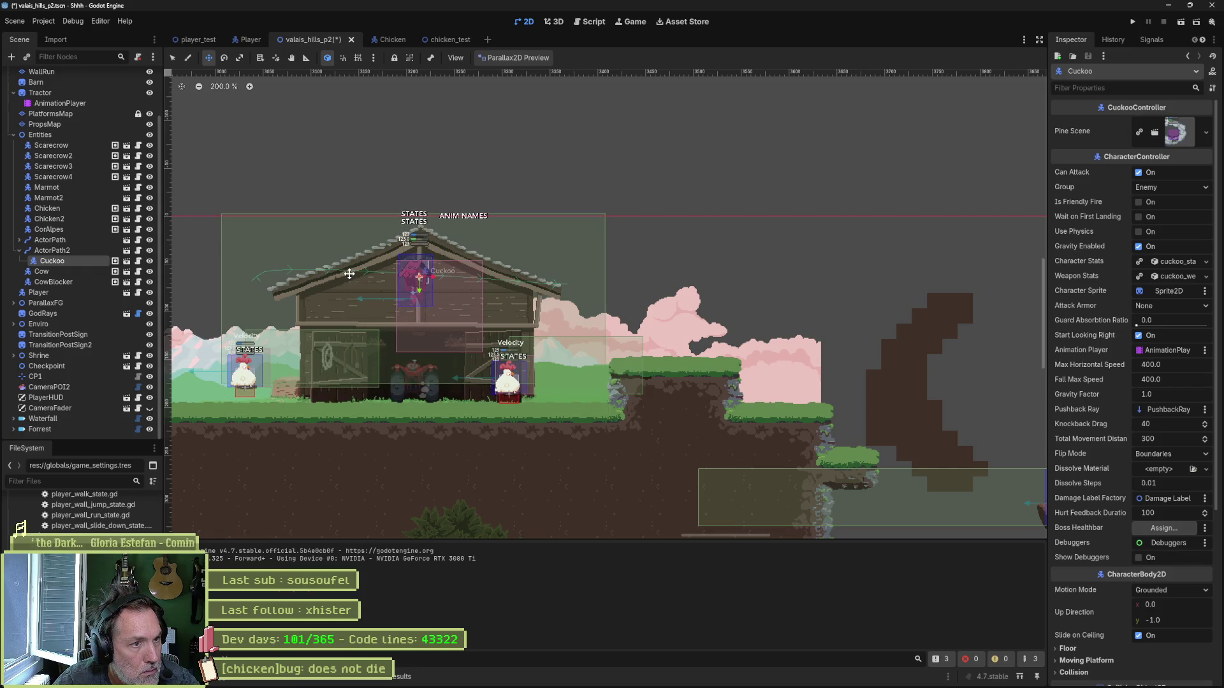
left_click(52, 250)
left_click_drag(358, 316, 341, 329)
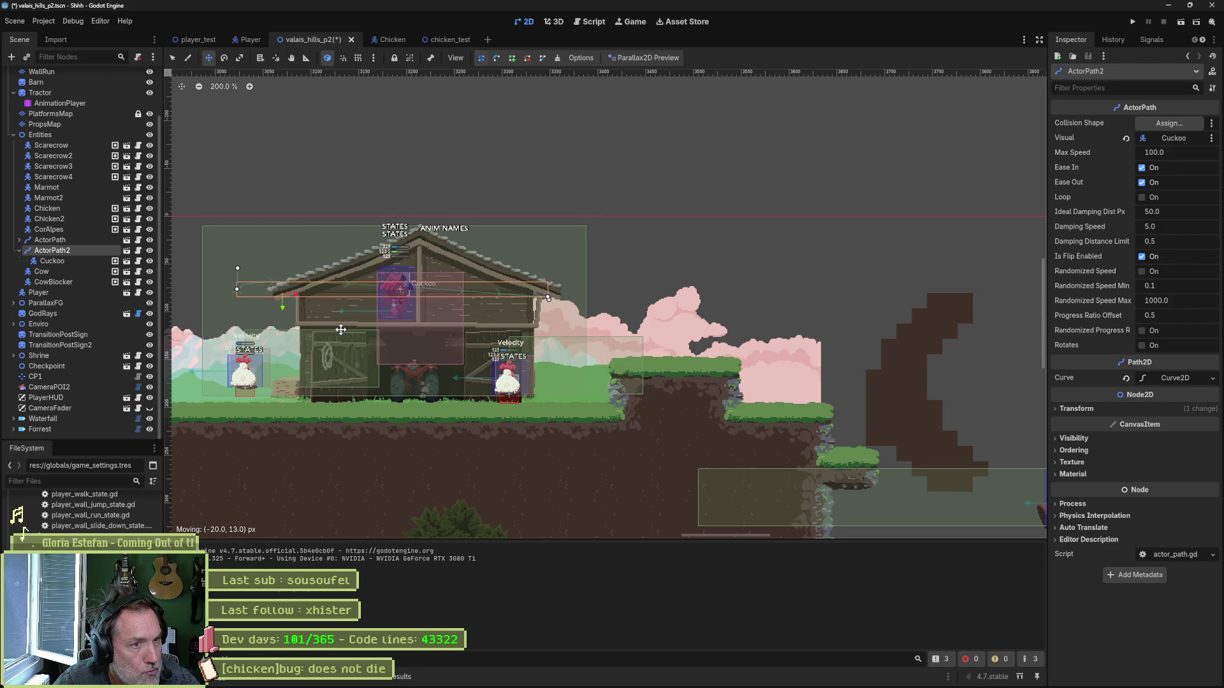
scroll(265, 322, "up", 3)
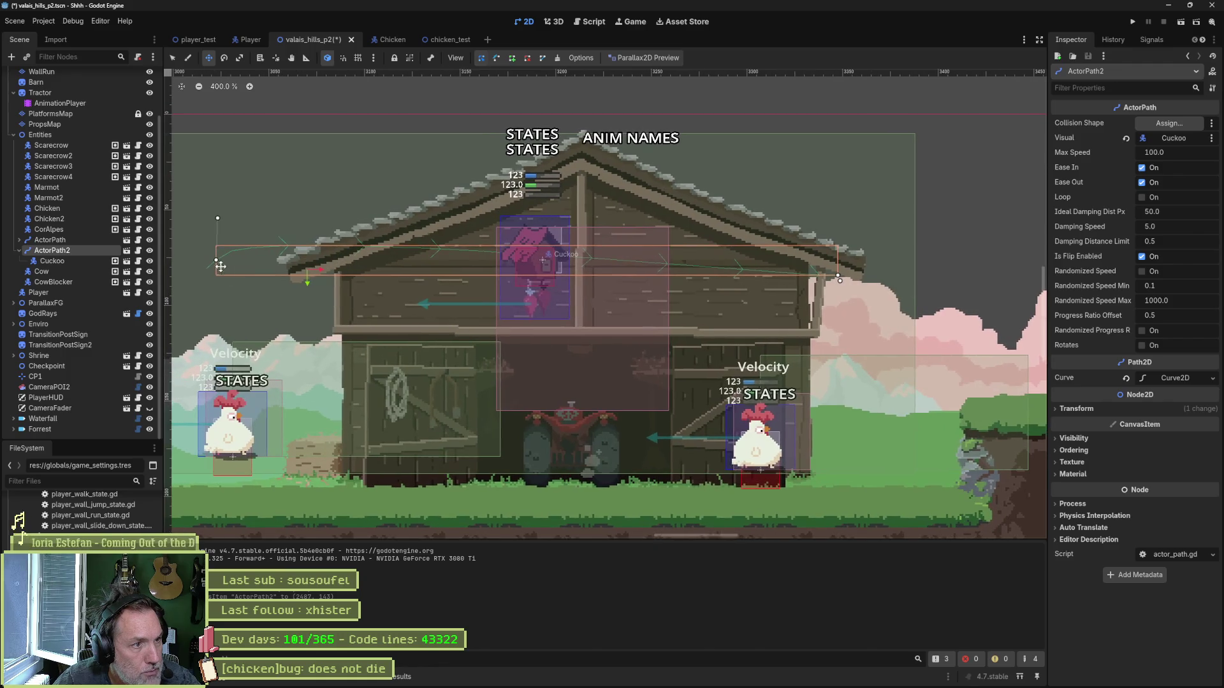
Step: Pull ActorPath2's curve ends inward, shift it right along the barn wall, and run the level
key("q")
left_click_drag(215, 261, 334, 267)
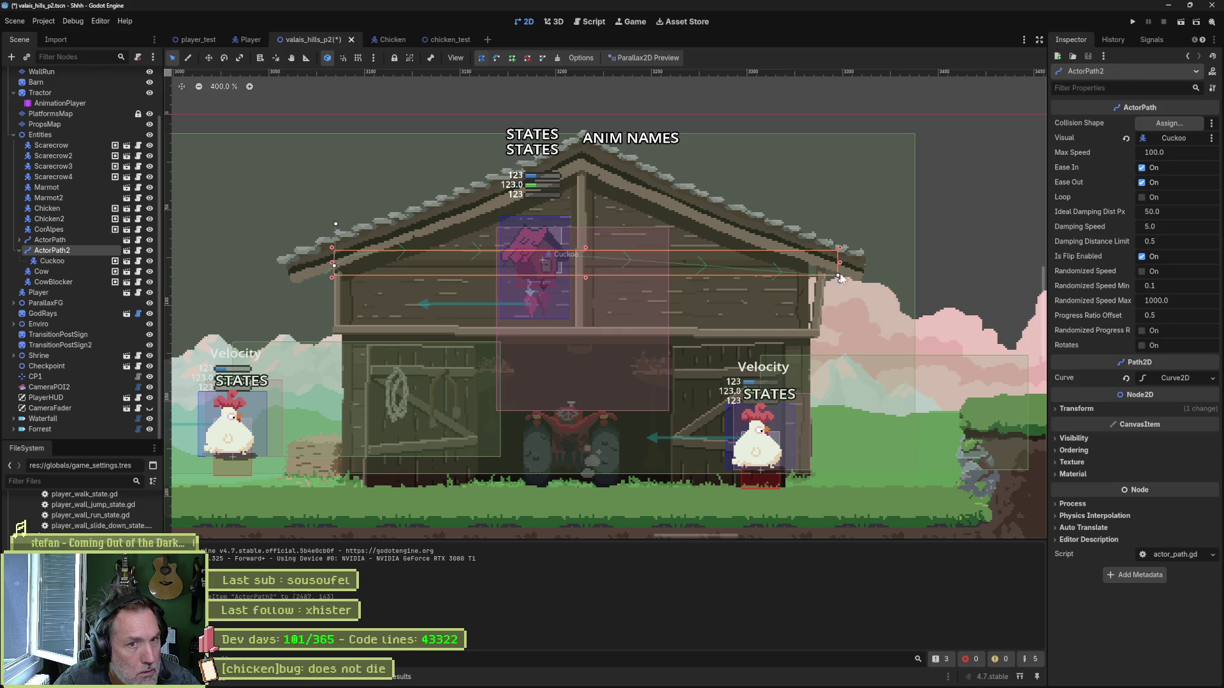
left_click_drag(841, 278, 762, 283)
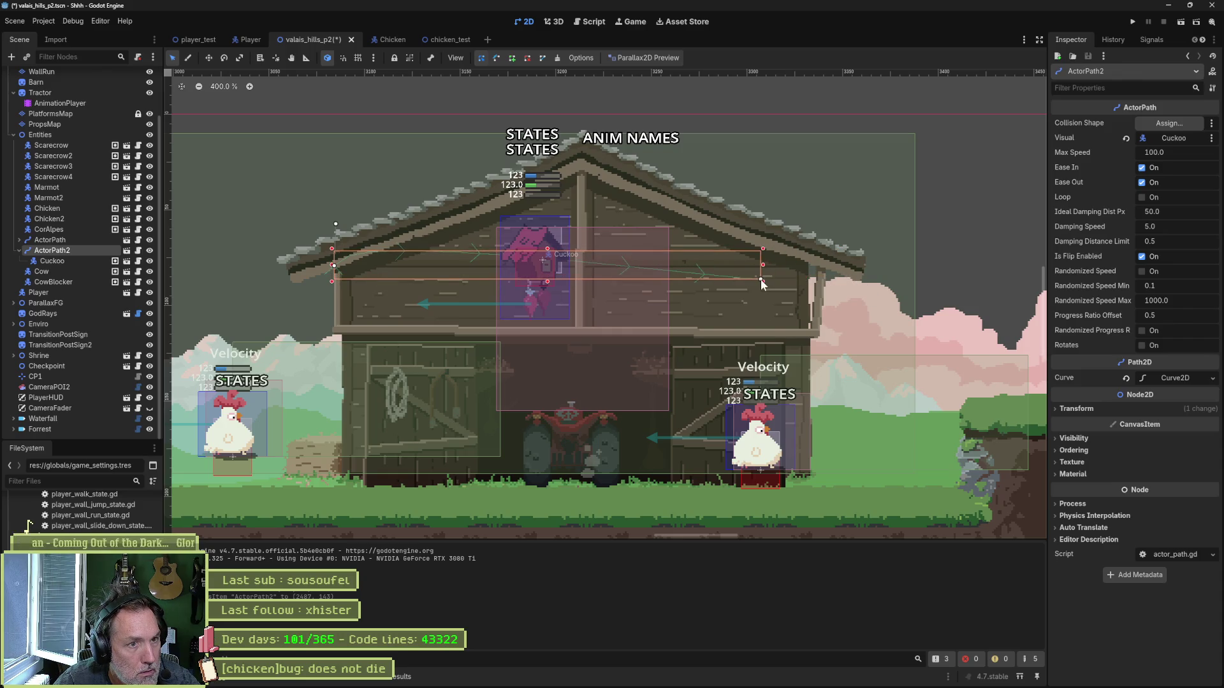
key("w")
left_click_drag(635, 277, 665, 277)
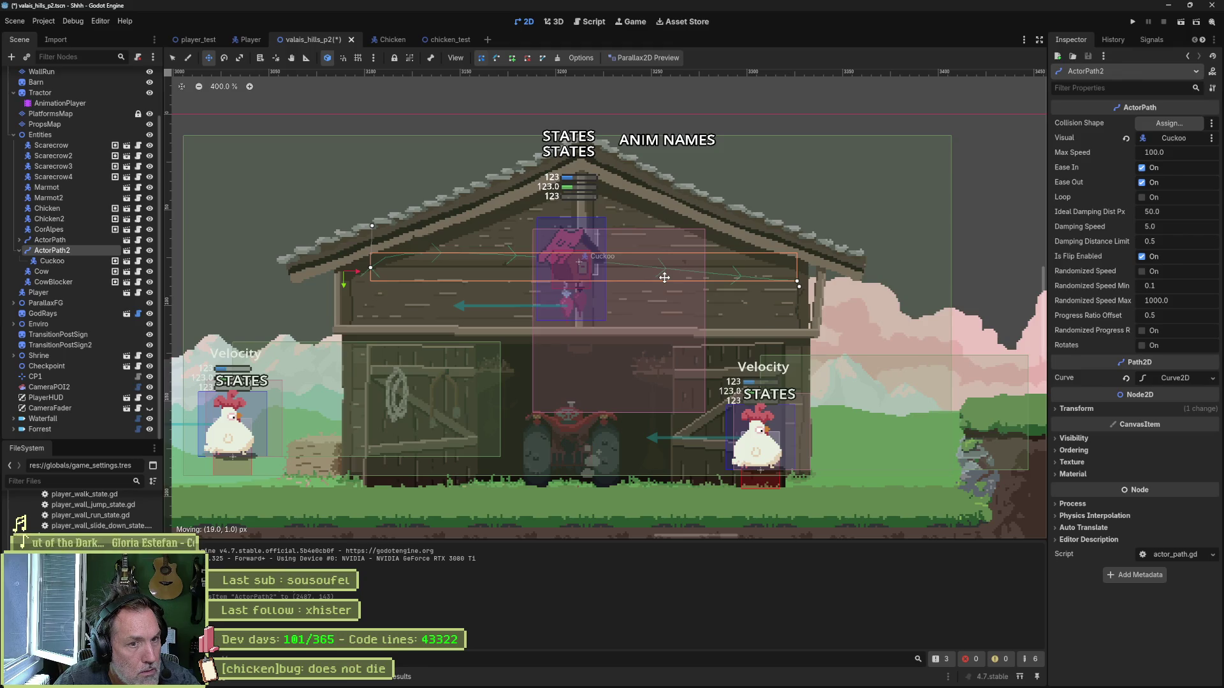
key("F6")
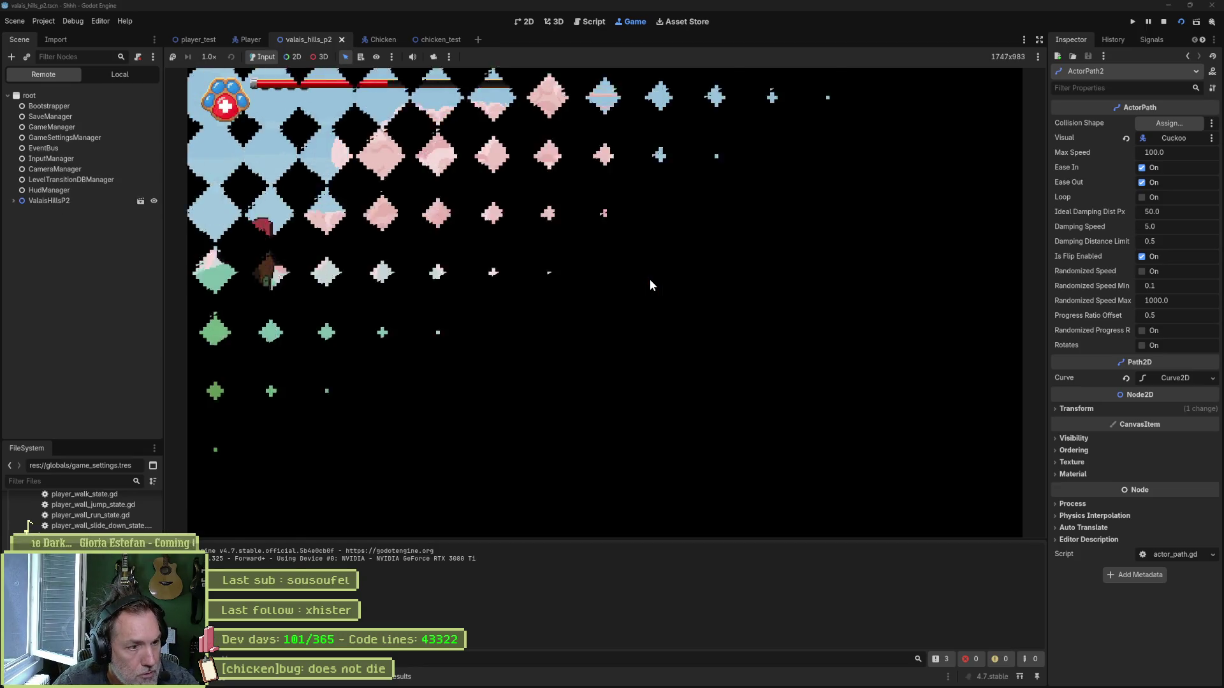
Step: Walk the cat right toward the barn and back left, then stop the game
key("Right")
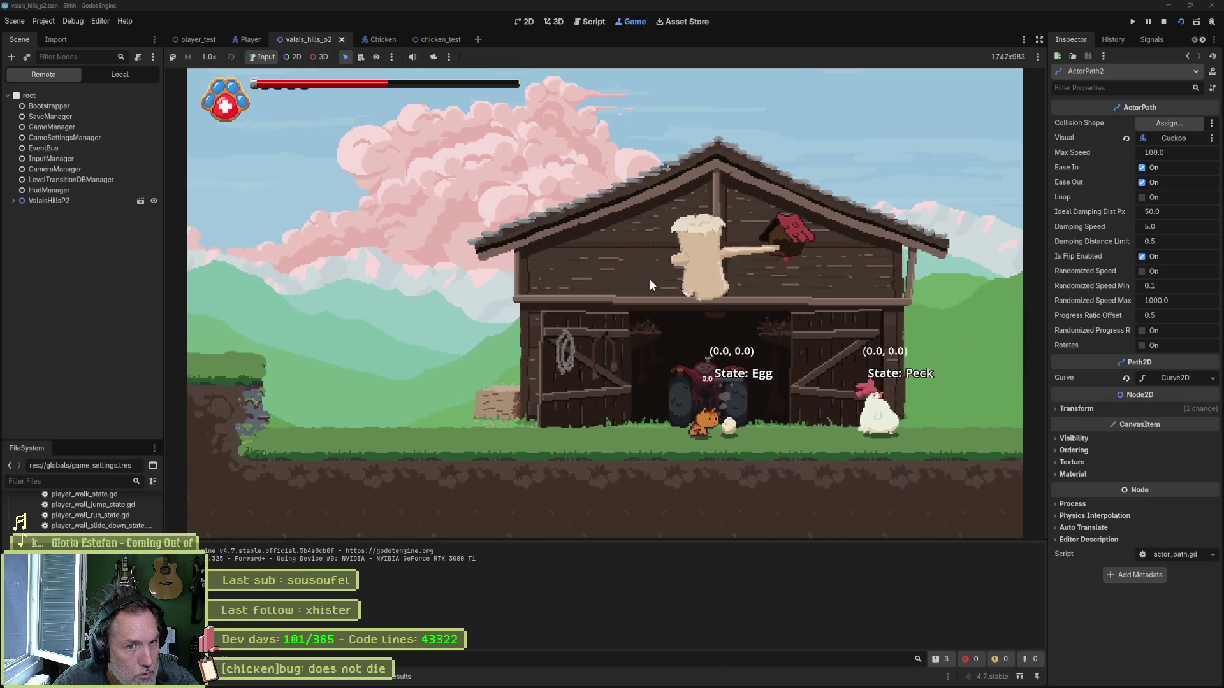
key("Left")
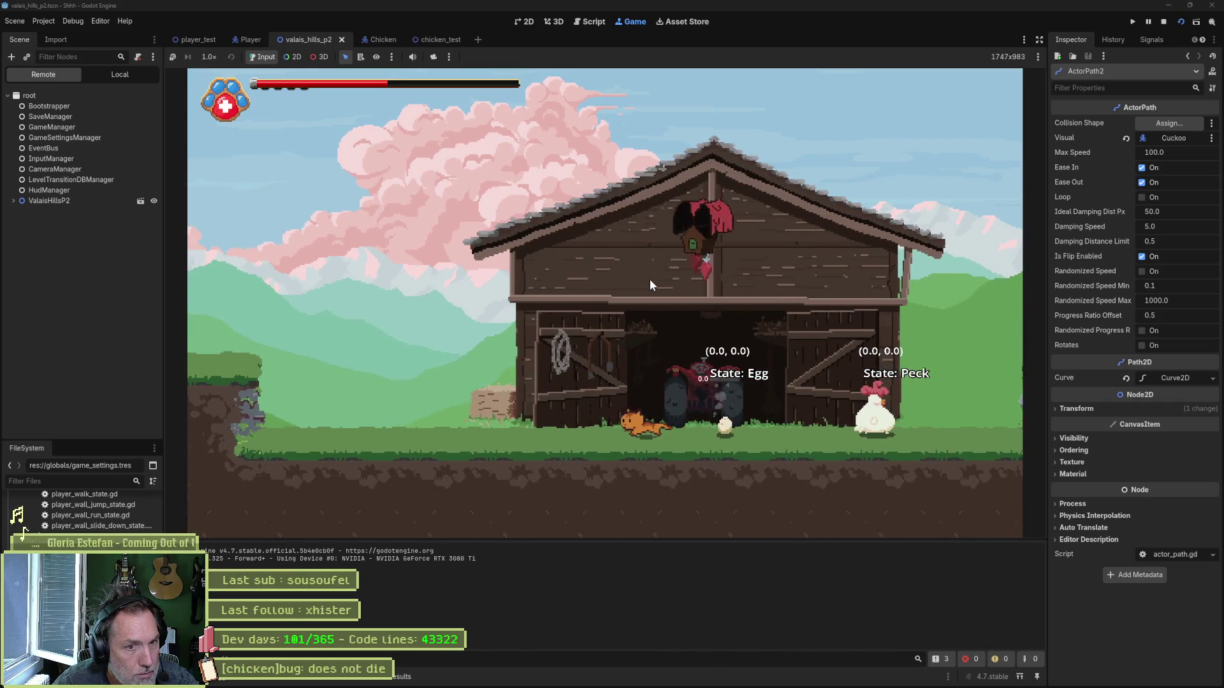
key("Left")
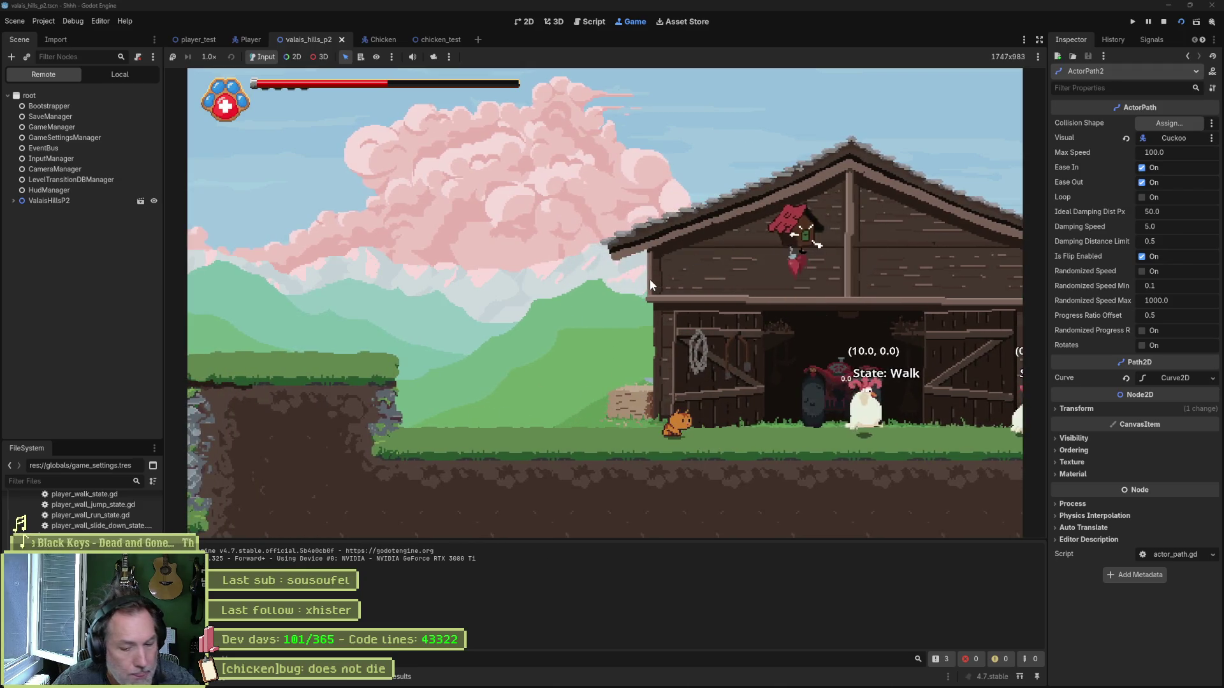
key("F8")
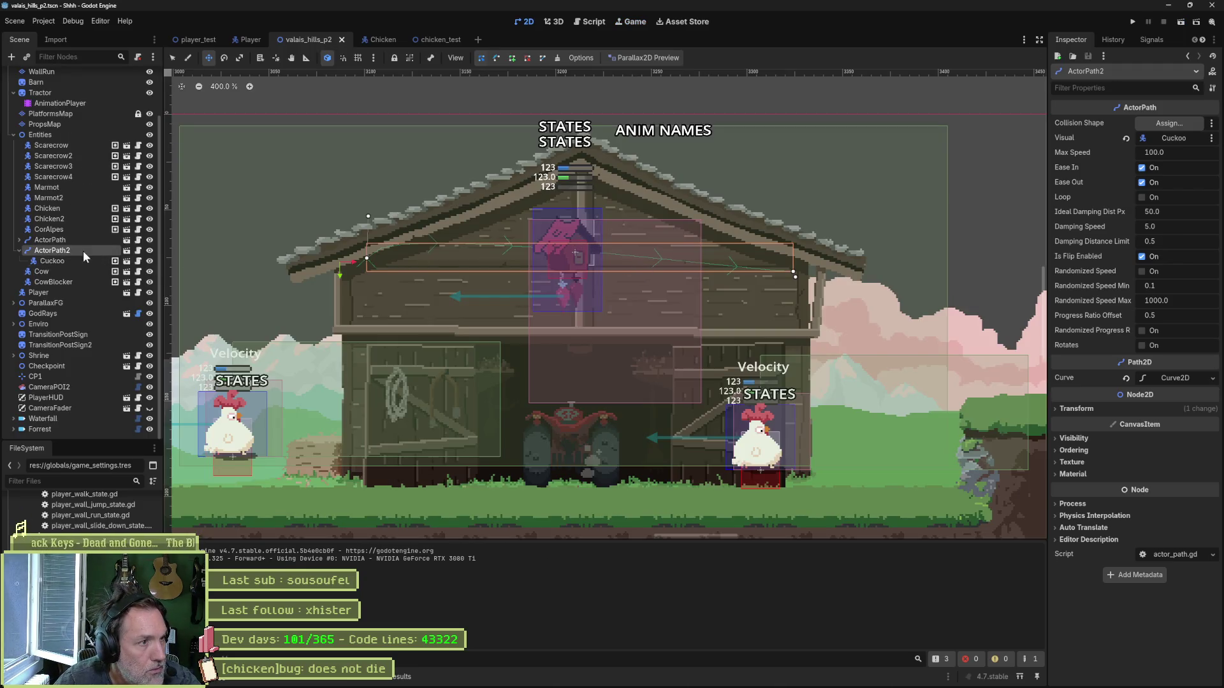
left_click(79, 239)
Step: Move ActorPath2 left over the barn and duplicate it as ActorPath3
left_click(85, 250)
scroll(355, 295, "down", 2)
mouse_move(347, 284)
left_mouse_down()
mouse_move(379, 326)
mouse_move(721, 351)
mouse_move(708, 356)
left_mouse_up()
key("ctrl+d")
Step: Stretch ActorPath3's curve taller and lower its left curve handle
scroll(721, 319, "up", 1)
key("q")
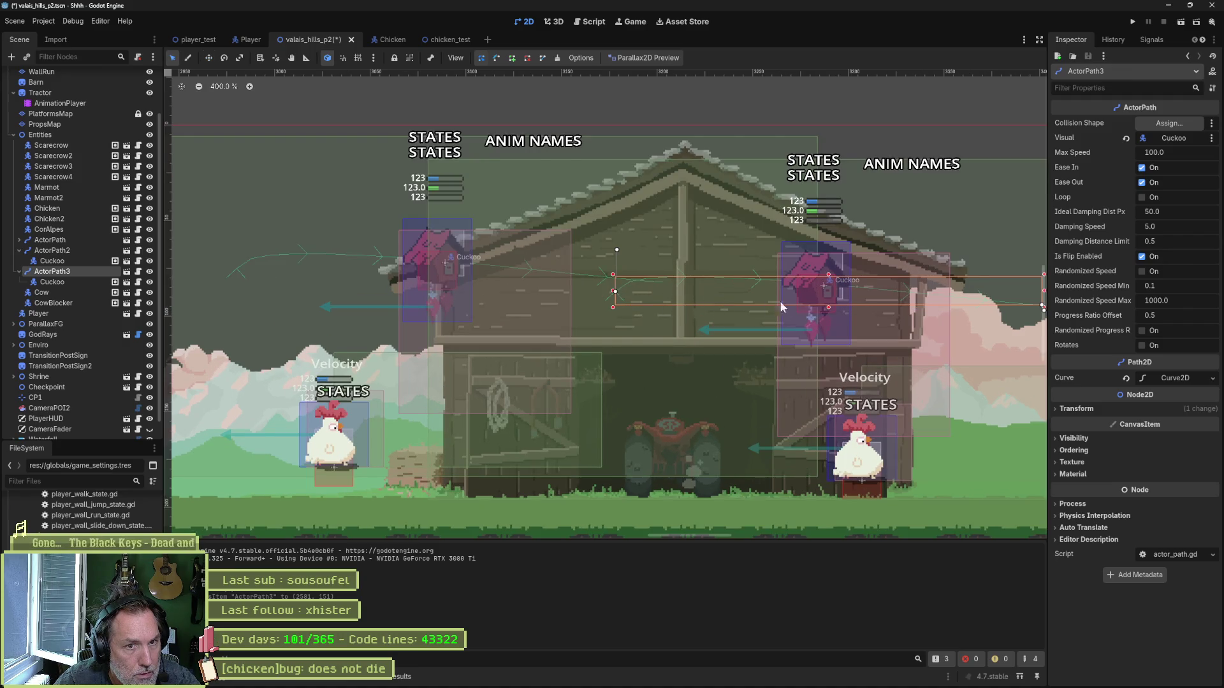
scroll(767, 304, "right", 3)
mouse_move(942, 330)
left_mouse_down()
mouse_move(954, 357)
mouse_move(830, 362)
mouse_move(821, 296)
left_mouse_up()
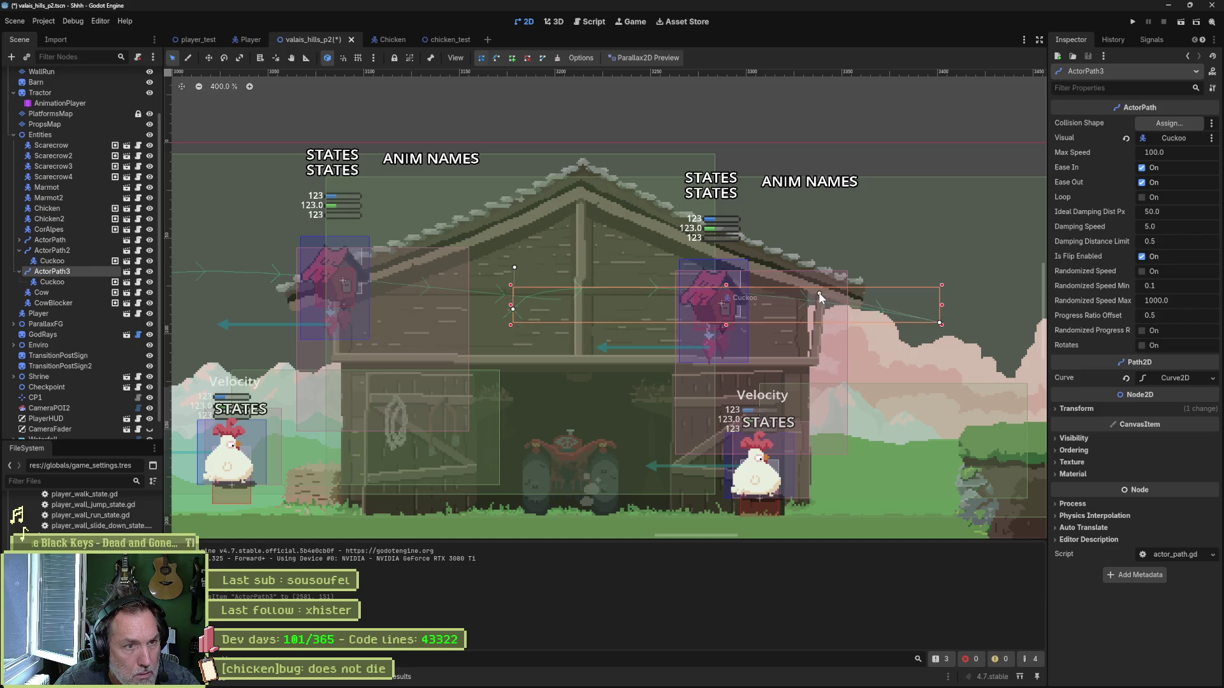
left_click_drag(512, 309, 514, 317)
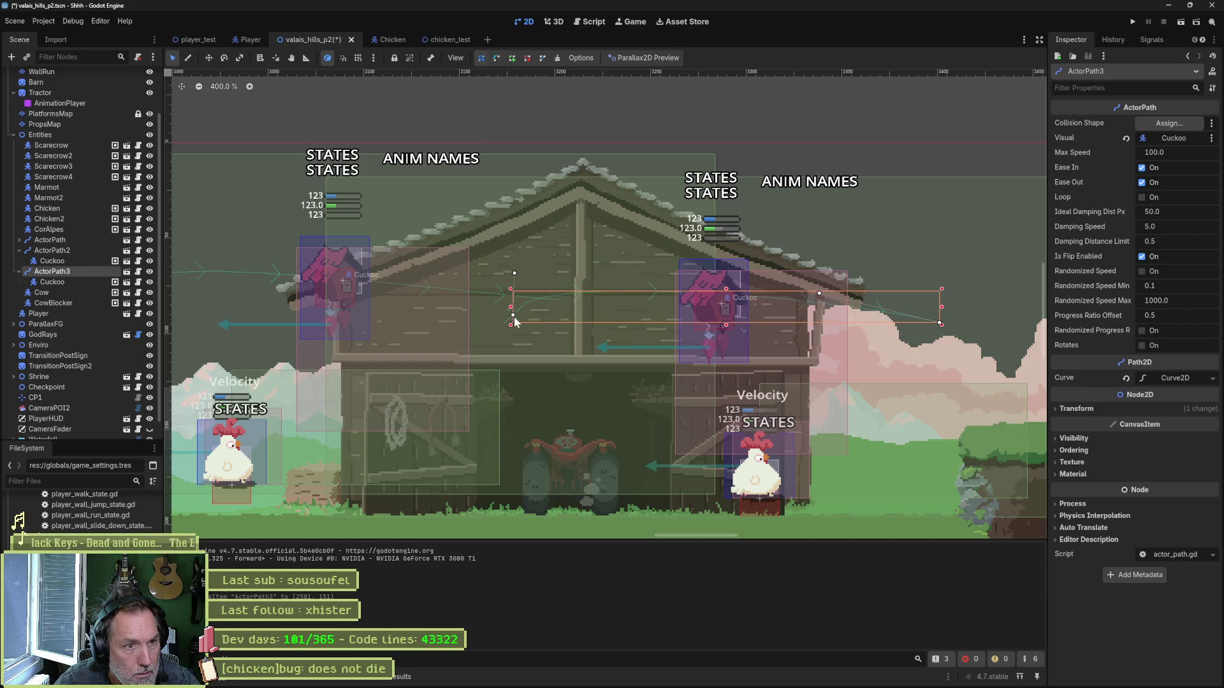
Step: Bend ActorPath3's curve handle downward, then save and run the level
left_click(508, 326)
scroll(518, 318, "up", 4)
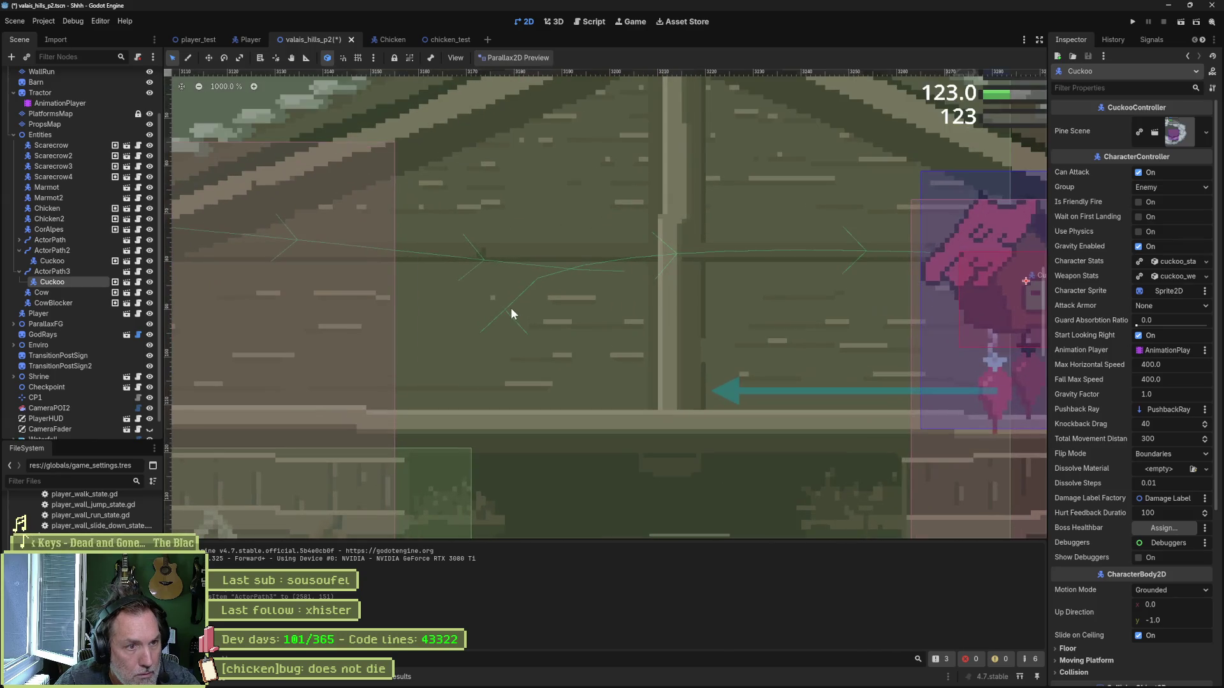
left_click(102, 272)
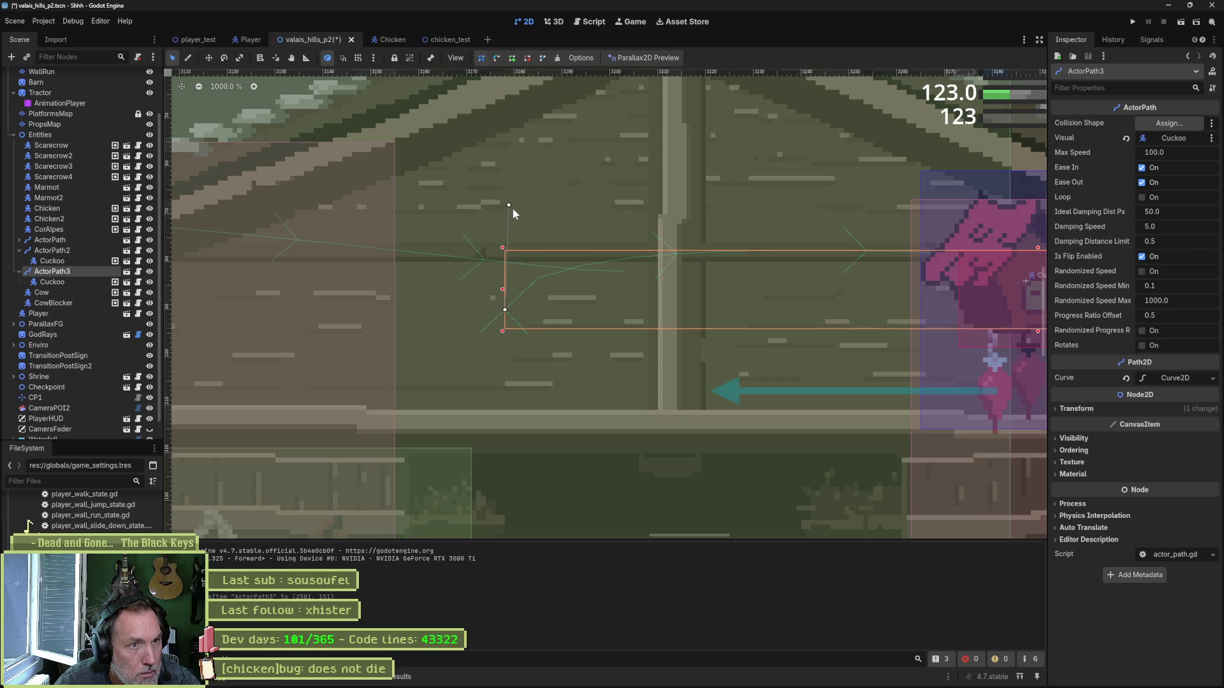
left_click_drag(508, 206, 613, 381)
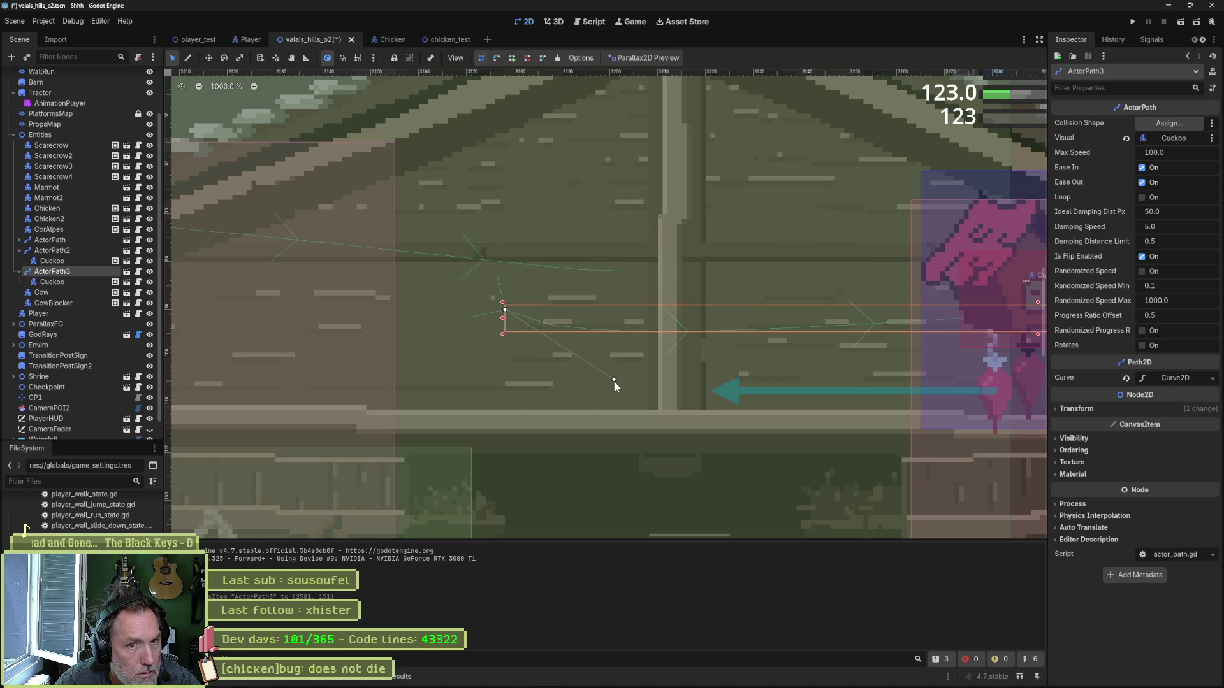
scroll(730, 374, "down", 1)
scroll(638, 363, "right", 4)
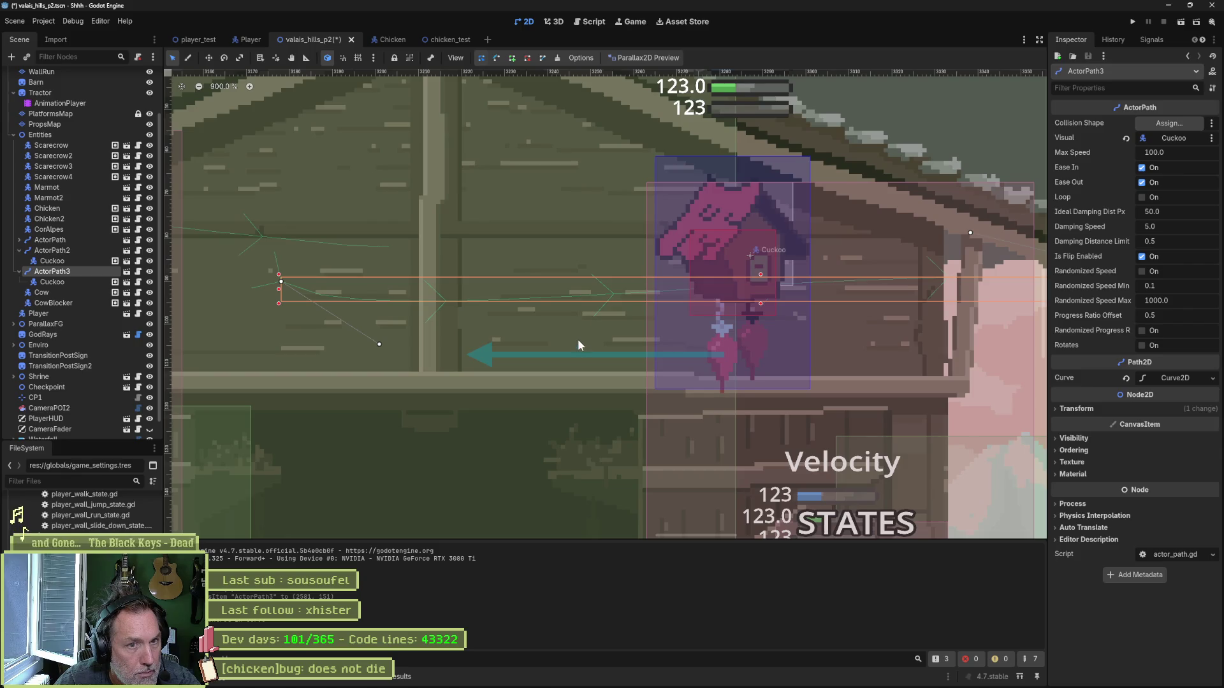
key("F6")
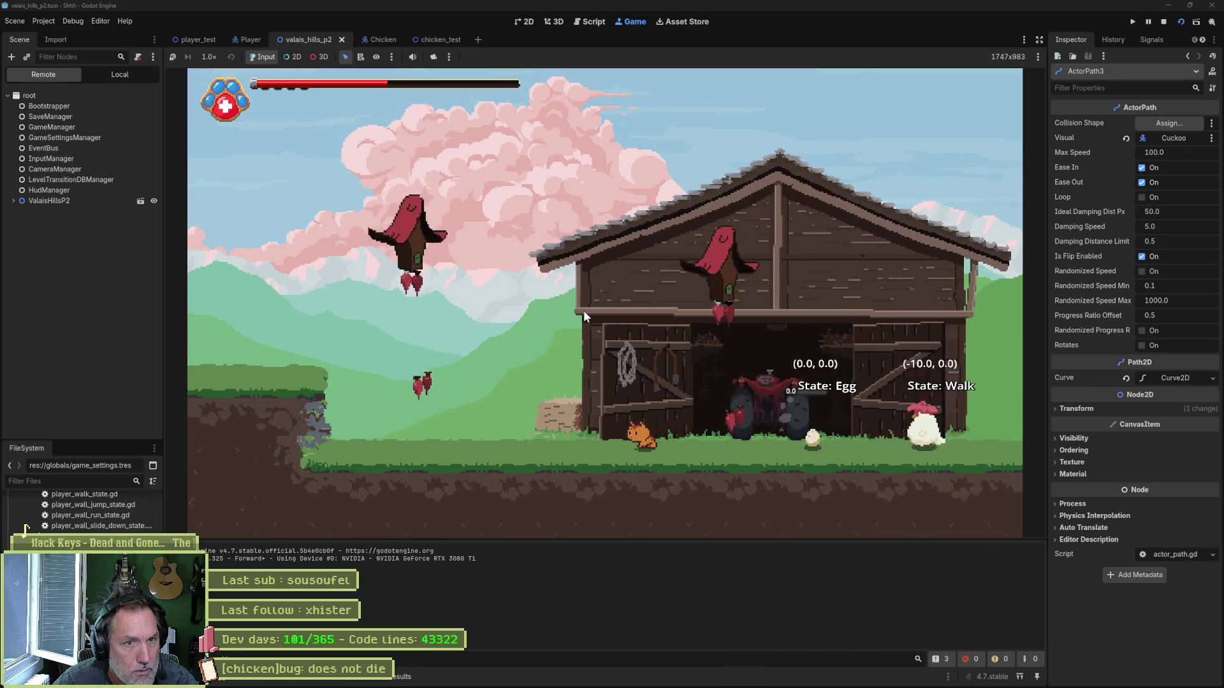
Step: Stop the game and open ActorPath3's Cuckoo in its own scene editor
key("F8")
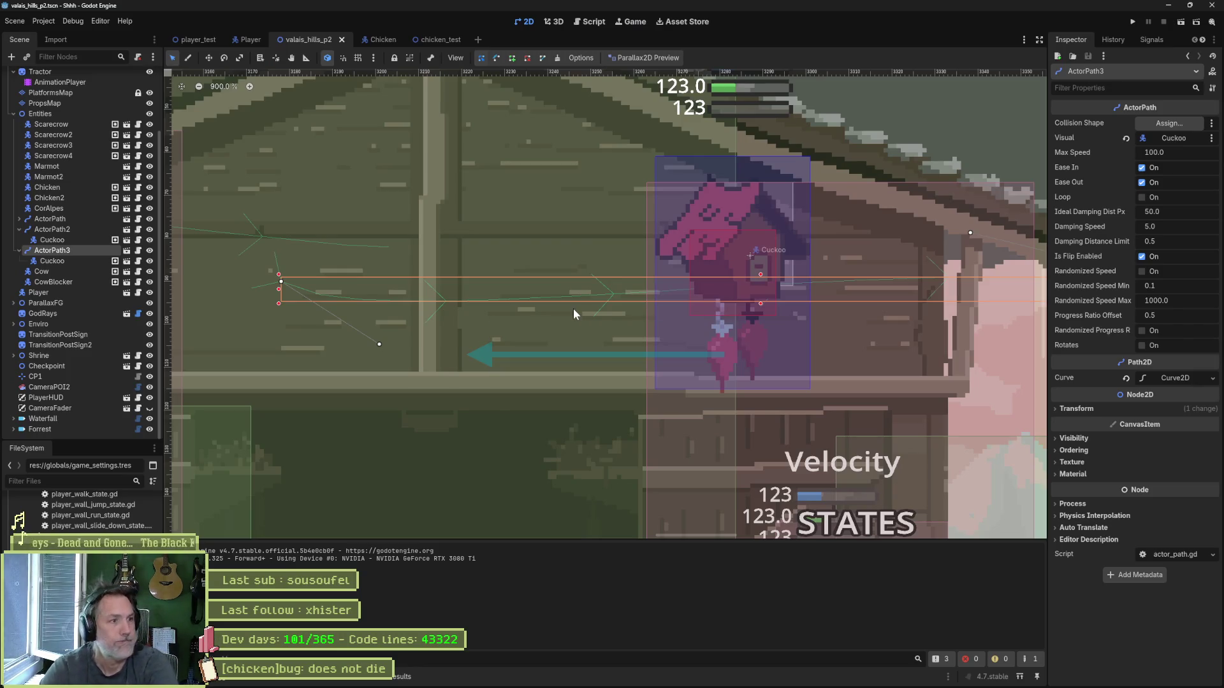
left_click(62, 259)
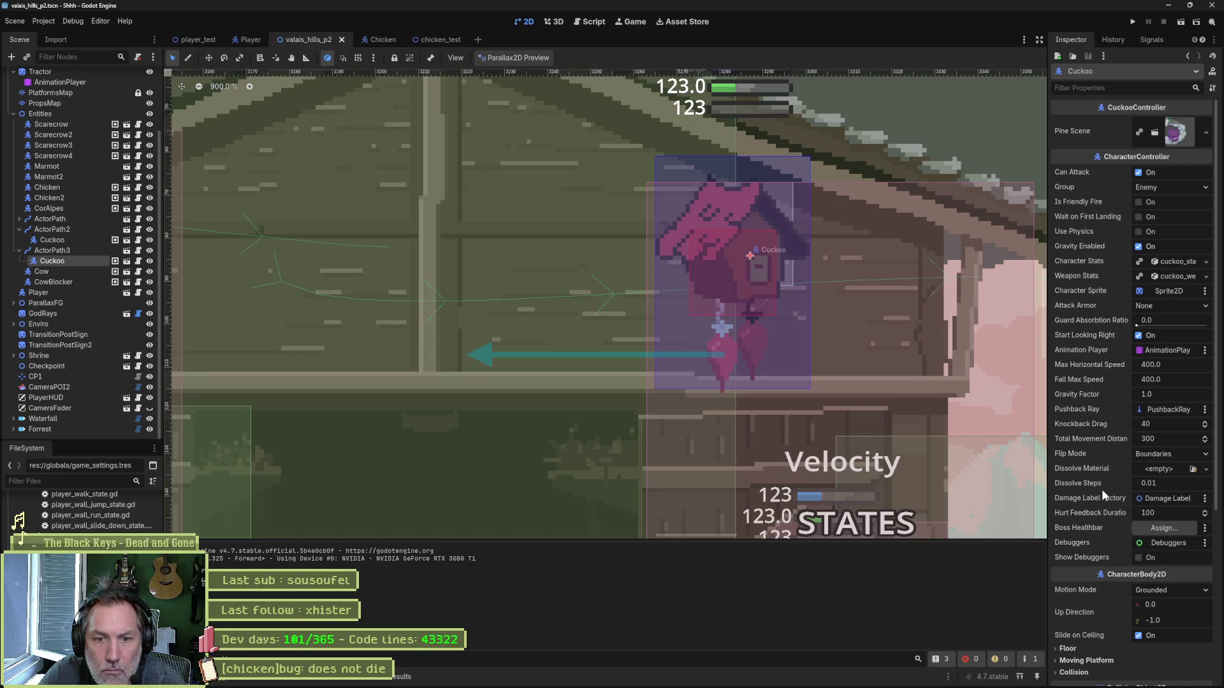
left_click(126, 261)
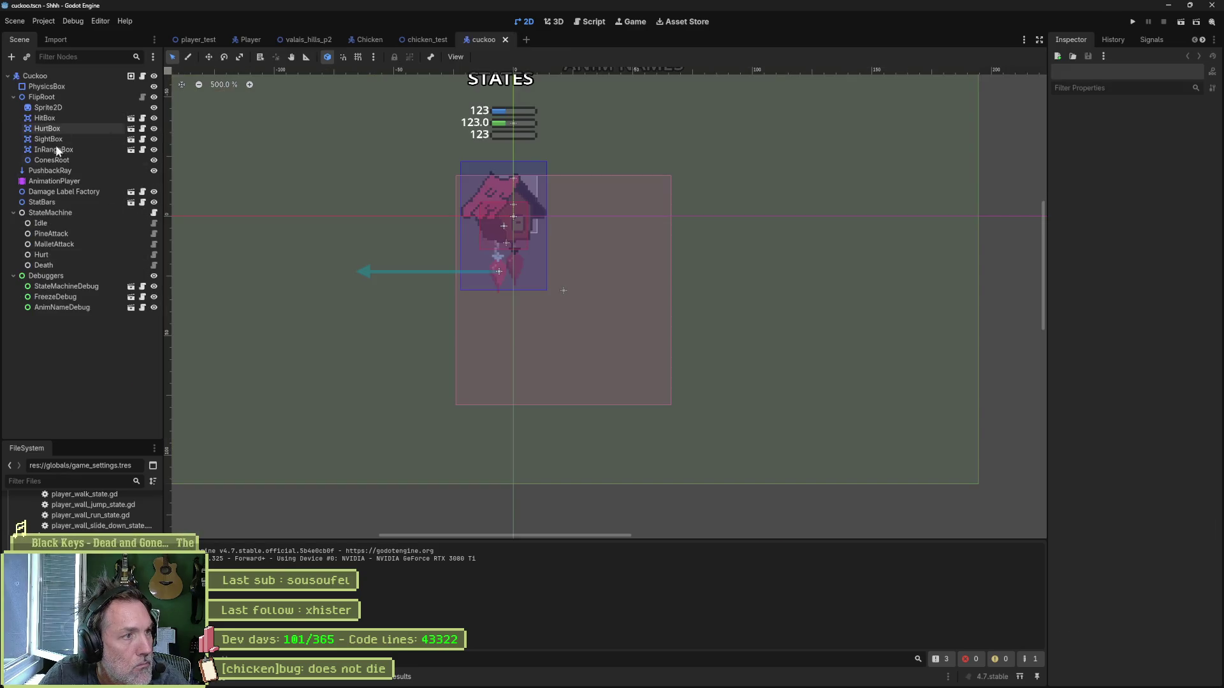
Step: Inspect the Idle and StateMachine settings, trying the first-state delay but leaving it off
left_click(63, 78)
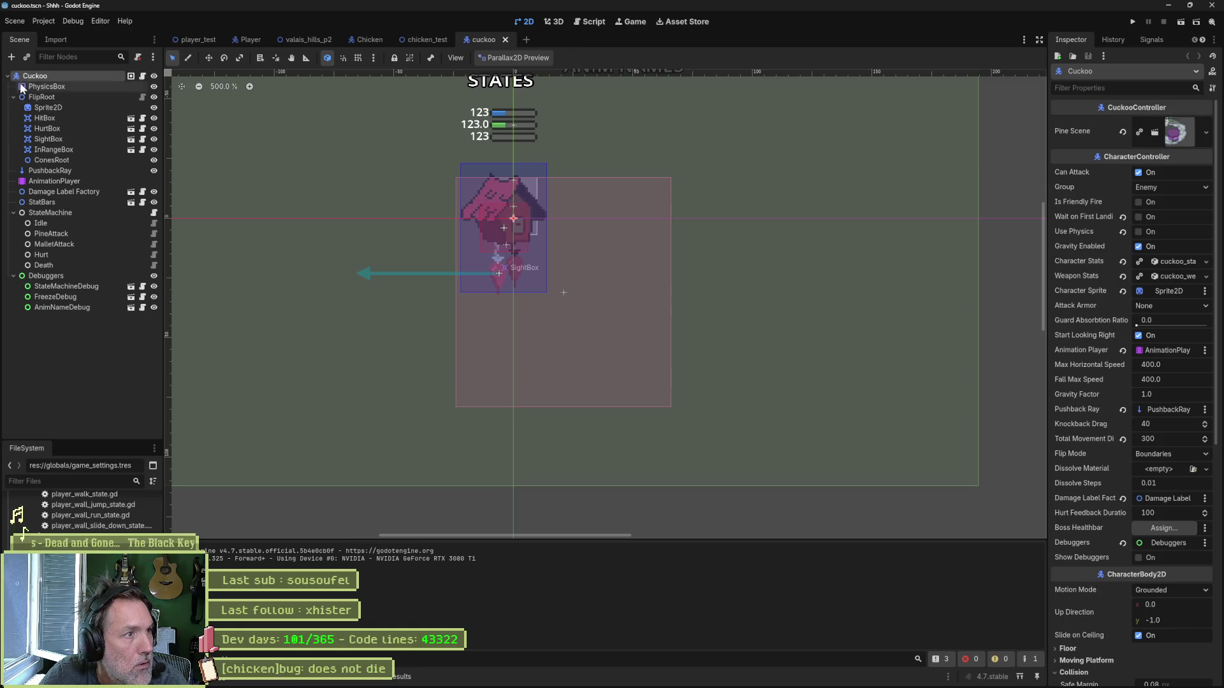
left_click(48, 223)
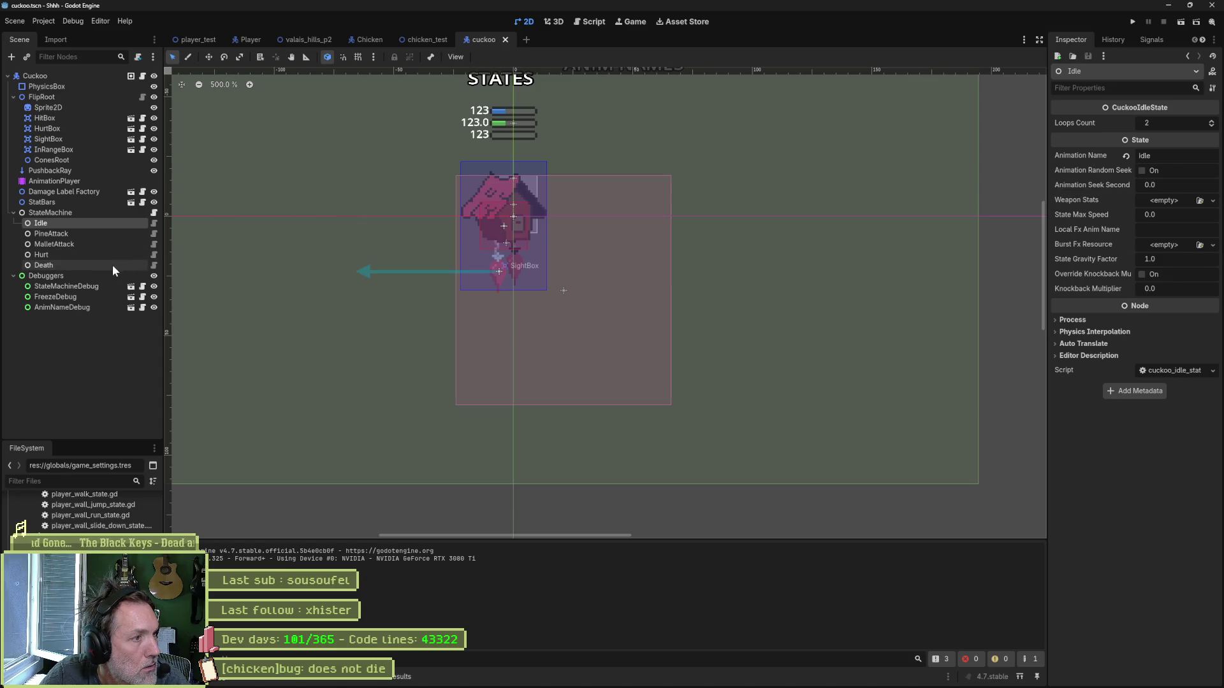
left_click(94, 215)
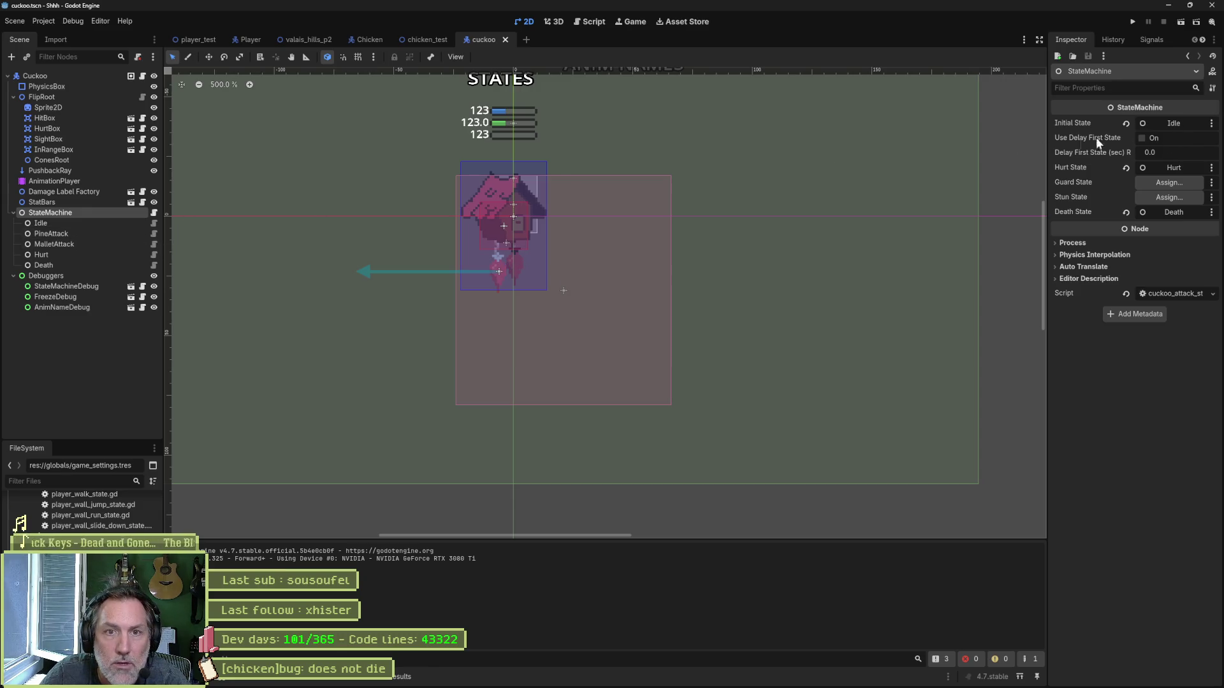
left_click(1141, 139)
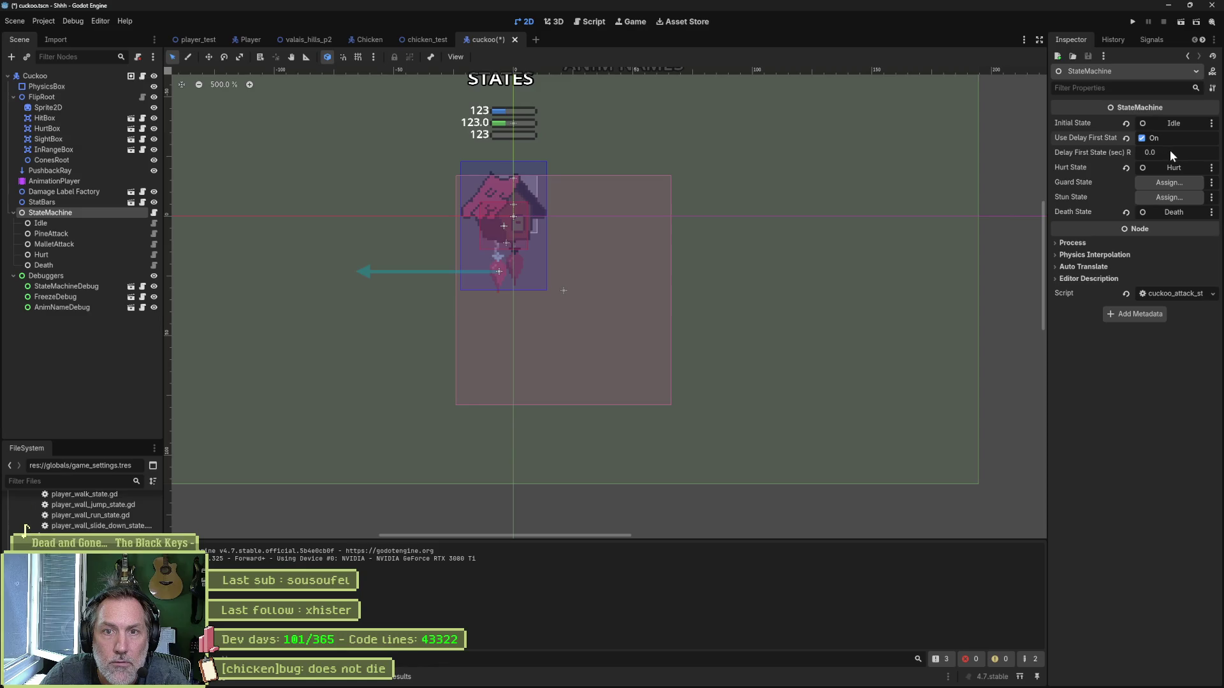
left_click(1156, 153)
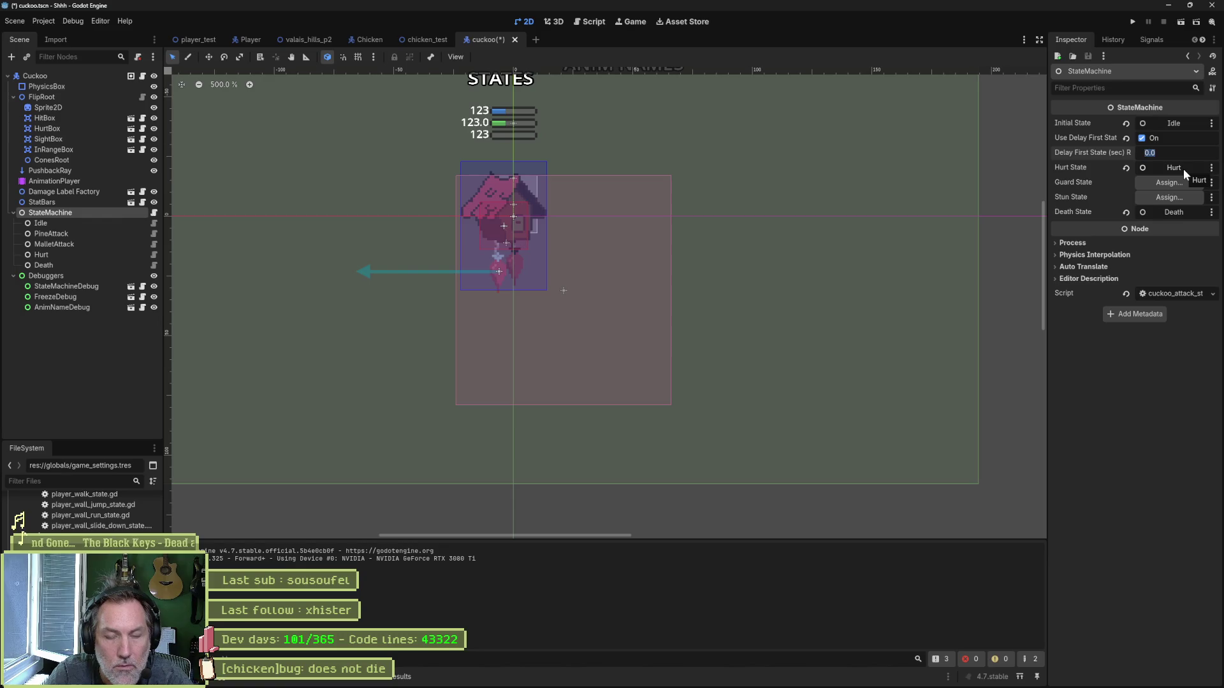
left_click(1142, 139)
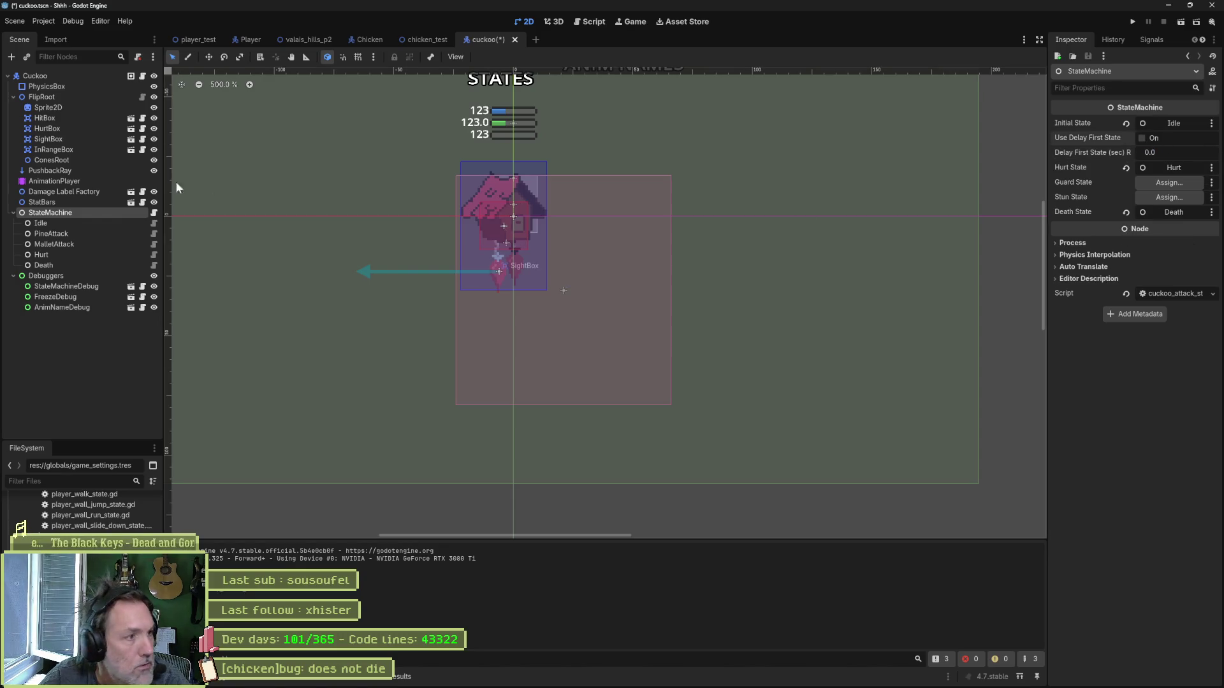
Step: Enable Idle's animation random seek with a 0.03 s offset and save the cuckoo scene
left_click(113, 224)
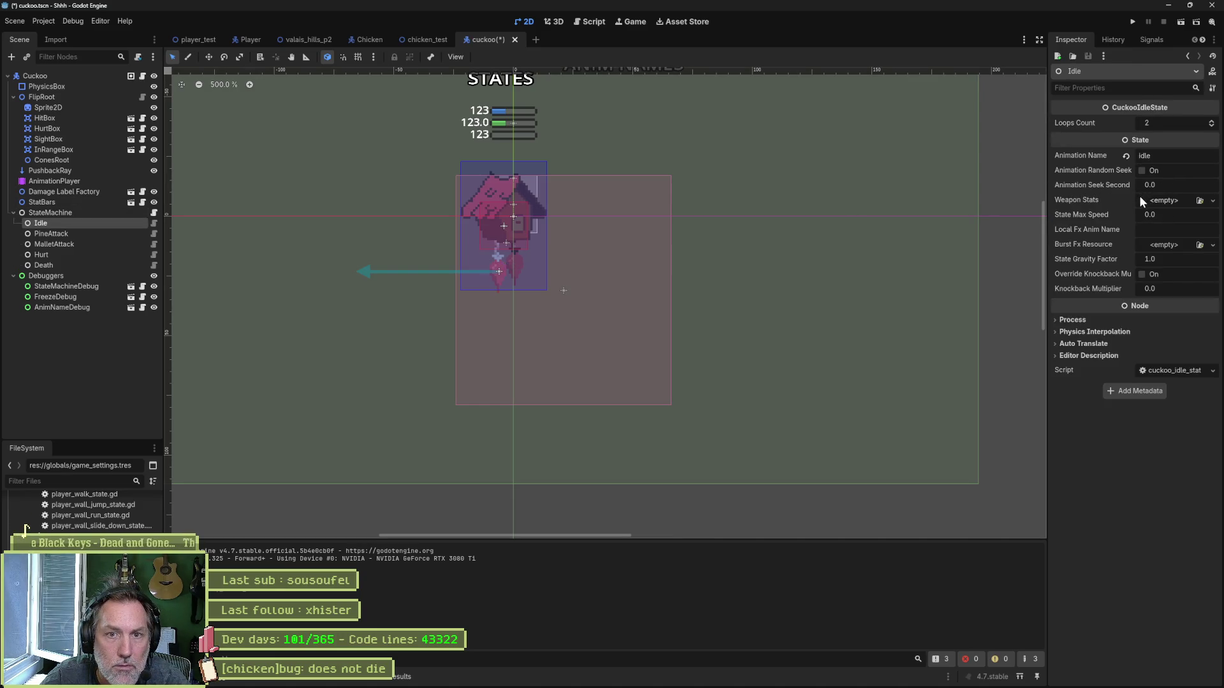
left_click(1141, 171)
left_click_drag(1168, 184, 1175, 190)
key("ctrl+s")
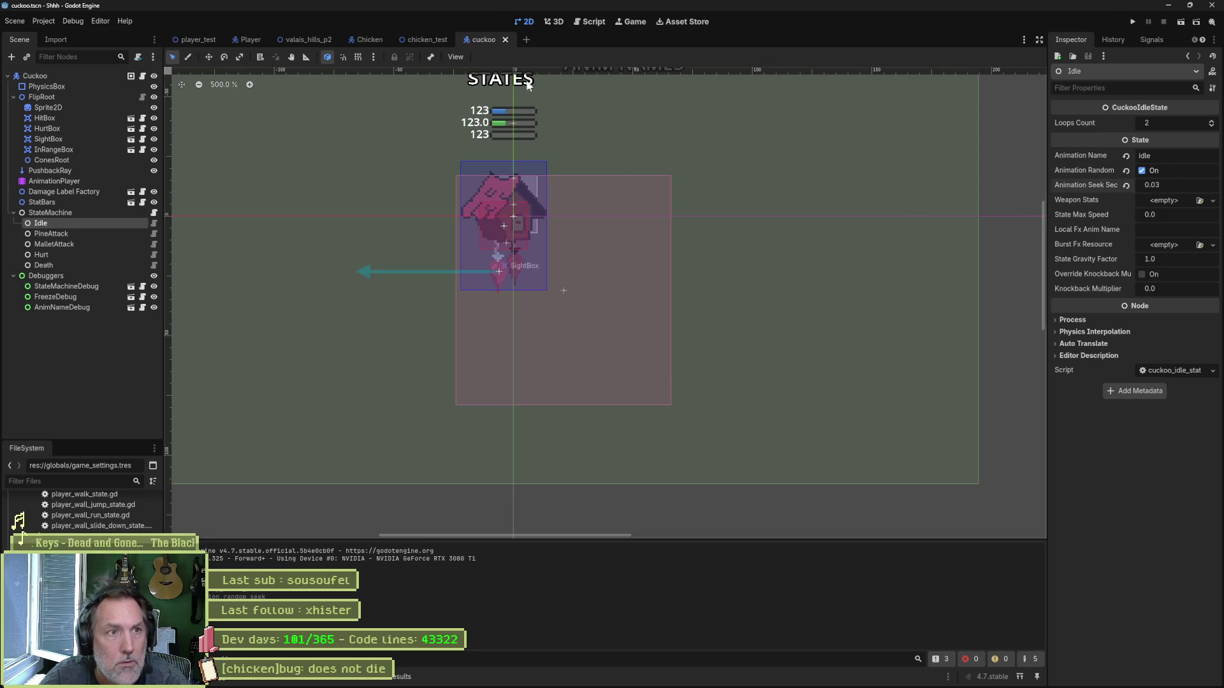
left_click(310, 40)
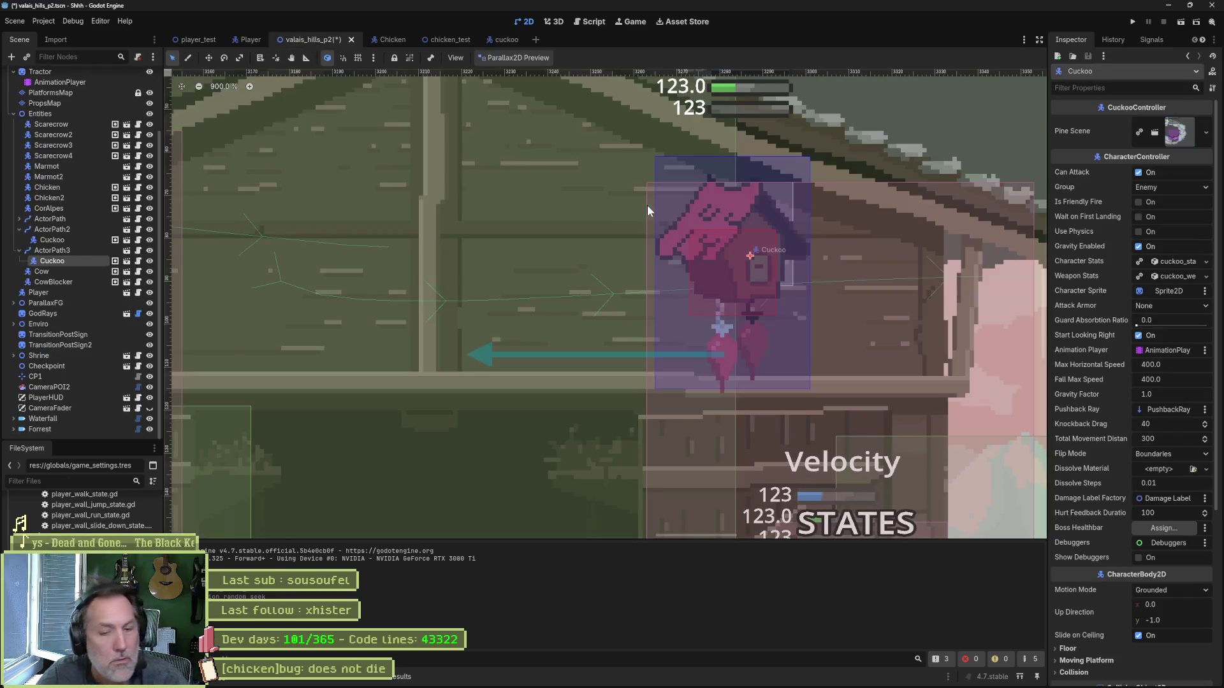
Step: Playtest the level to watch the cuckoo, then stop and return to the cuckoo scene
key("F6")
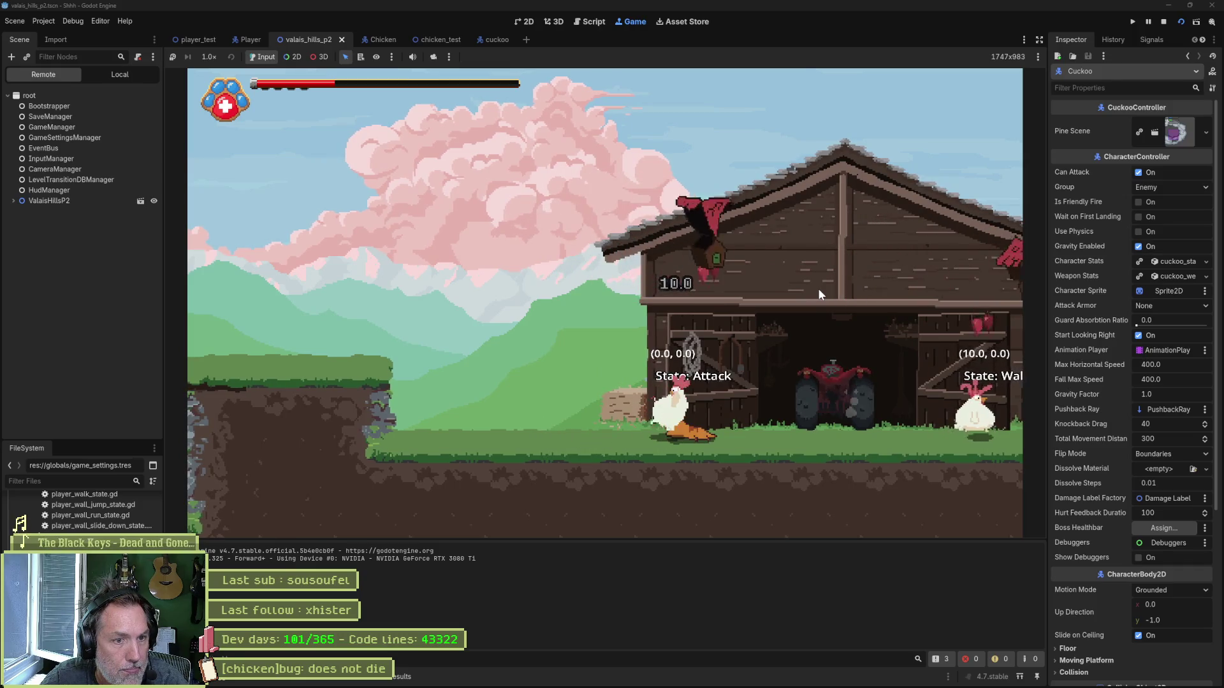
key("F8")
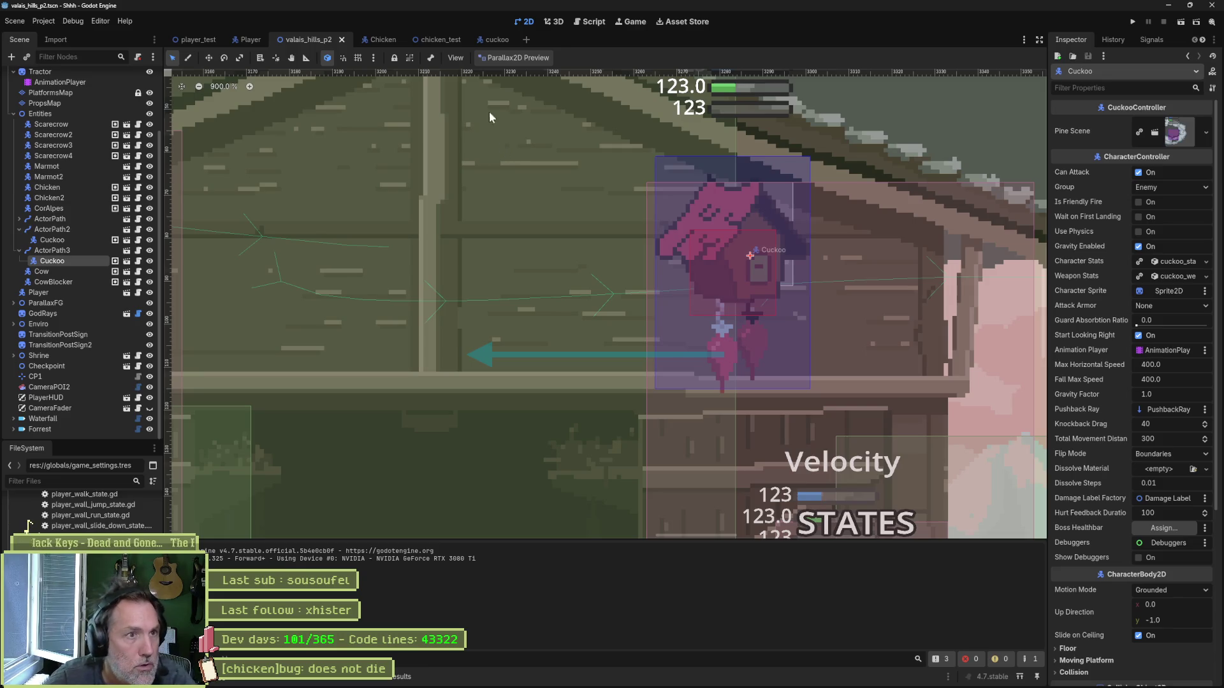
left_click(499, 40)
left_click(74, 181)
Step: Review the cuckoo's hurt and pine_attack animations
left_click(460, 478)
left_click(471, 519)
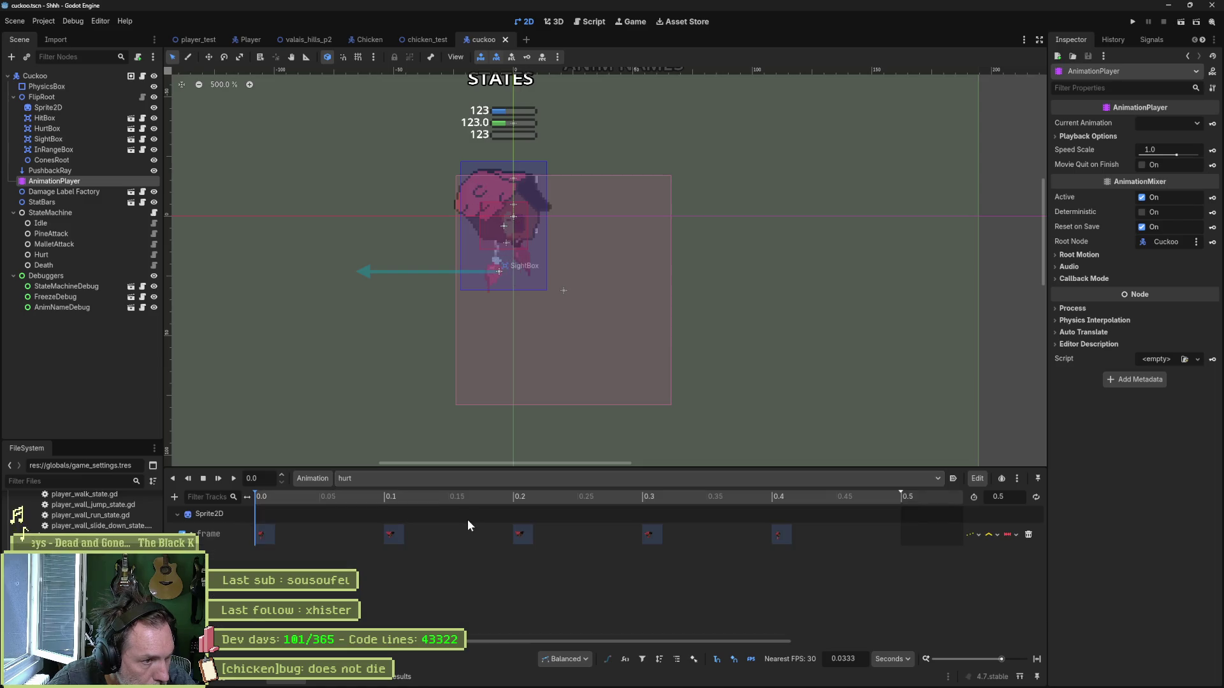
left_click(447, 478)
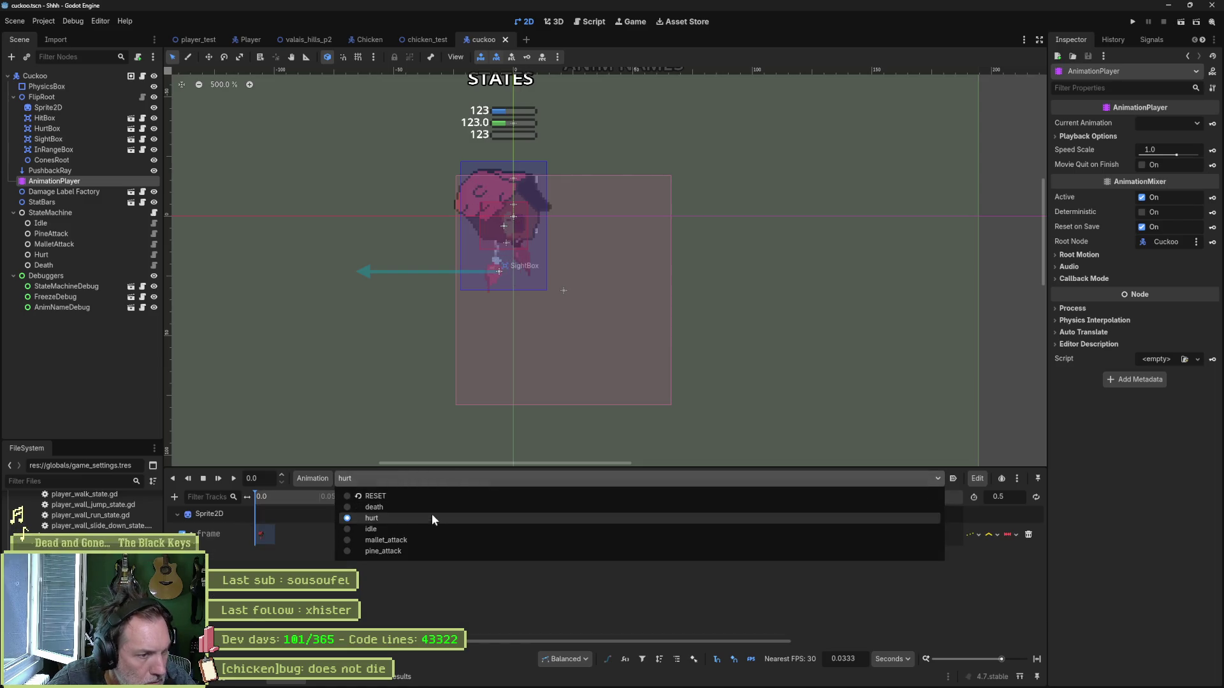
left_click(420, 552)
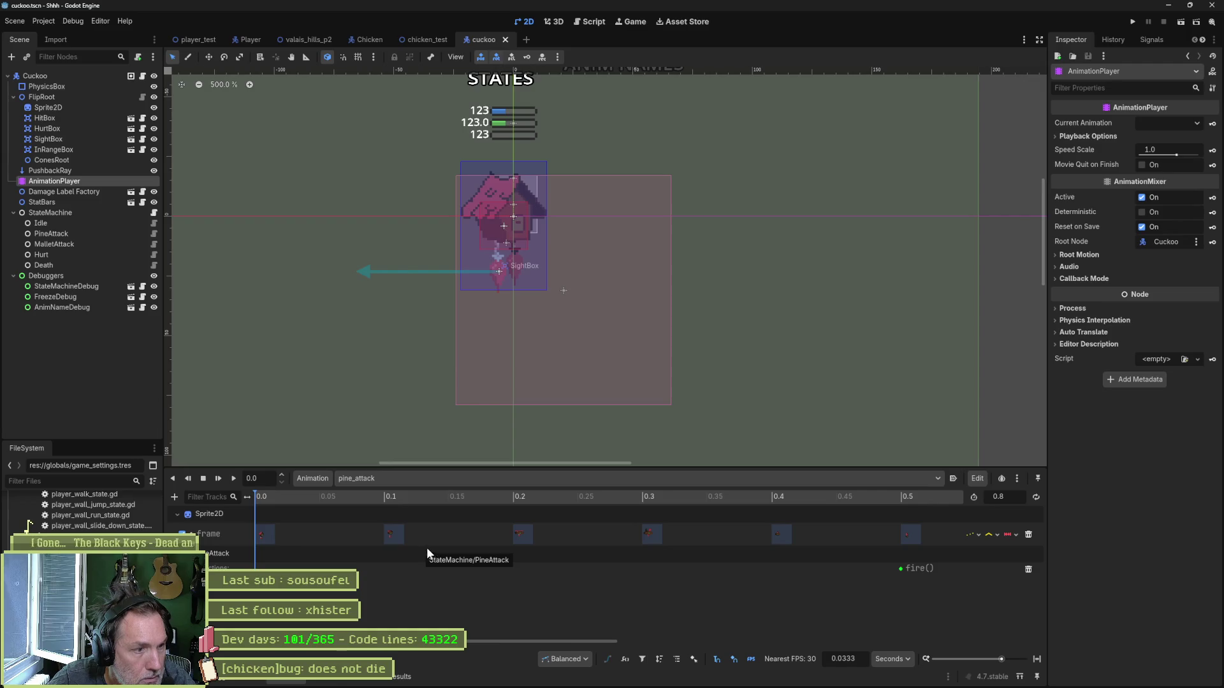
Step: Check the PineAttack state, then open the CuckooPine scene from the Cuckoo's Inspector
left_click(78, 234)
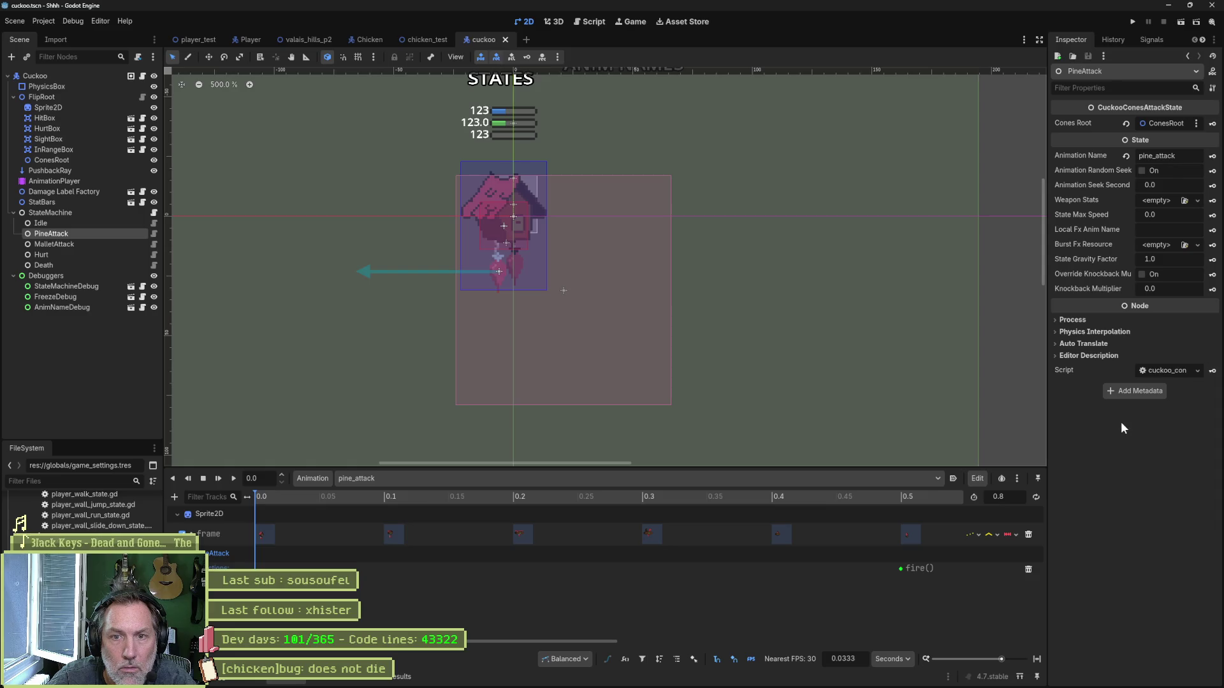
left_click(89, 77)
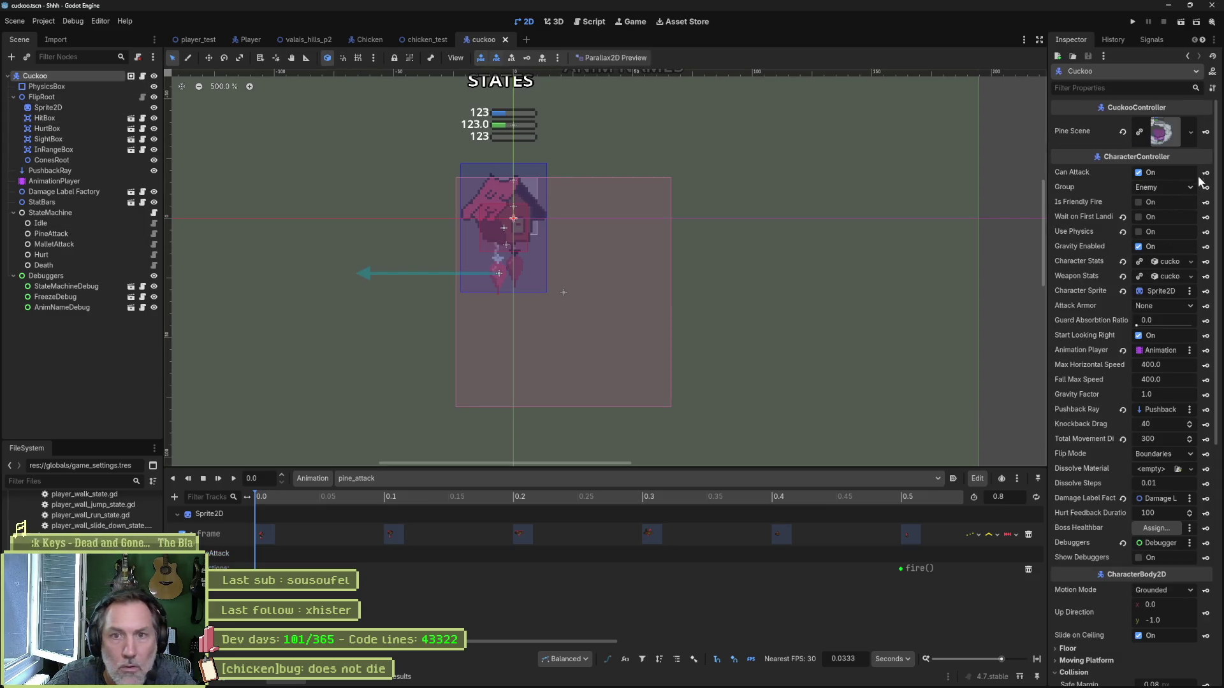
left_click(1171, 132)
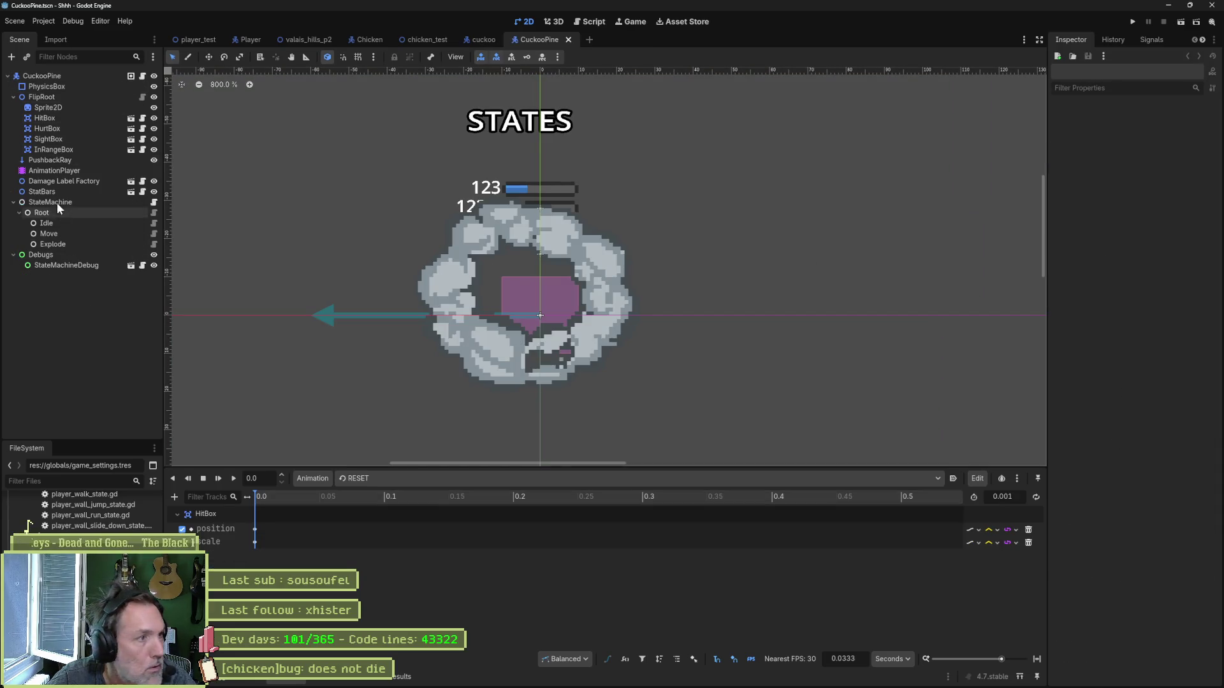
Step: Show the pine's explode animation and scrub its frames from 0.0 to 0.4 s
left_click(460, 478)
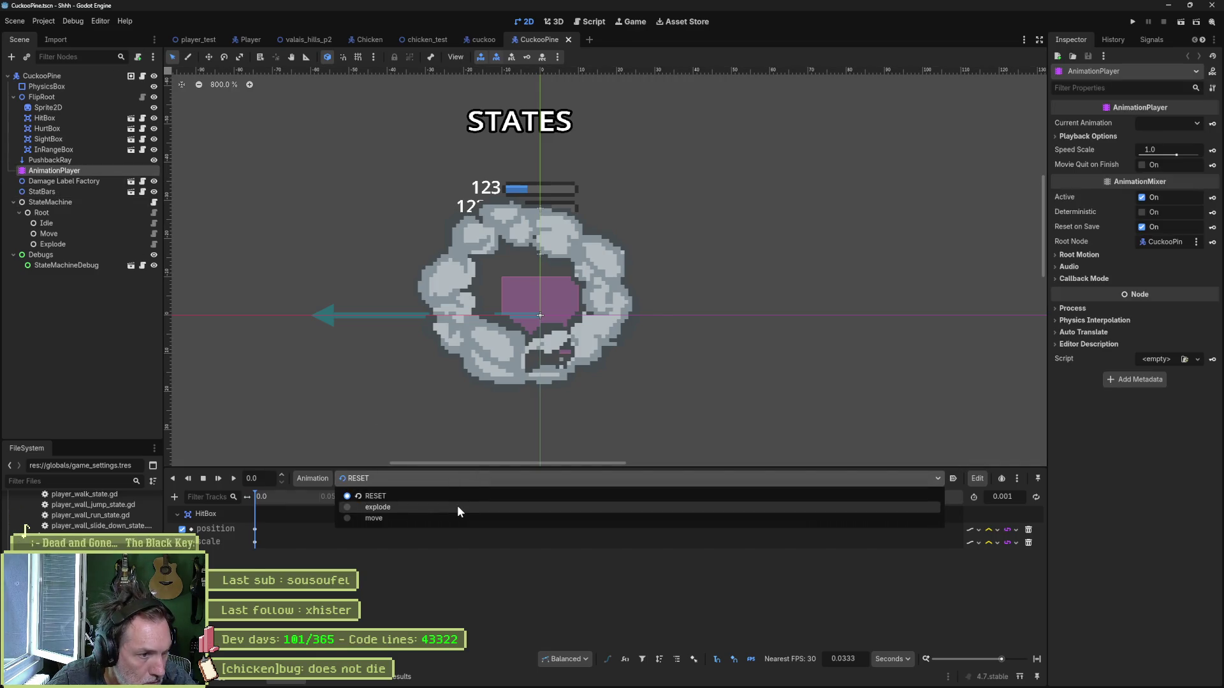
left_click(457, 506)
mouse_move(314, 499)
left_mouse_down()
mouse_move(827, 503)
mouse_move(540, 506)
mouse_move(807, 522)
mouse_move(760, 521)
left_mouse_up()
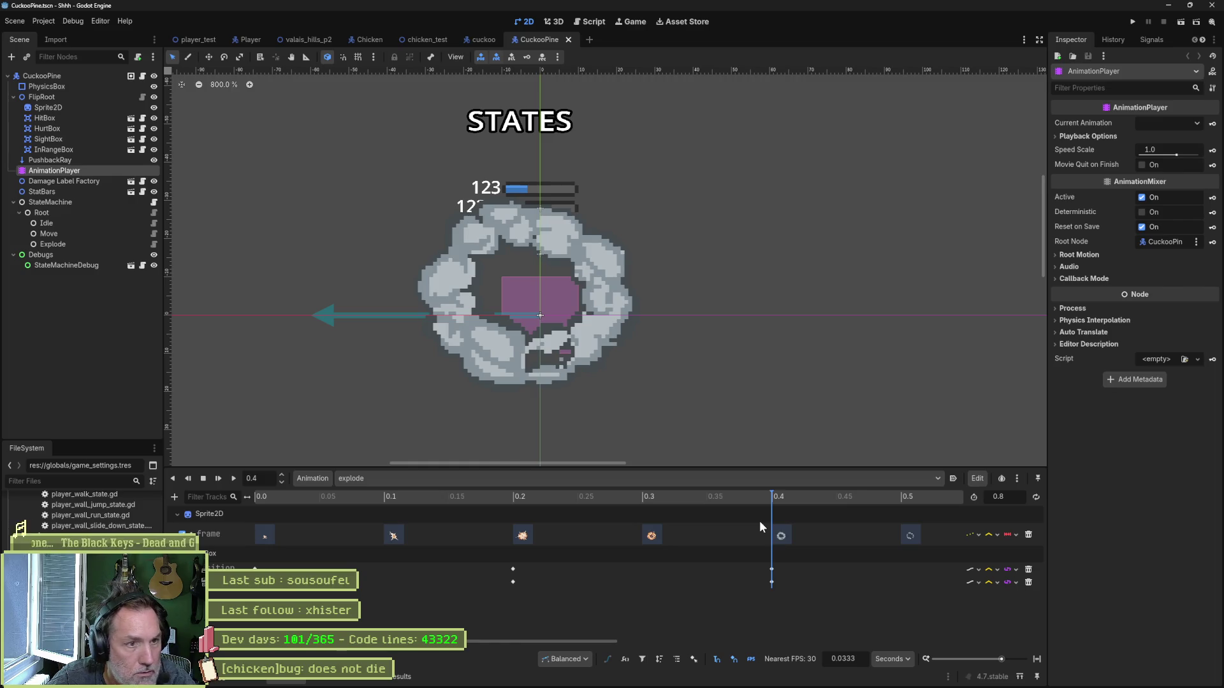
mouse_move(760, 521)
left_mouse_down()
mouse_move(357, 529)
mouse_move(670, 545)
left_mouse_up()
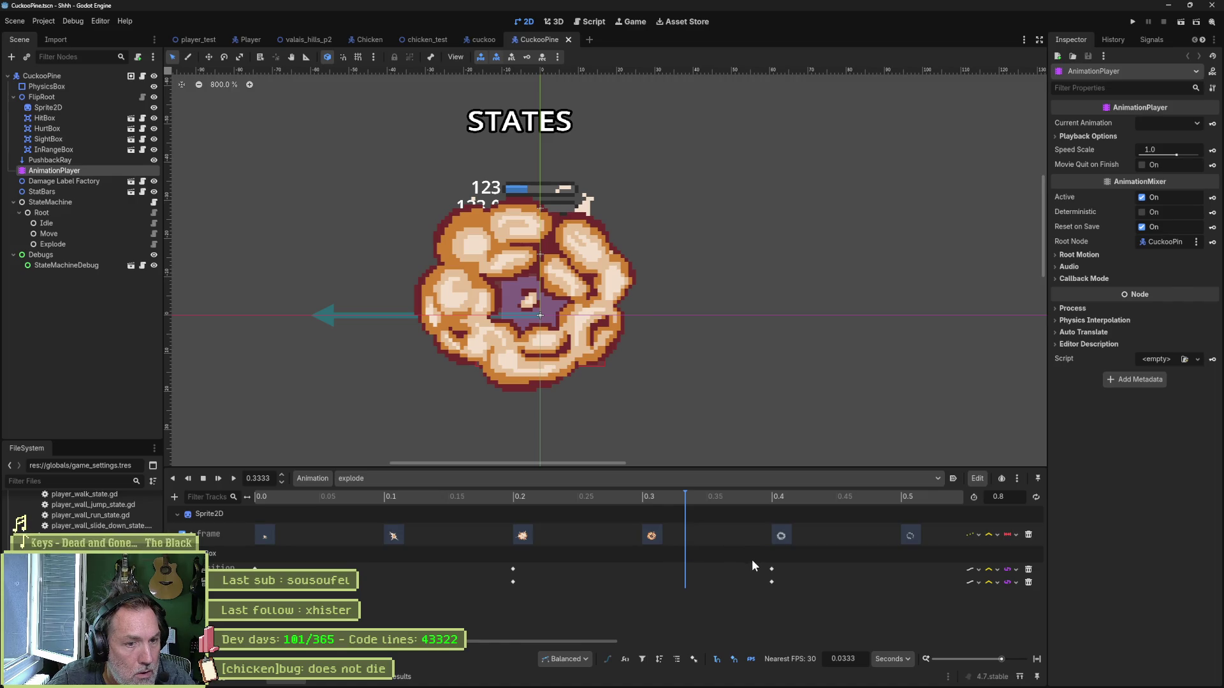
mouse_move(684, 496)
left_mouse_down()
mouse_move(392, 514)
mouse_move(648, 522)
left_mouse_up()
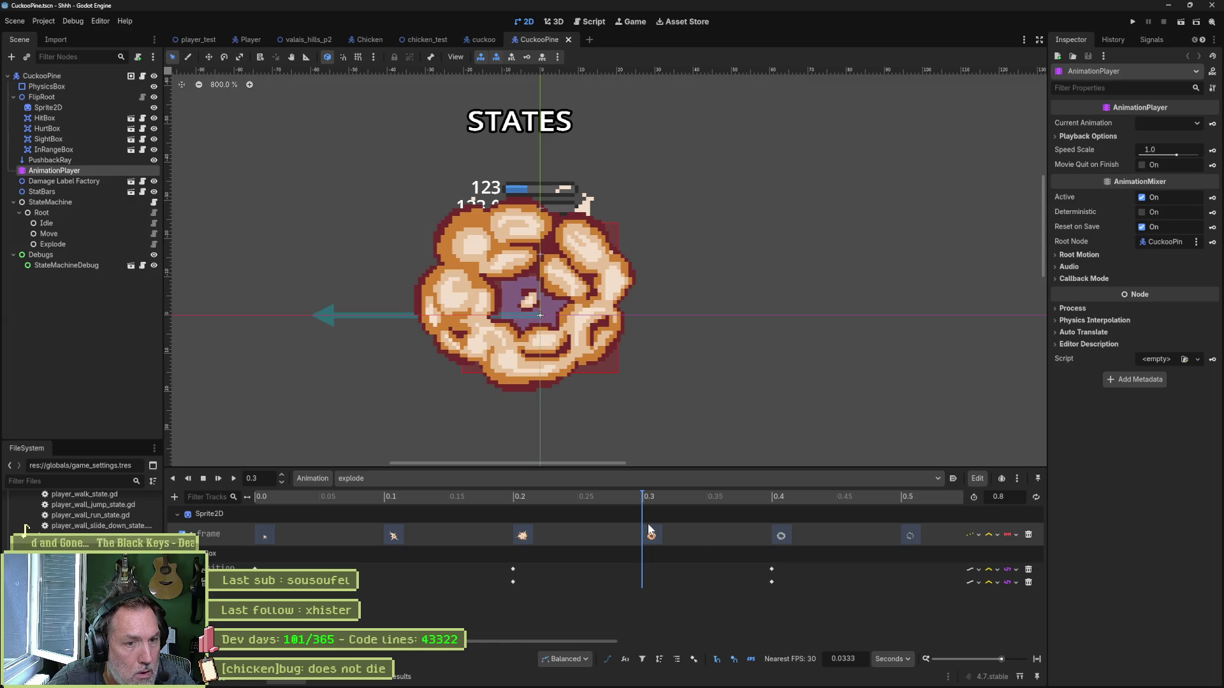
left_click_drag(648, 522, 770, 529)
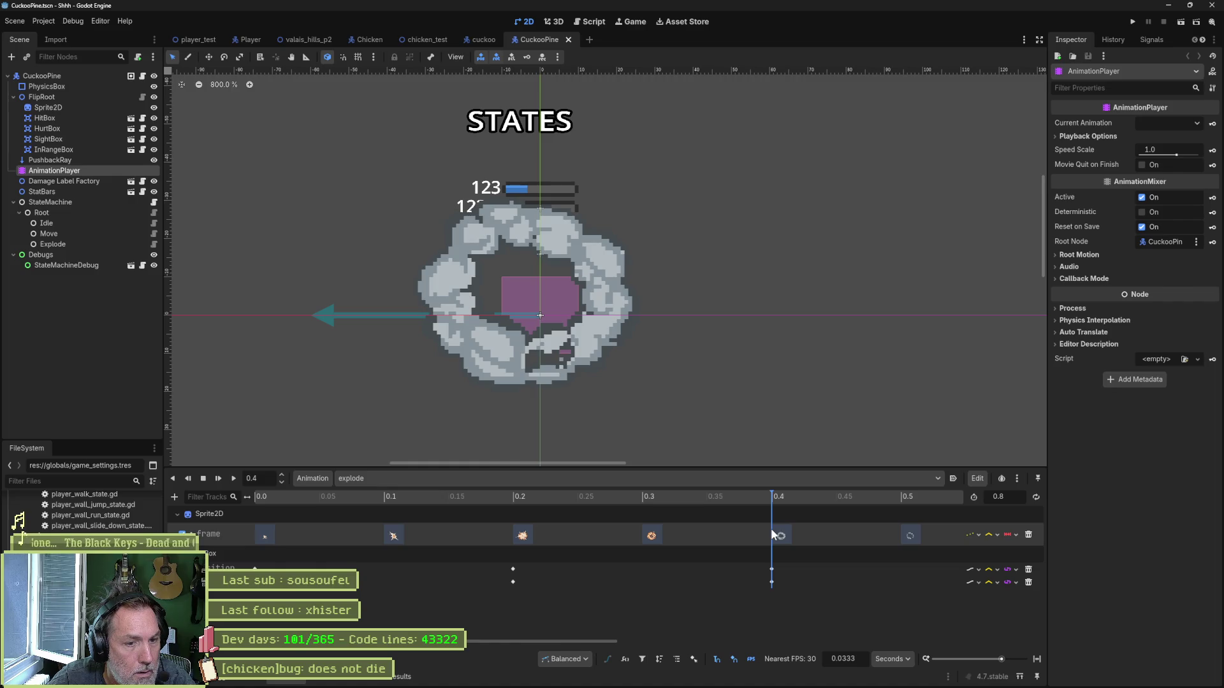
Step: Inspect the pine's HitBox, trying scale 0 before restoring it to 1
left_click(81, 117)
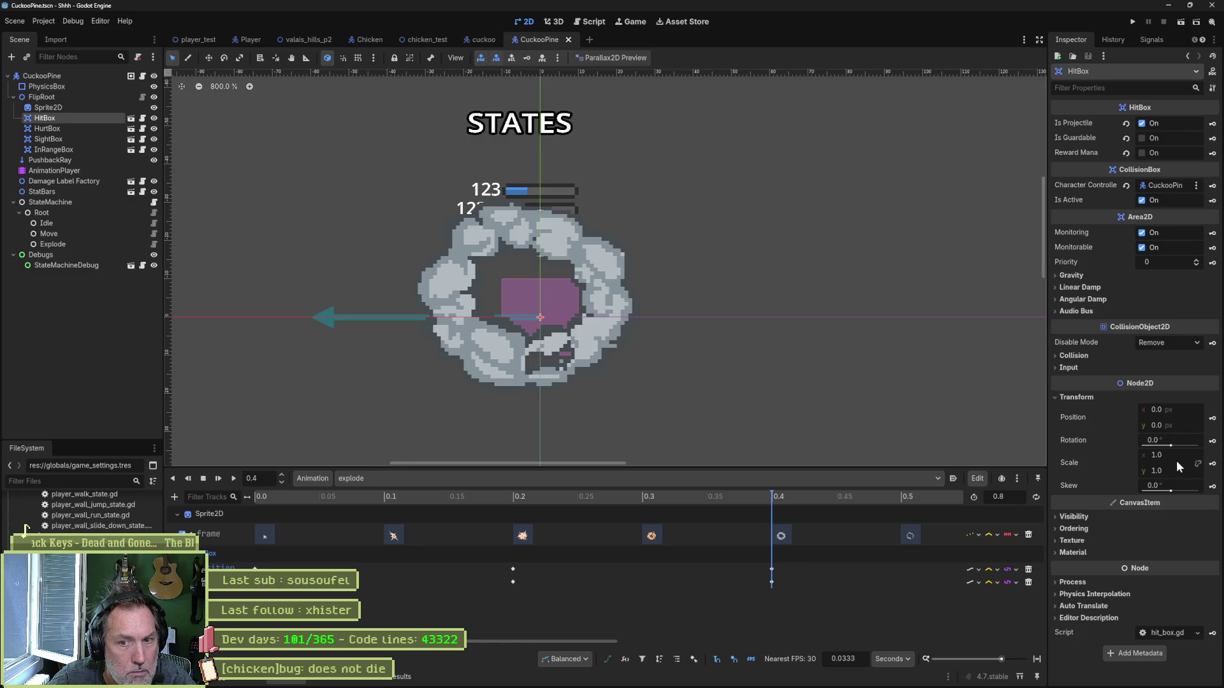
mouse_move(771, 498)
left_mouse_down()
mouse_move(607, 506)
mouse_move(770, 507)
left_mouse_up()
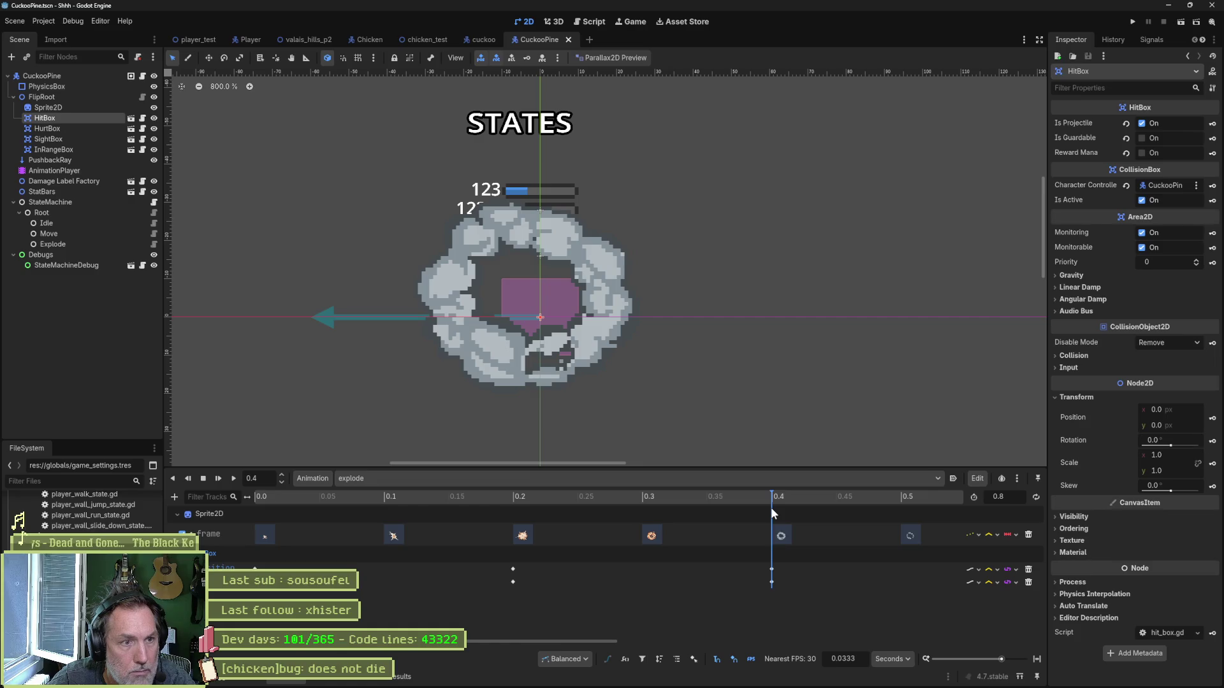
left_click(1174, 458)
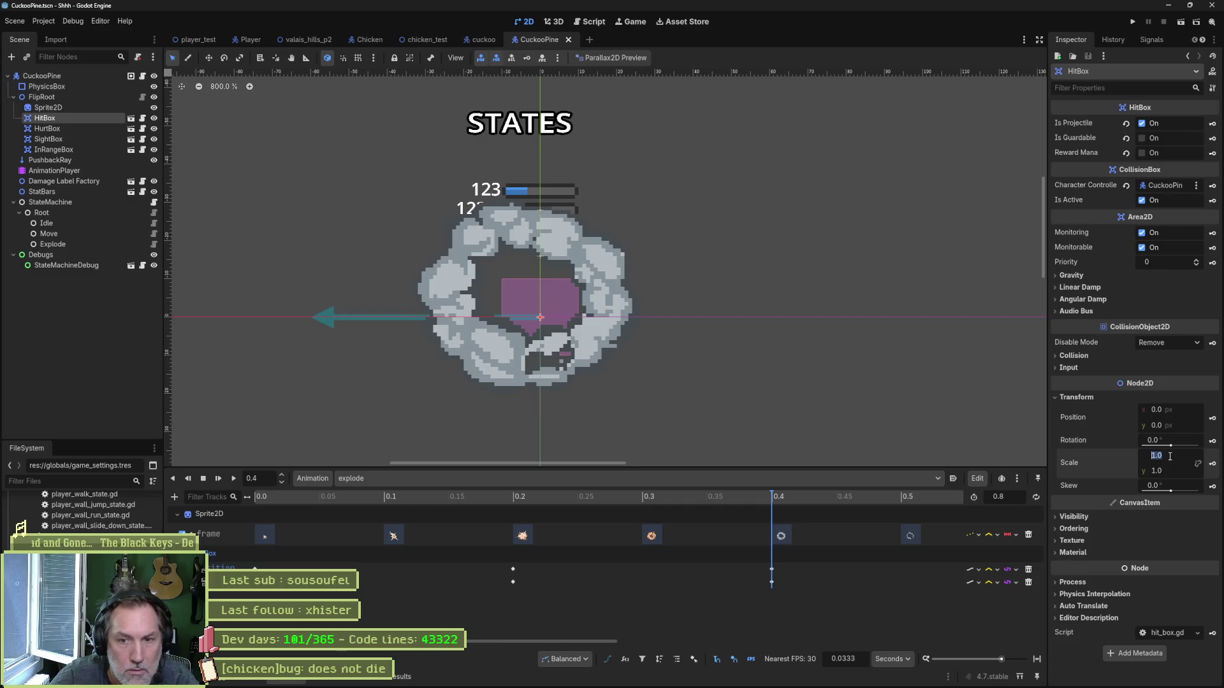
type("0")
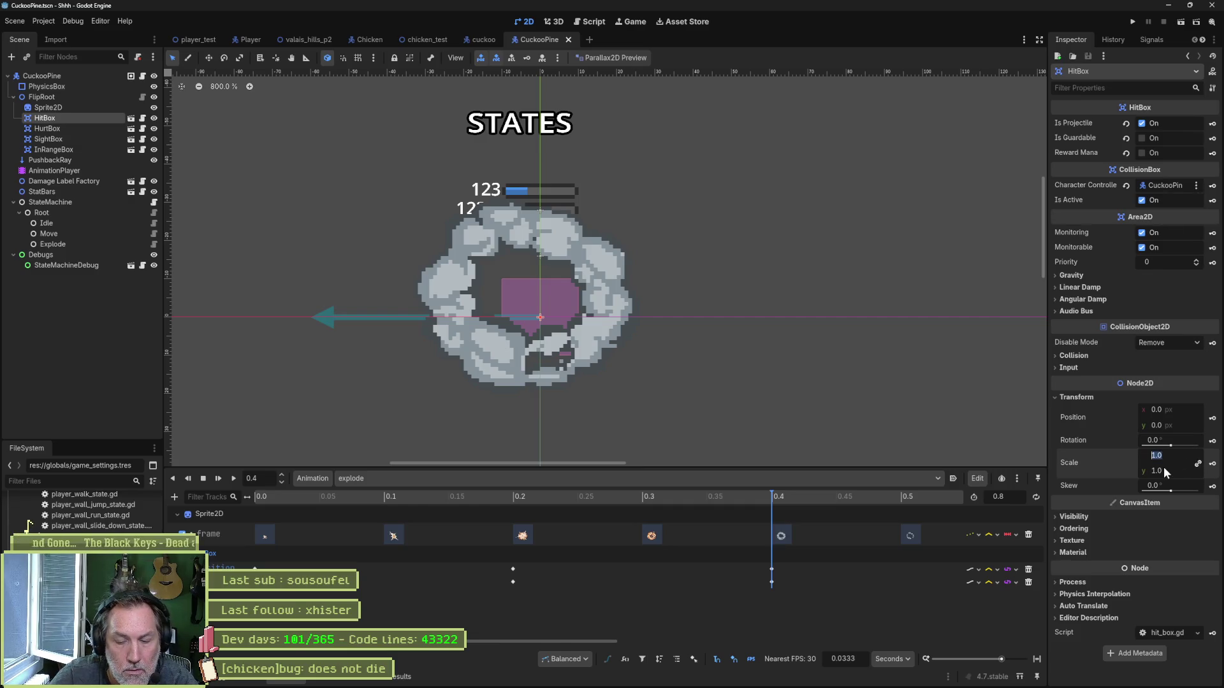
key("Return")
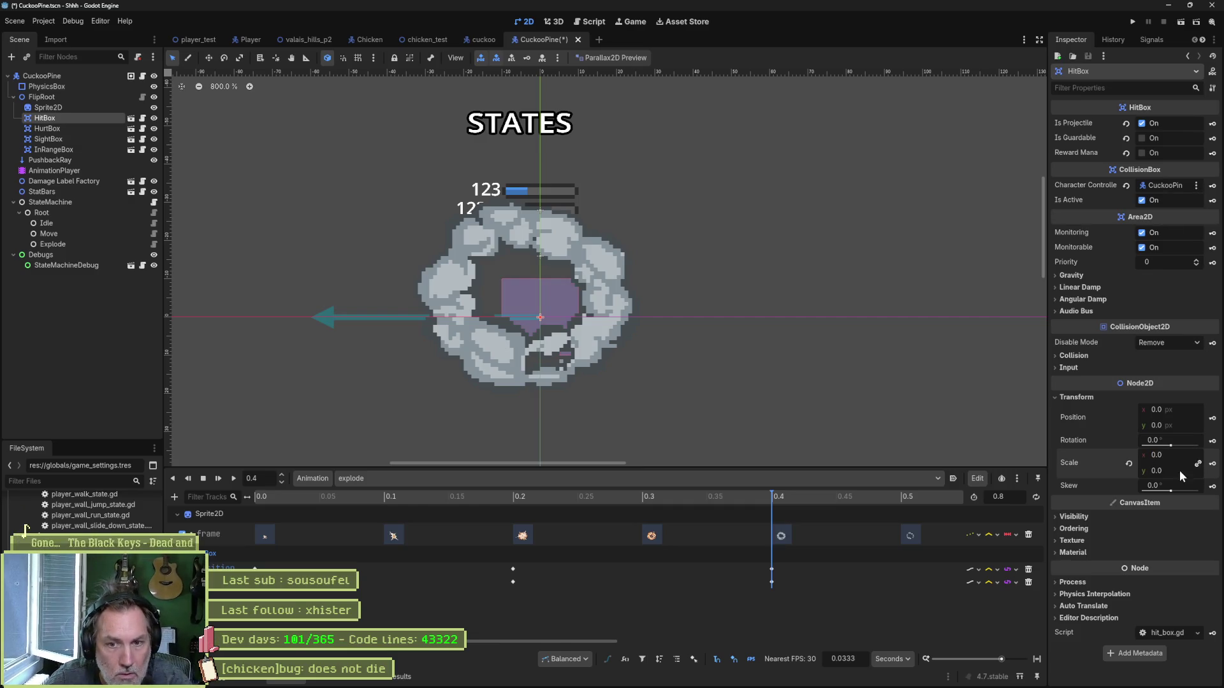
left_click(1173, 455)
key("ctrl+z")
Step: Key HitBox is_active off at 0.4 s and on at 0.0 s, save, and close CuckooPine
left_click(1141, 200)
left_click(1212, 200)
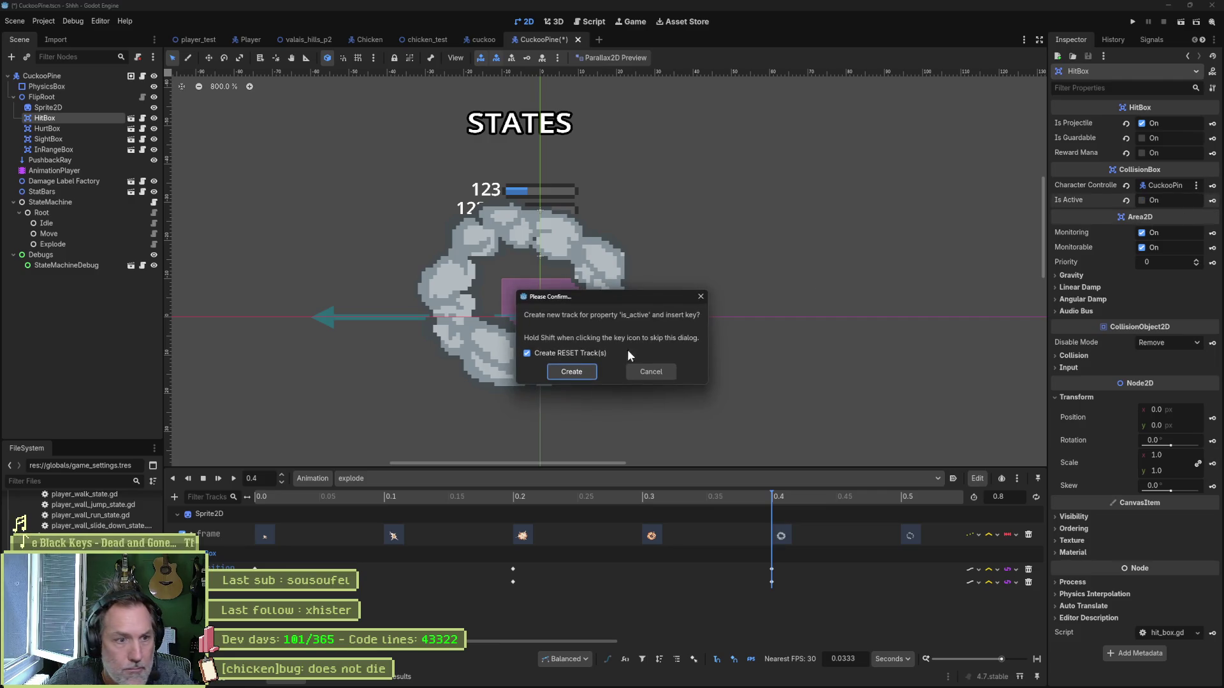
left_click(572, 372)
left_click(273, 494)
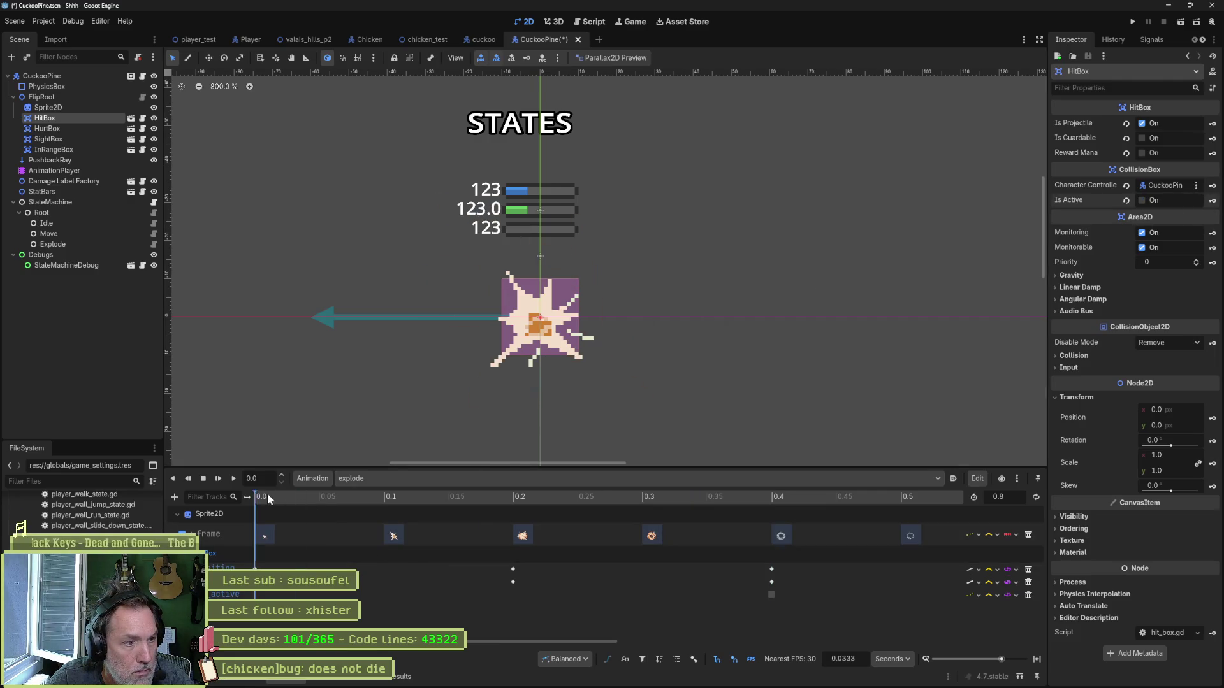
left_click(1141, 201)
left_click(1212, 200)
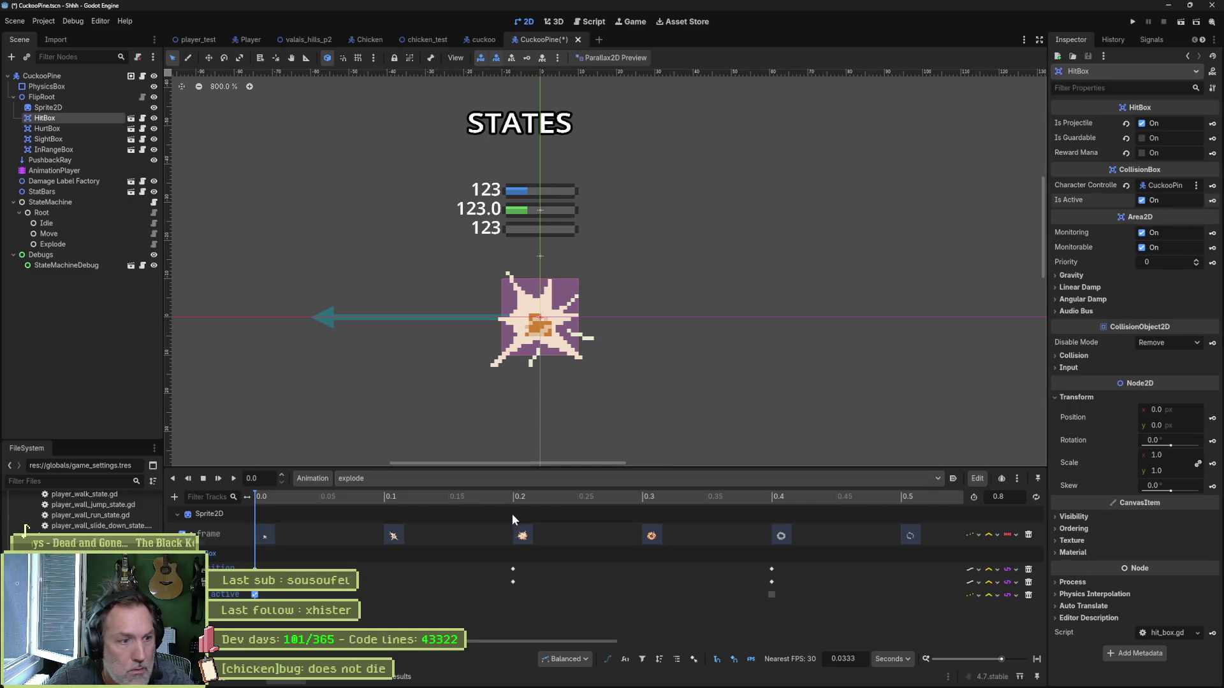
mouse_move(293, 504)
left_mouse_down()
mouse_move(778, 492)
mouse_move(774, 513)
left_mouse_up()
key("ctrl+s")
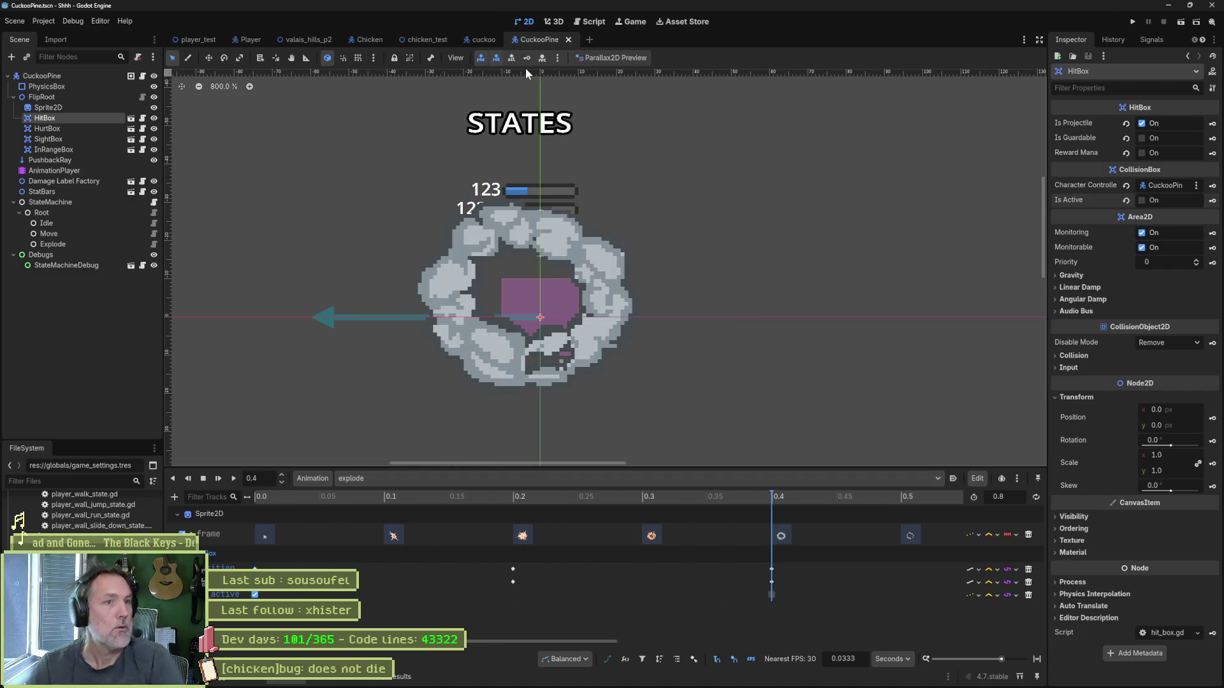
left_click(568, 39)
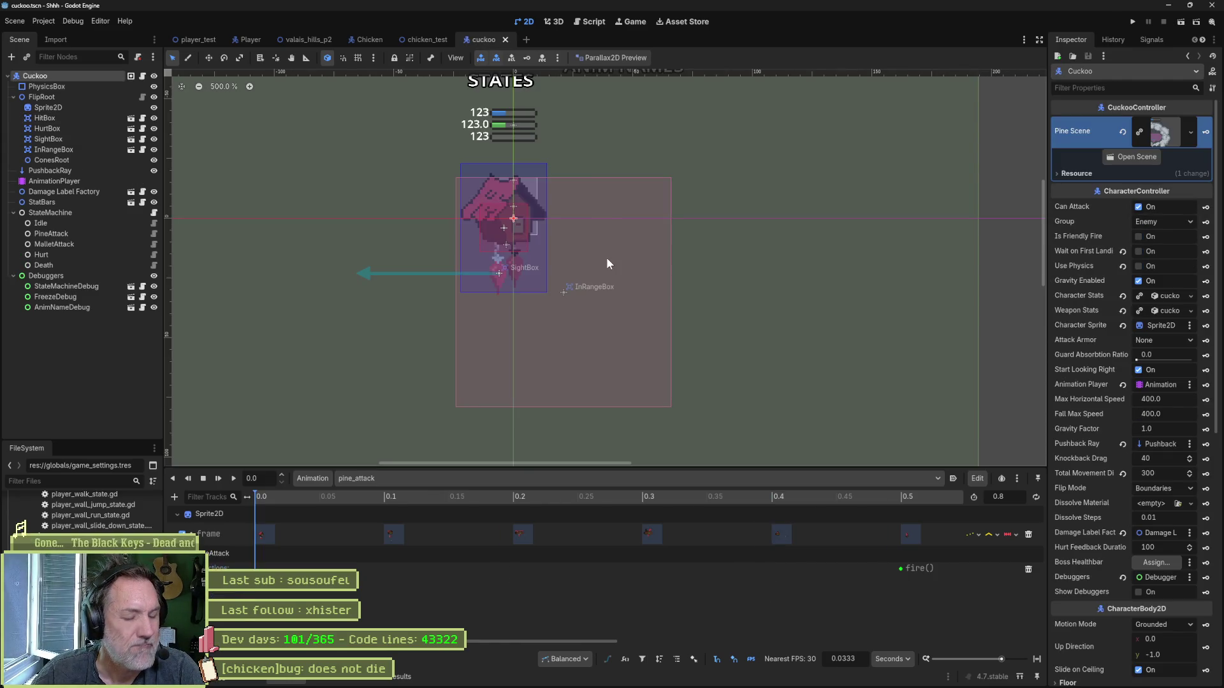
Step: Close the chicken_test and Chicken scenes and playtest the level
left_click(436, 41)
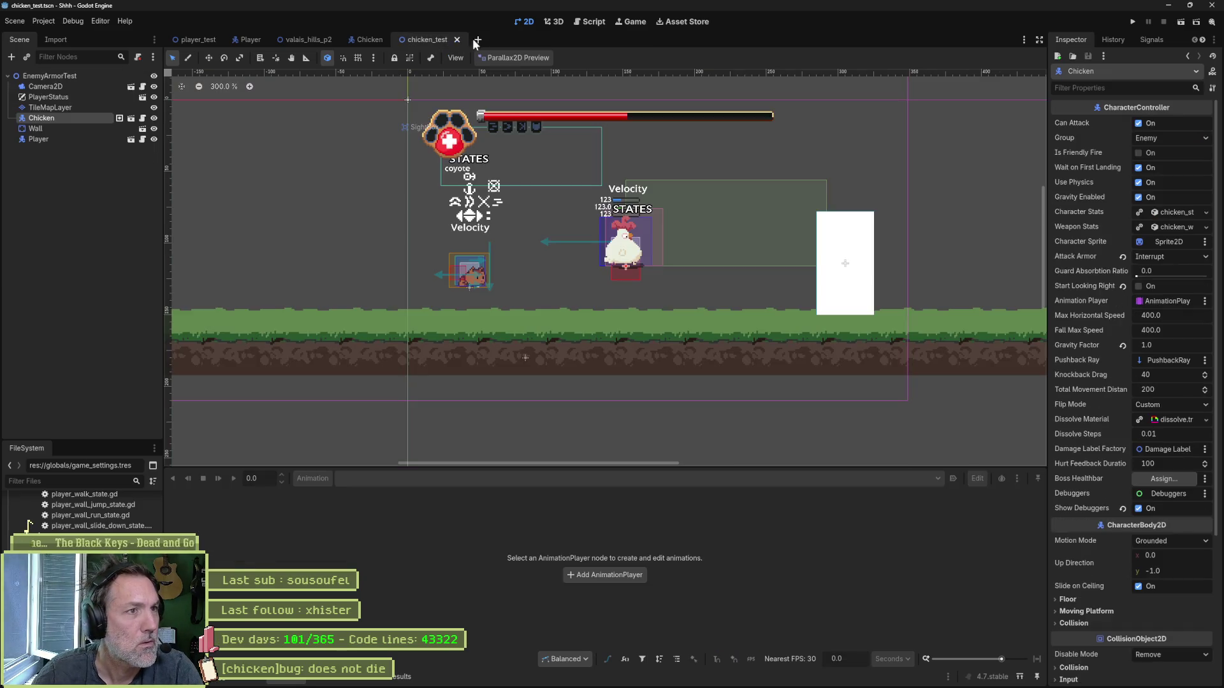
middle_click(434, 41)
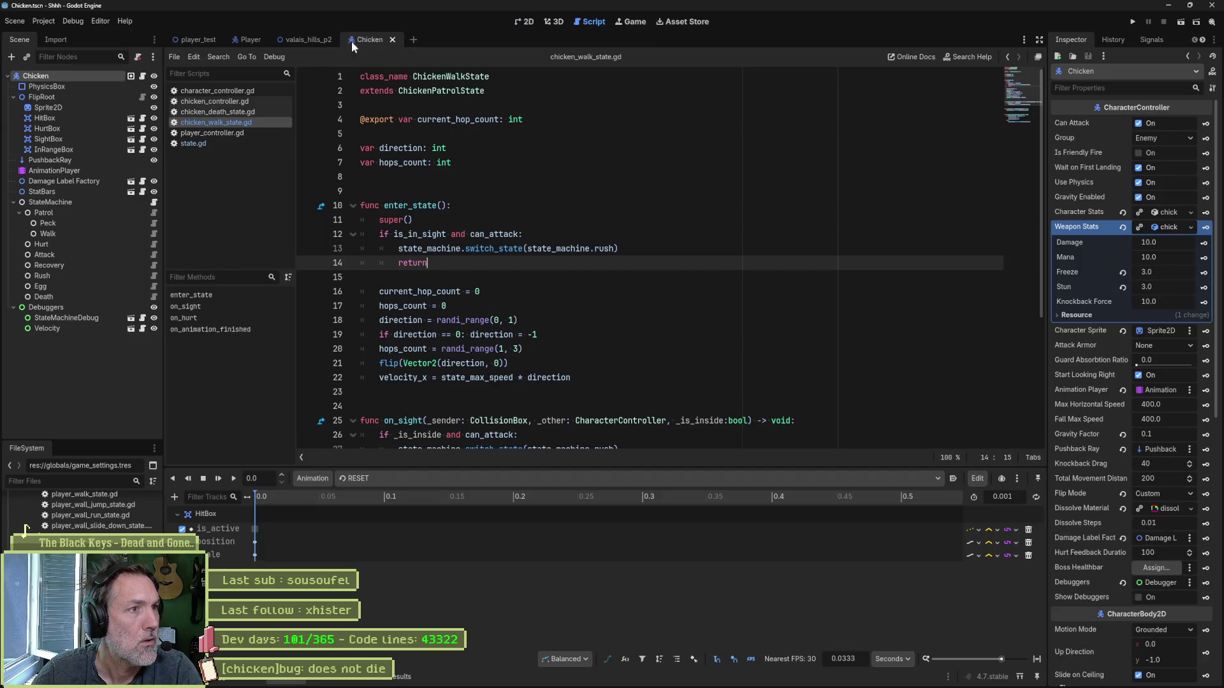
middle_click(366, 37)
key("F6")
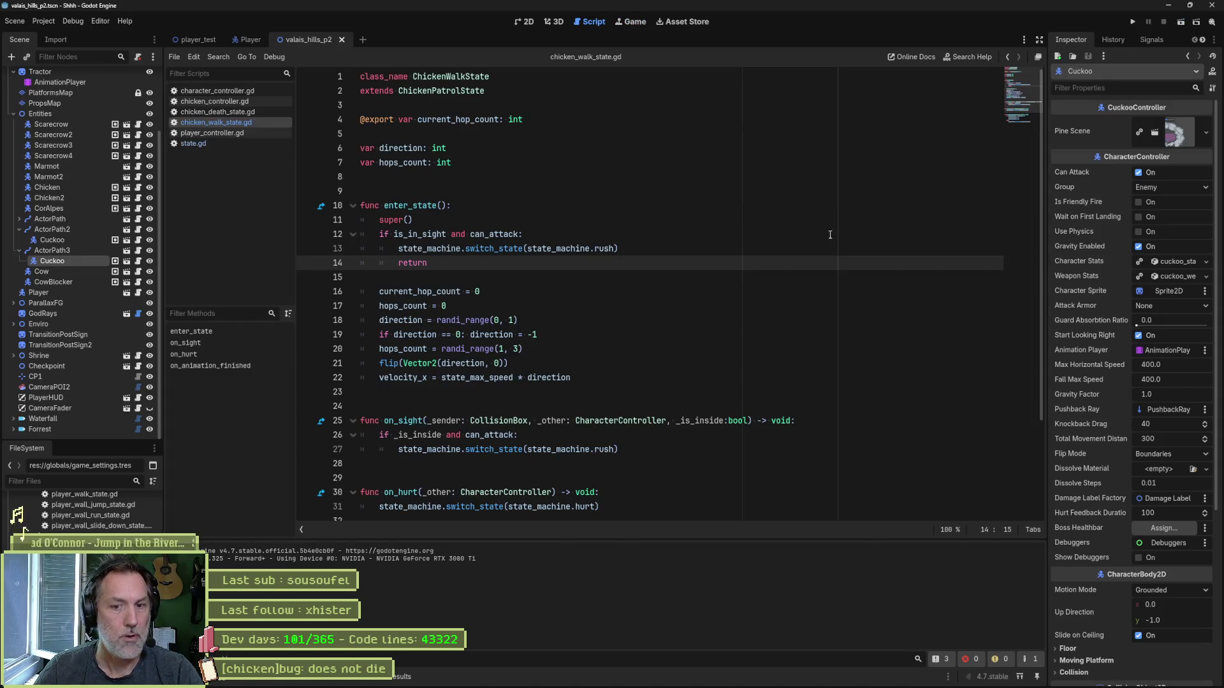
Step: Open the Cuckoo's scene in the 2D view, then switch to the Player scene
left_click(127, 261)
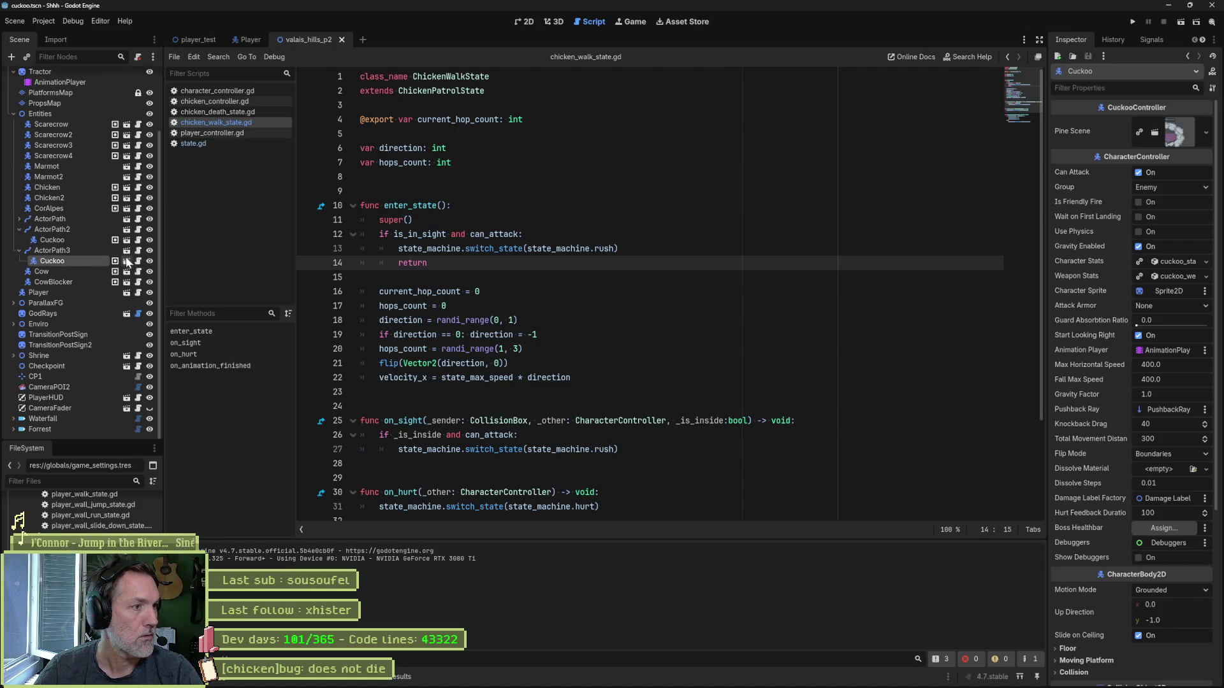
left_click(515, 24)
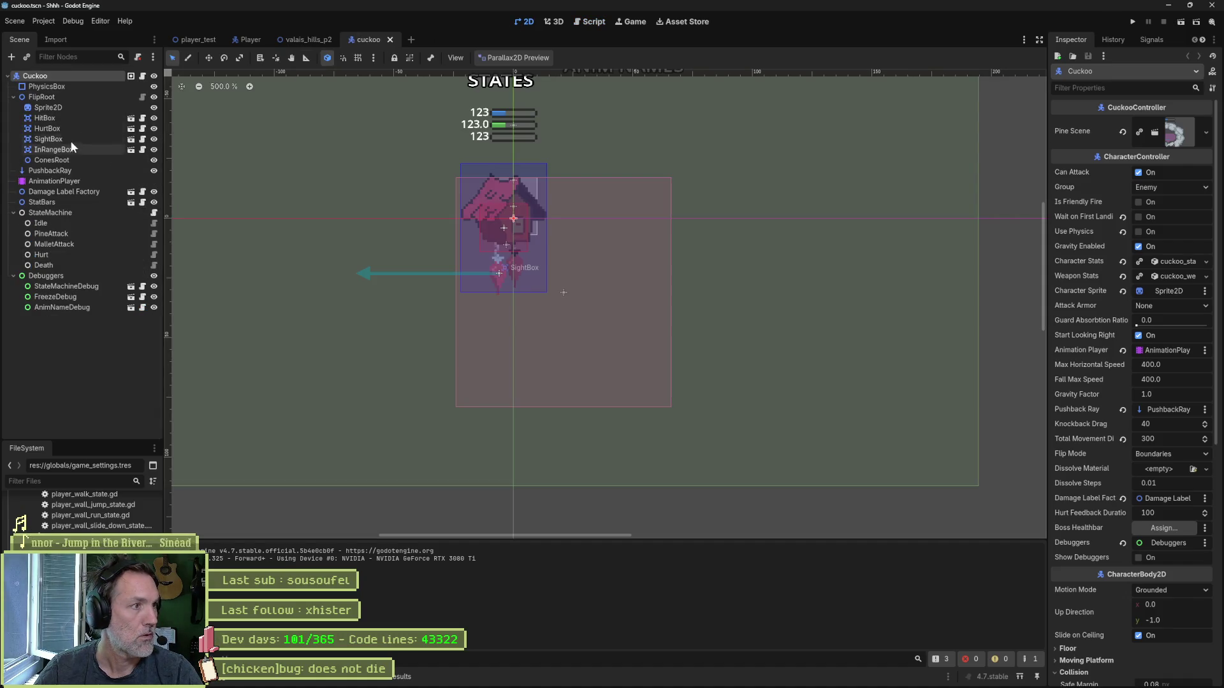
mouse_move(286, 42)
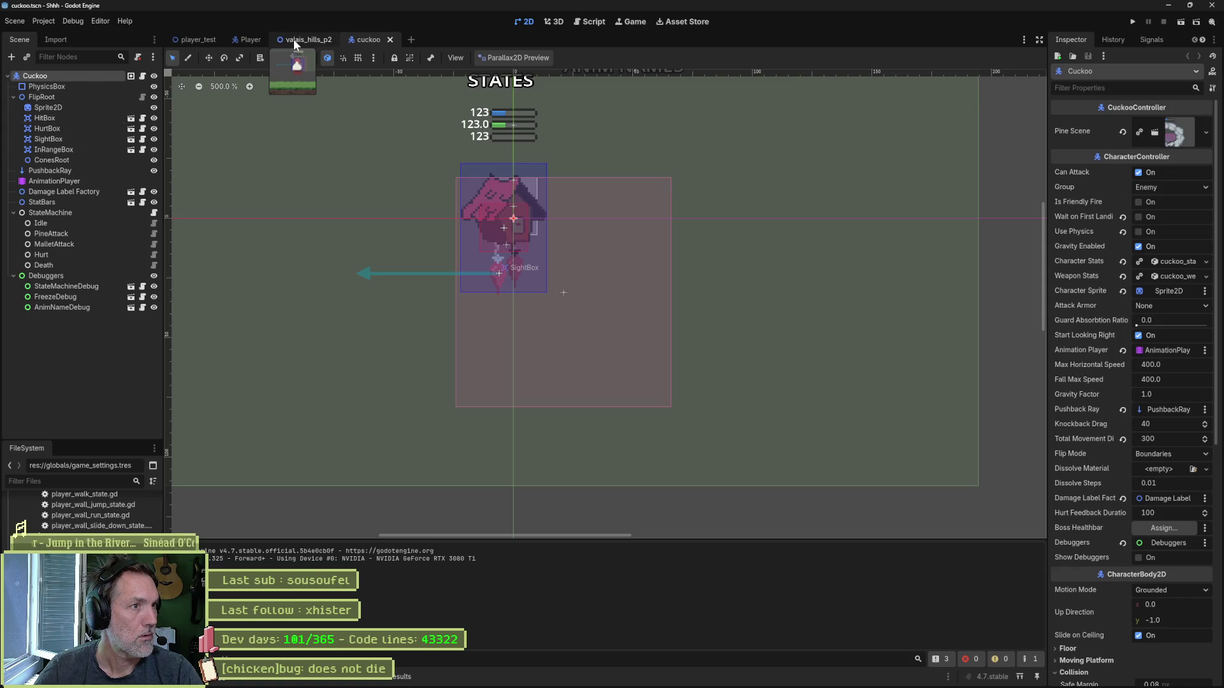
left_click(249, 40)
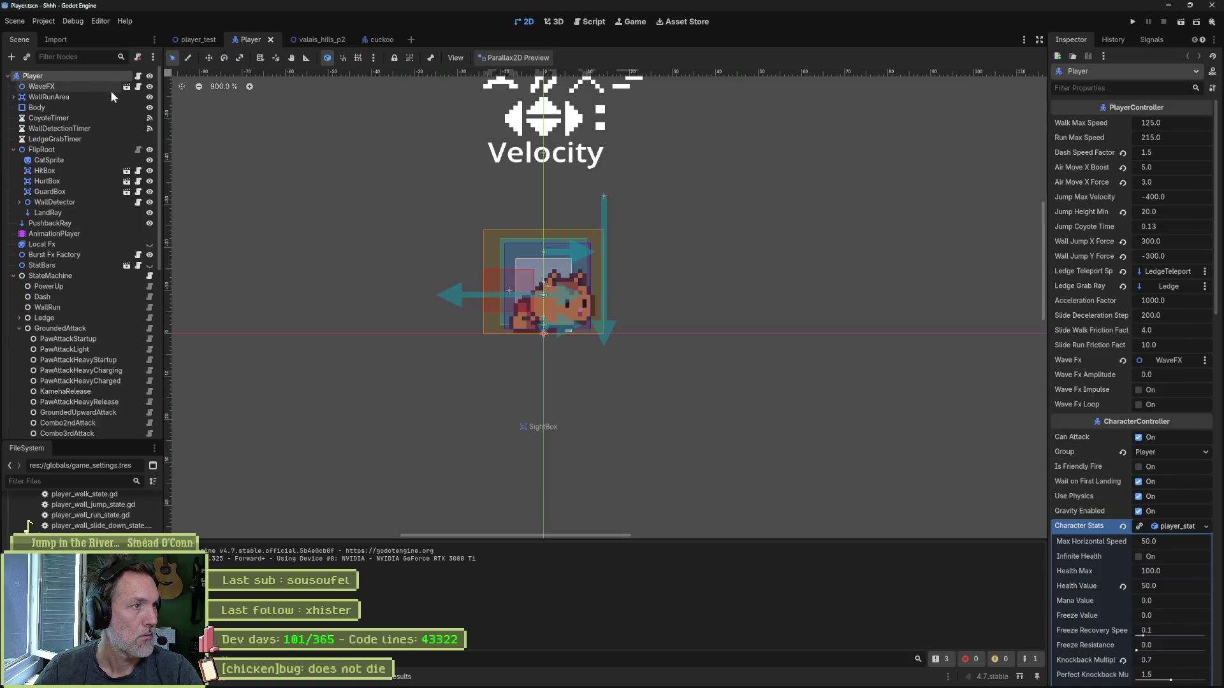
Step: Filter the Player CatSprite's properties by 'order', then return to valais_hills_p2
left_click(70, 160)
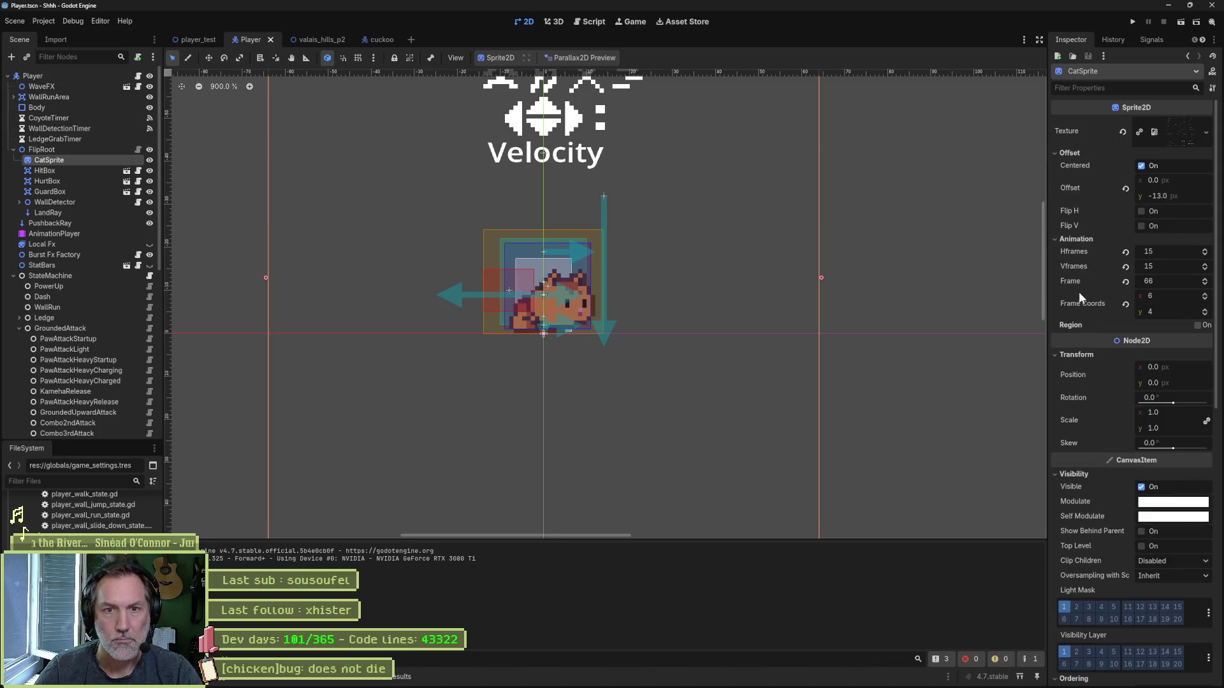
scroll(1095, 340, "down", 3)
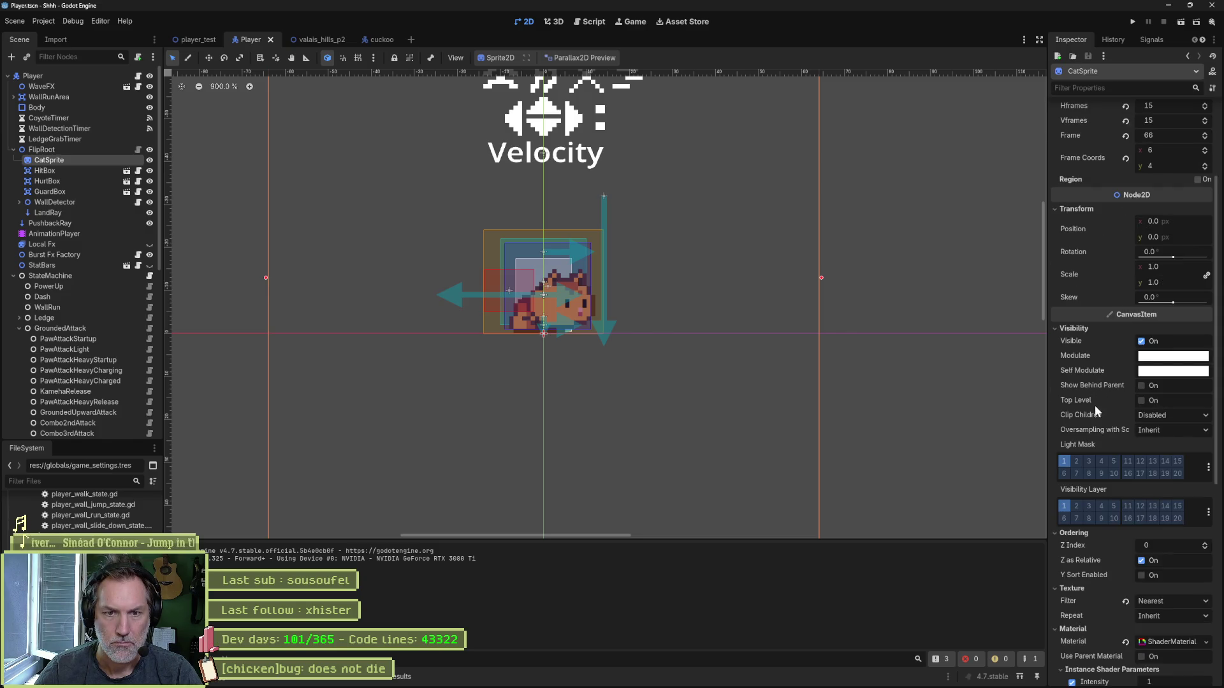
left_click(1109, 87)
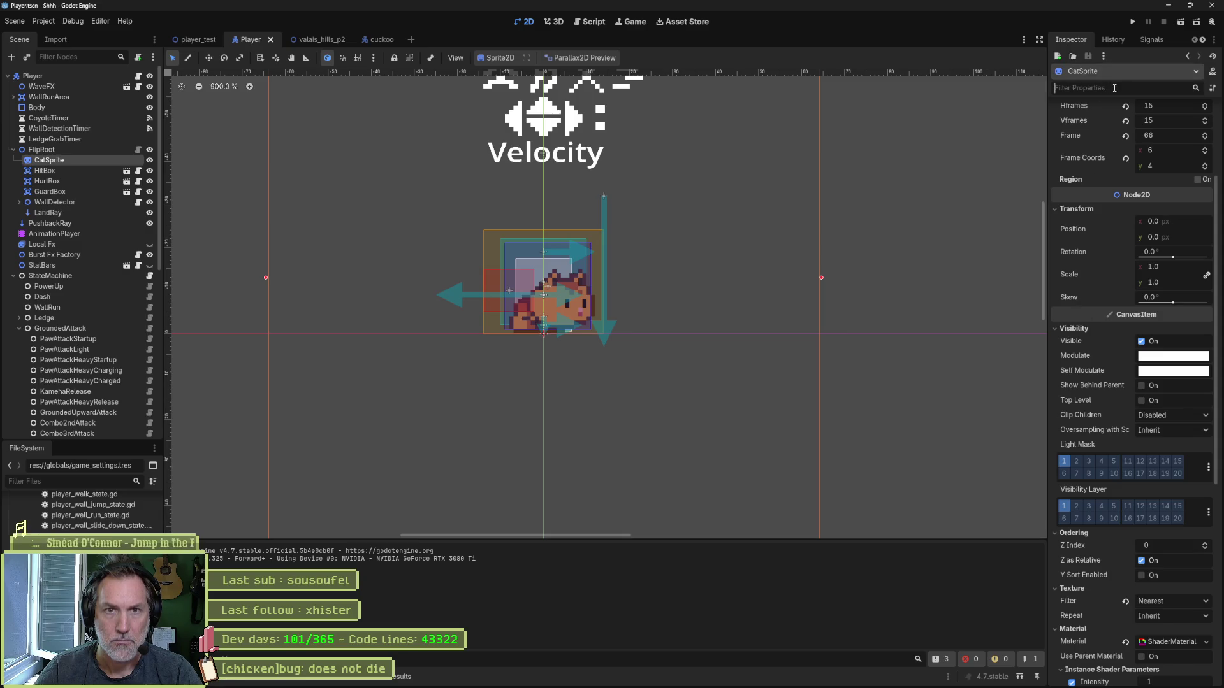
type("ord")
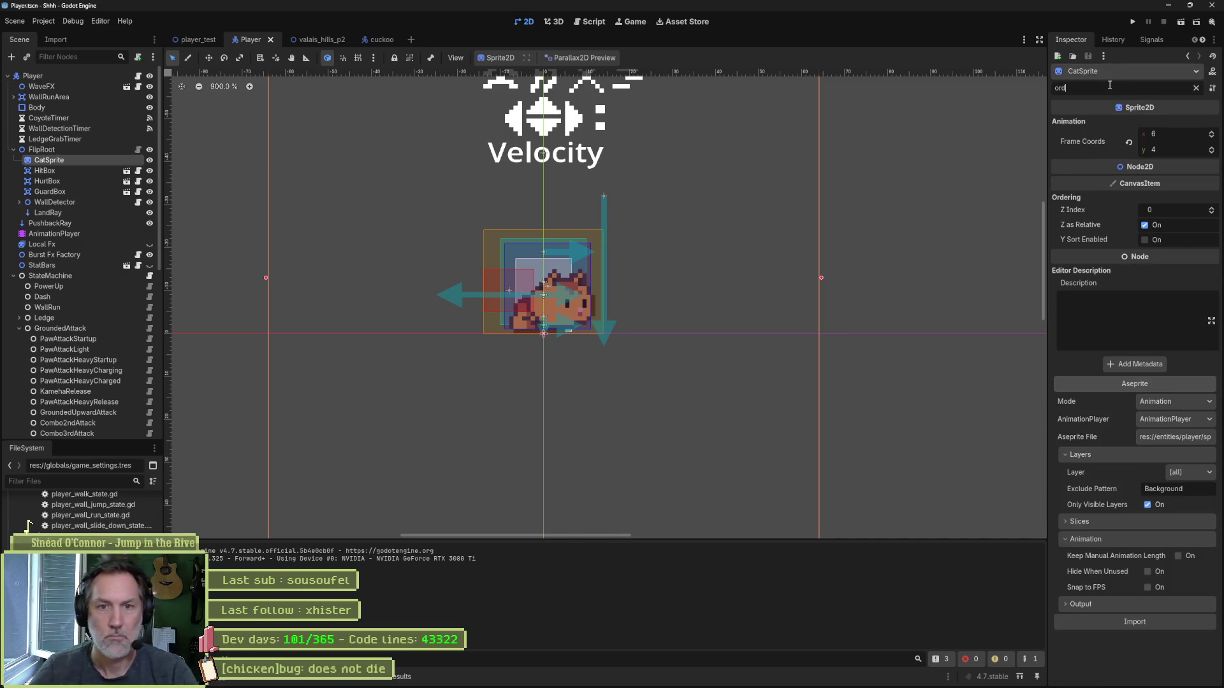
type("er")
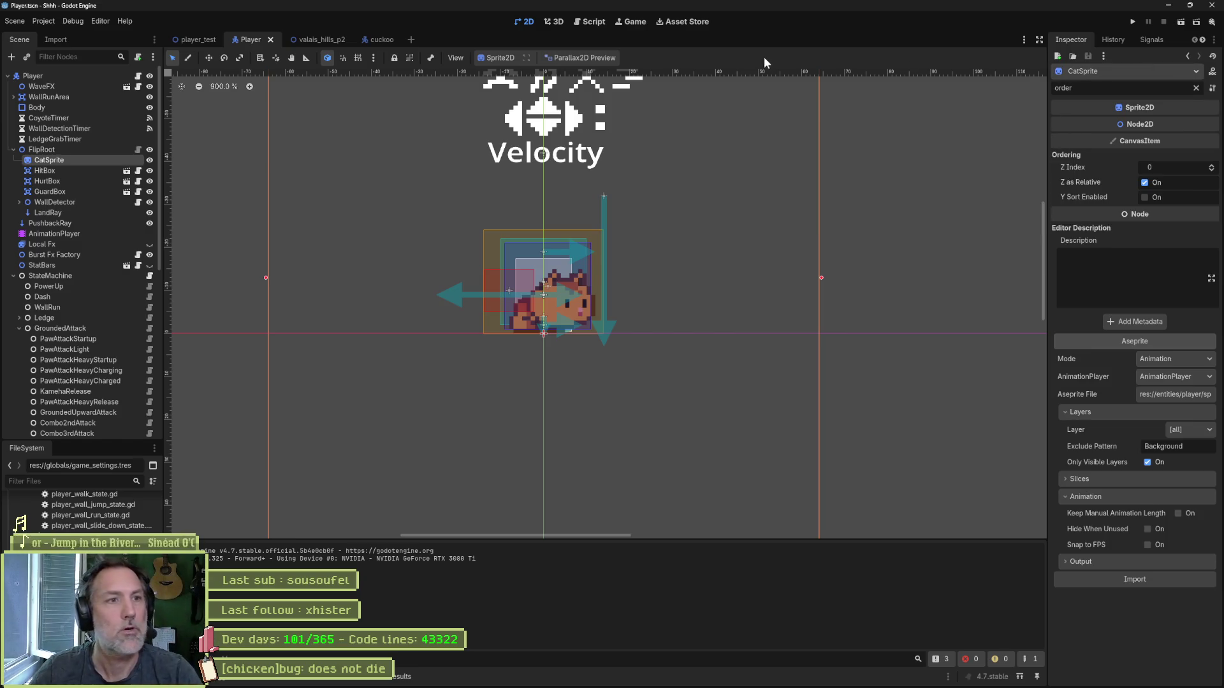
left_click(335, 39)
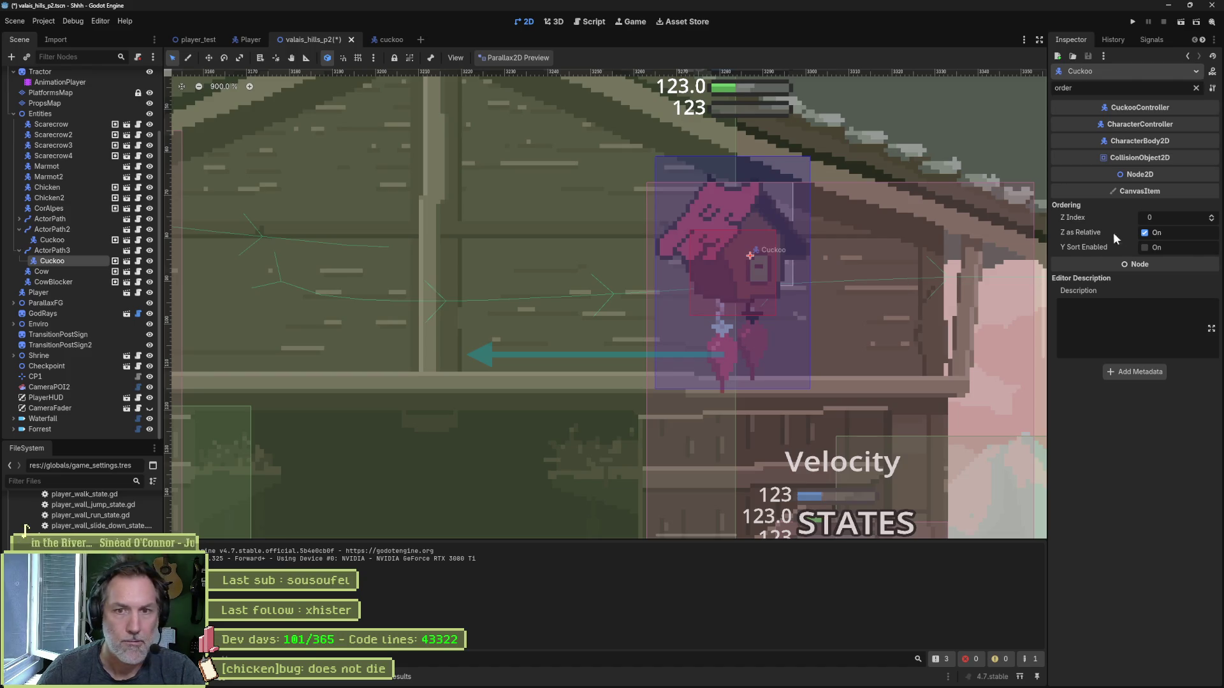
Step: Check the Cuckoo Sprite2D's ordering, then close the Cuckoo scene
left_click(126, 260)
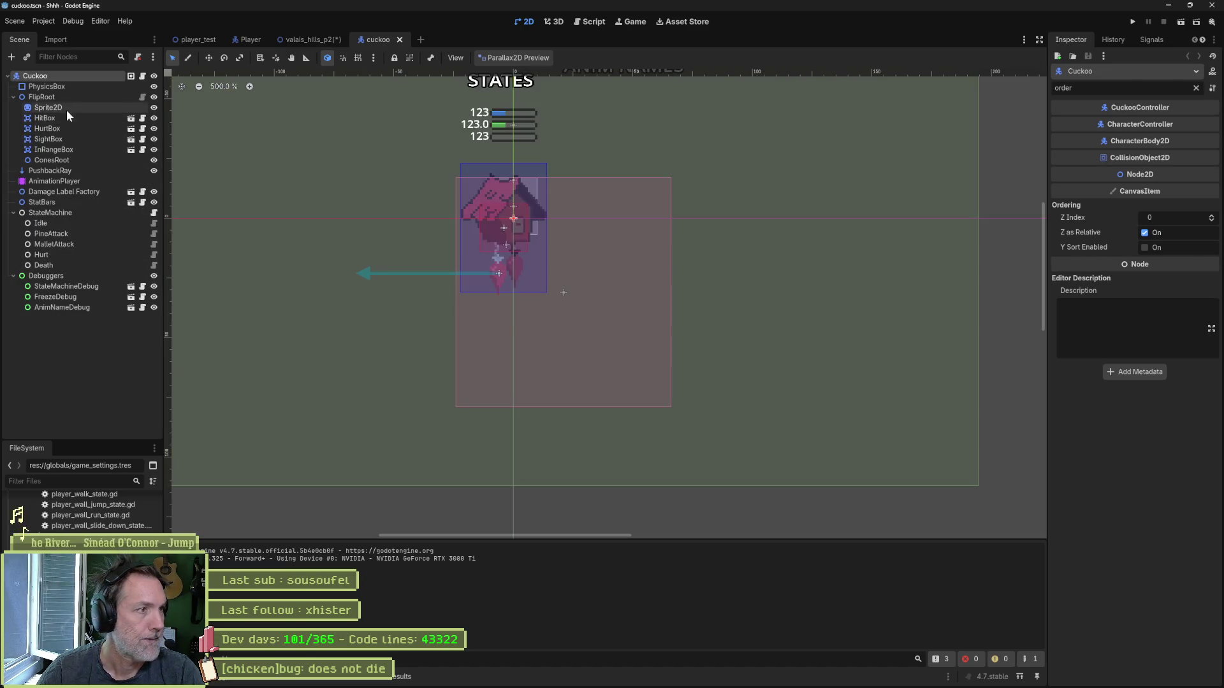
left_click(66, 108)
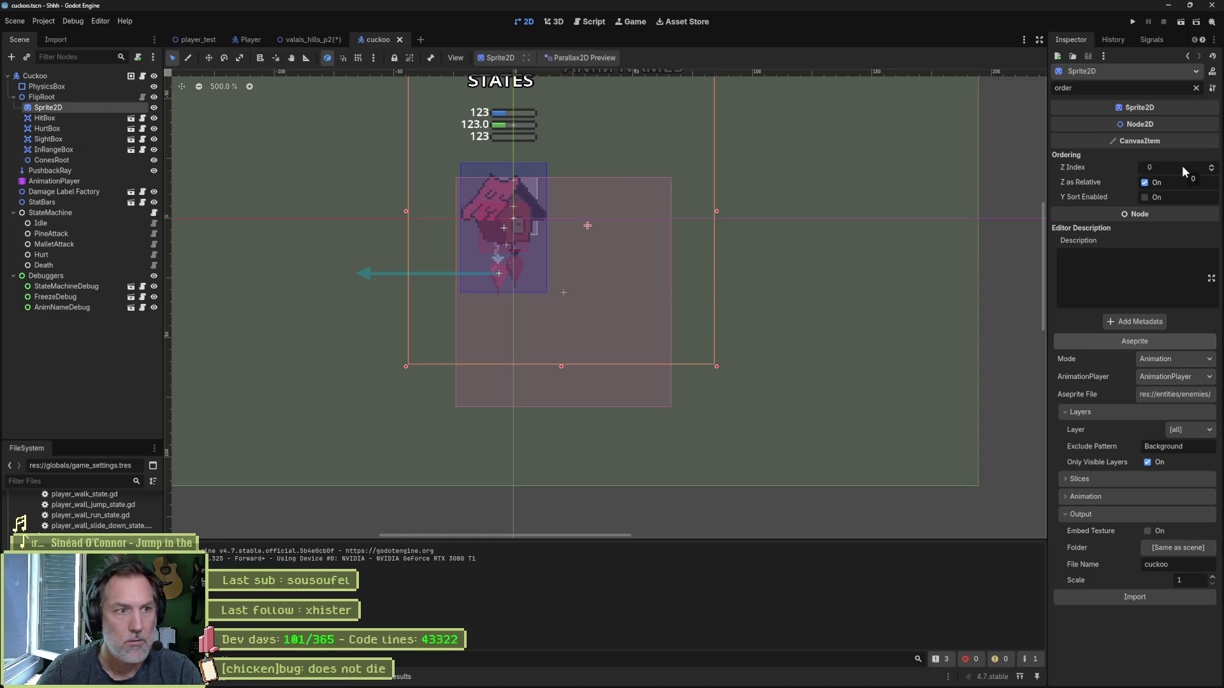
middle_click(373, 39)
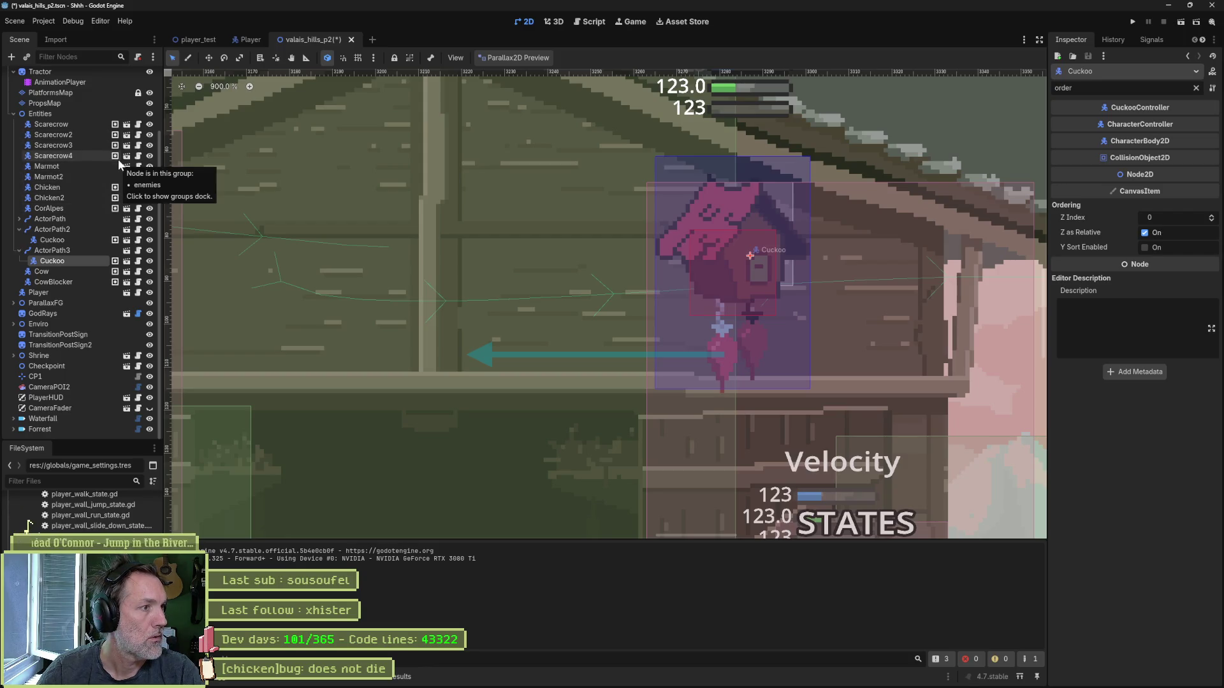
Step: Revert the Chicken Sprite2D's Z Index to 0, close the scene saving, and playtest
left_click(127, 189)
left_click(81, 105)
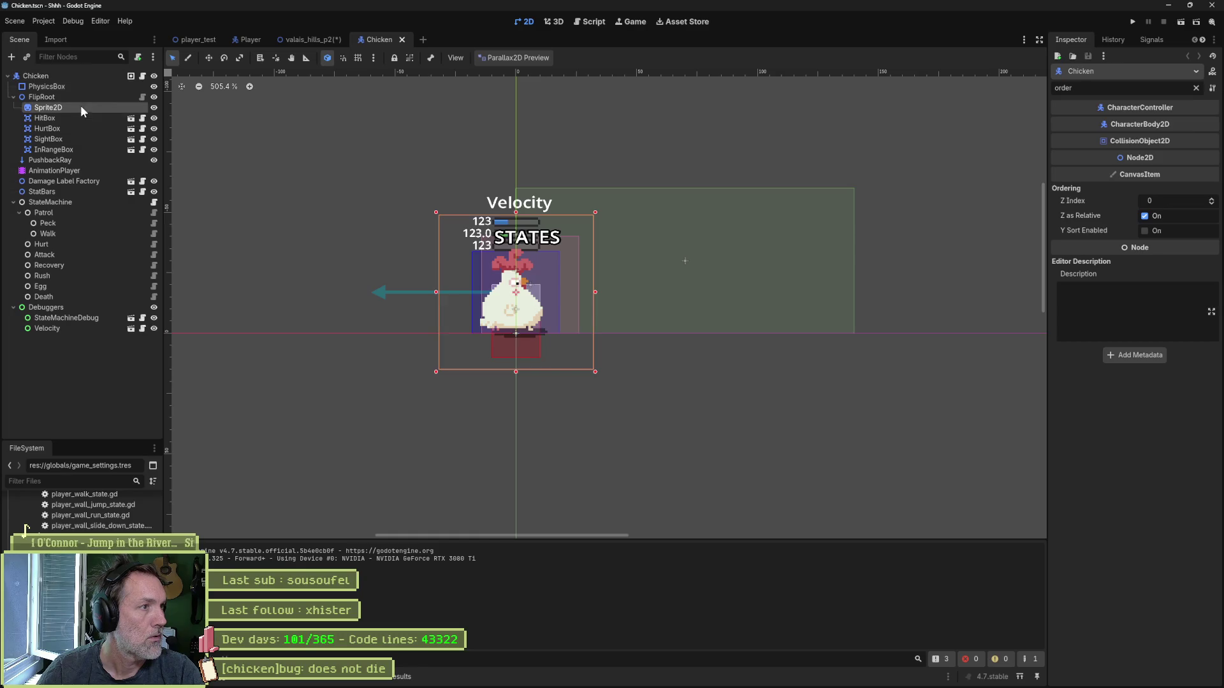
left_click(1129, 168)
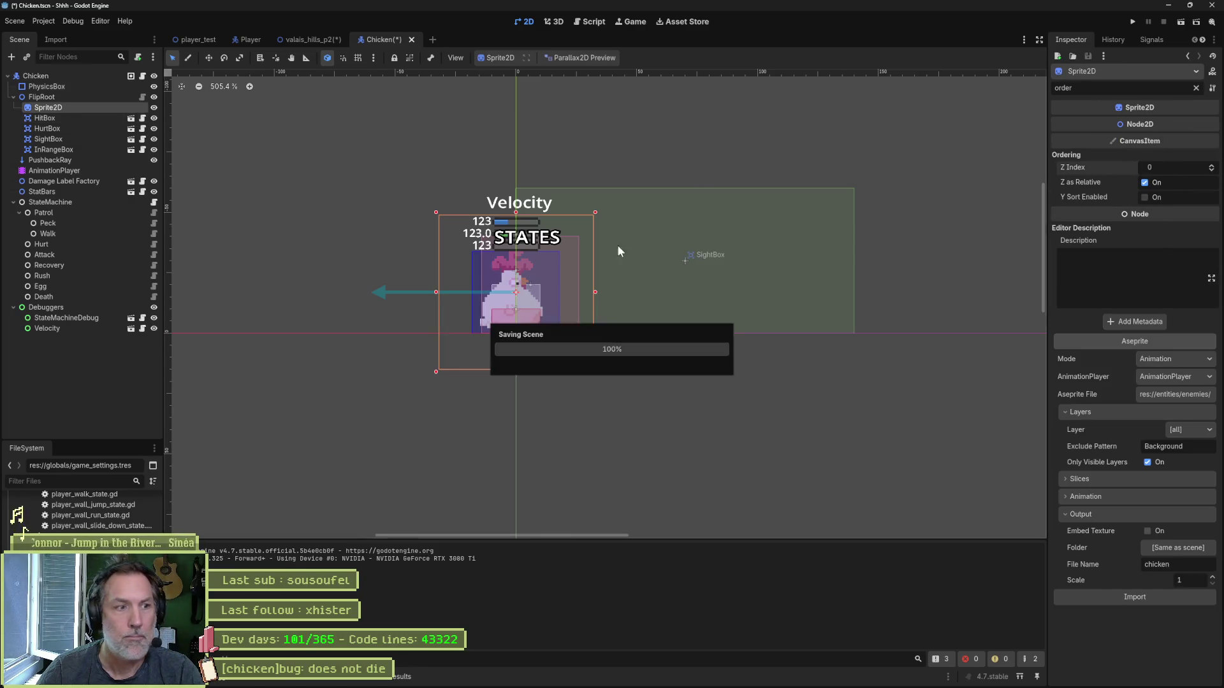
middle_click(379, 39)
key("F6")
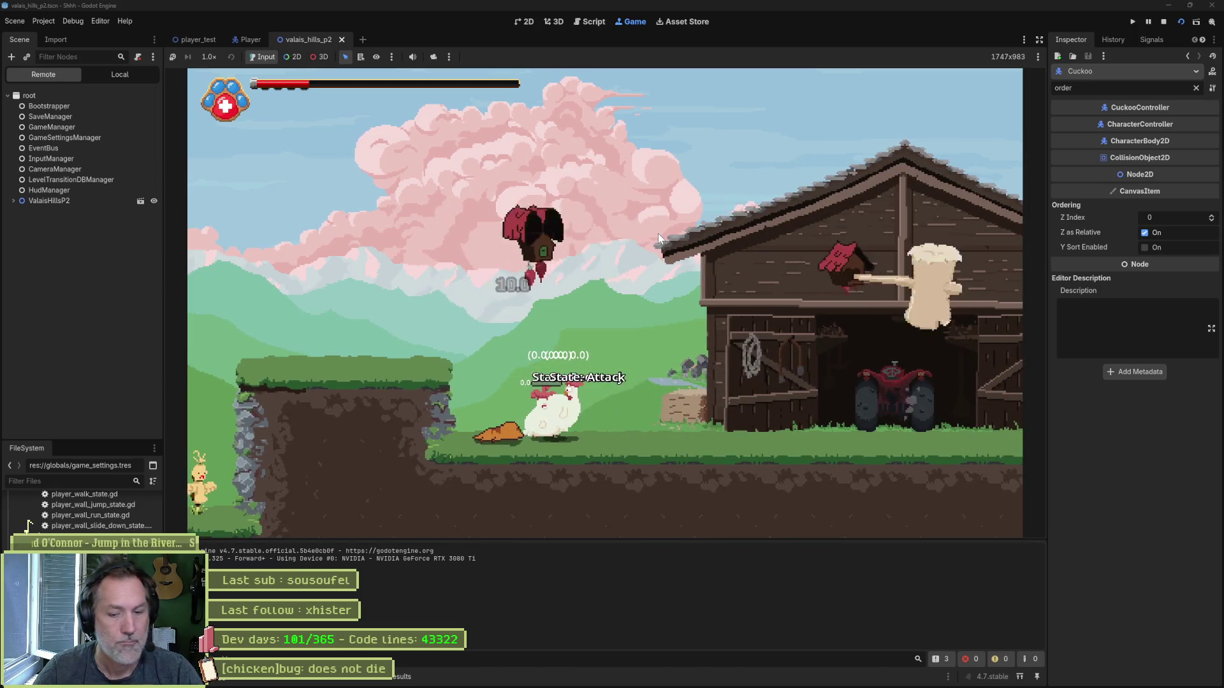
Step: Stop the game, relaunch it, walk the cat right toward the barn, then stop
key("F8")
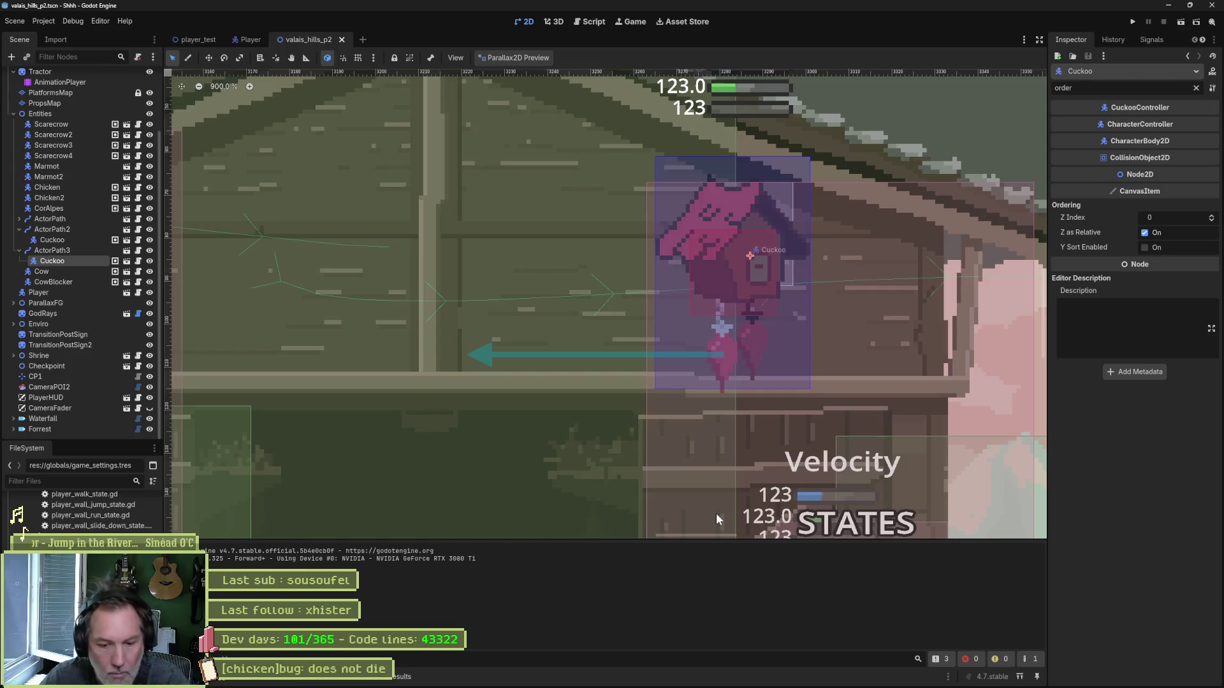
key("F6")
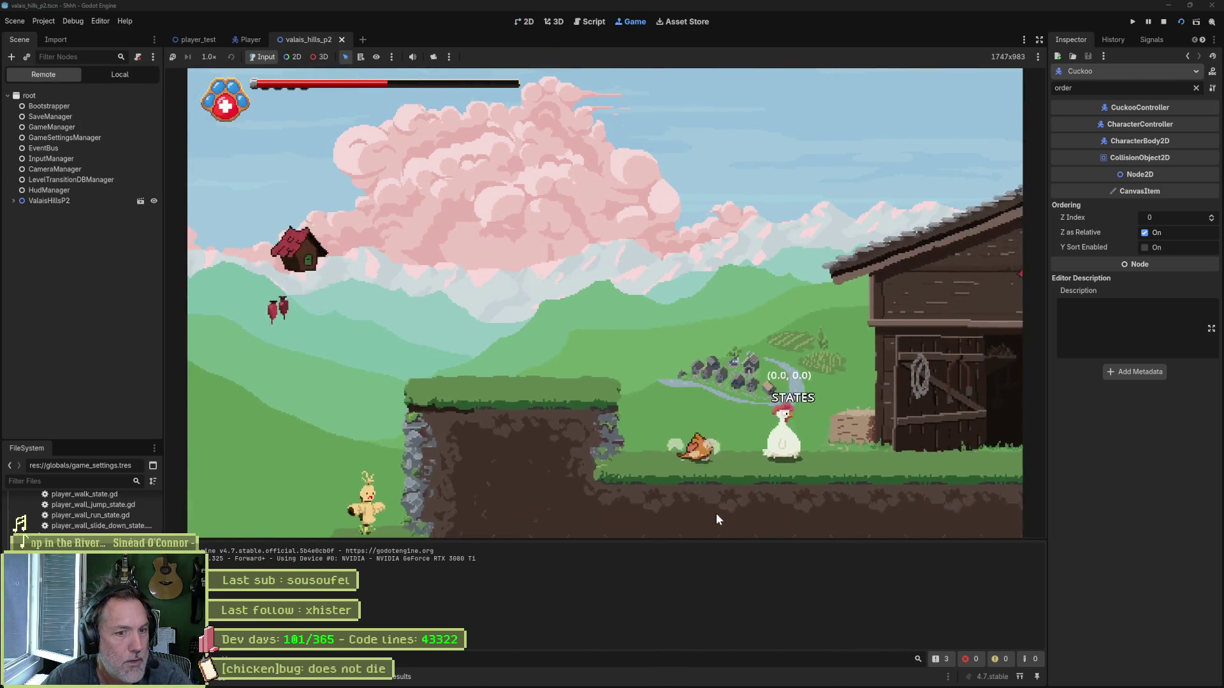
key("Right")
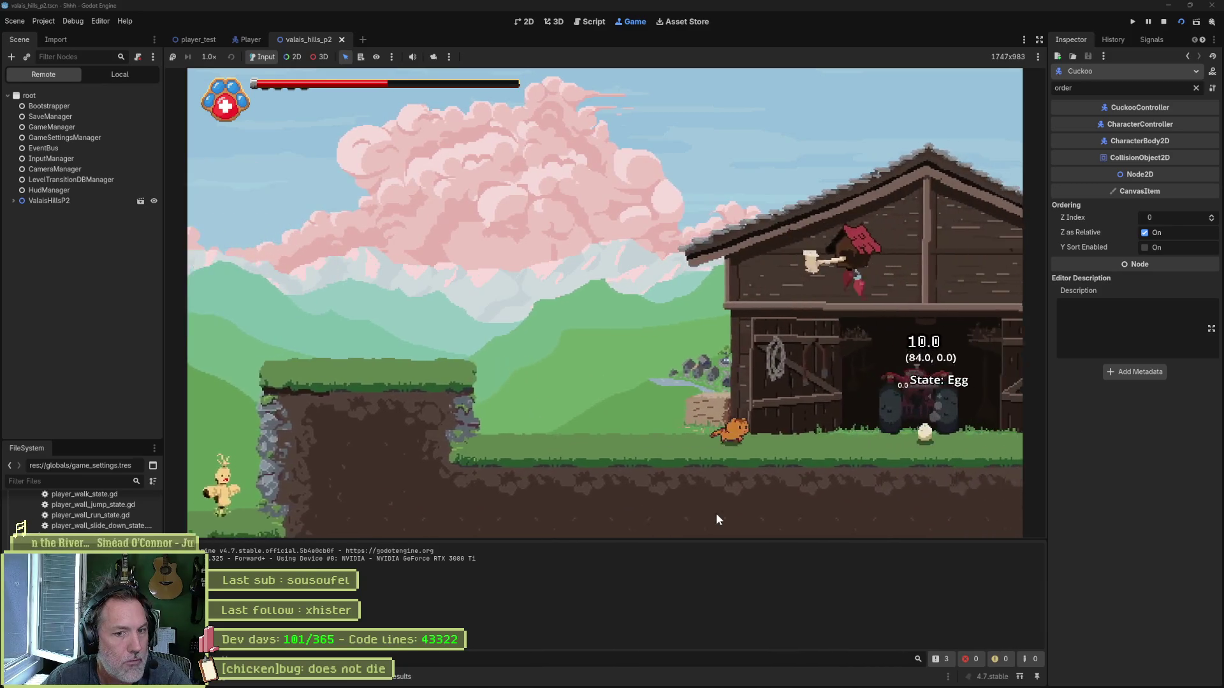
key("F8")
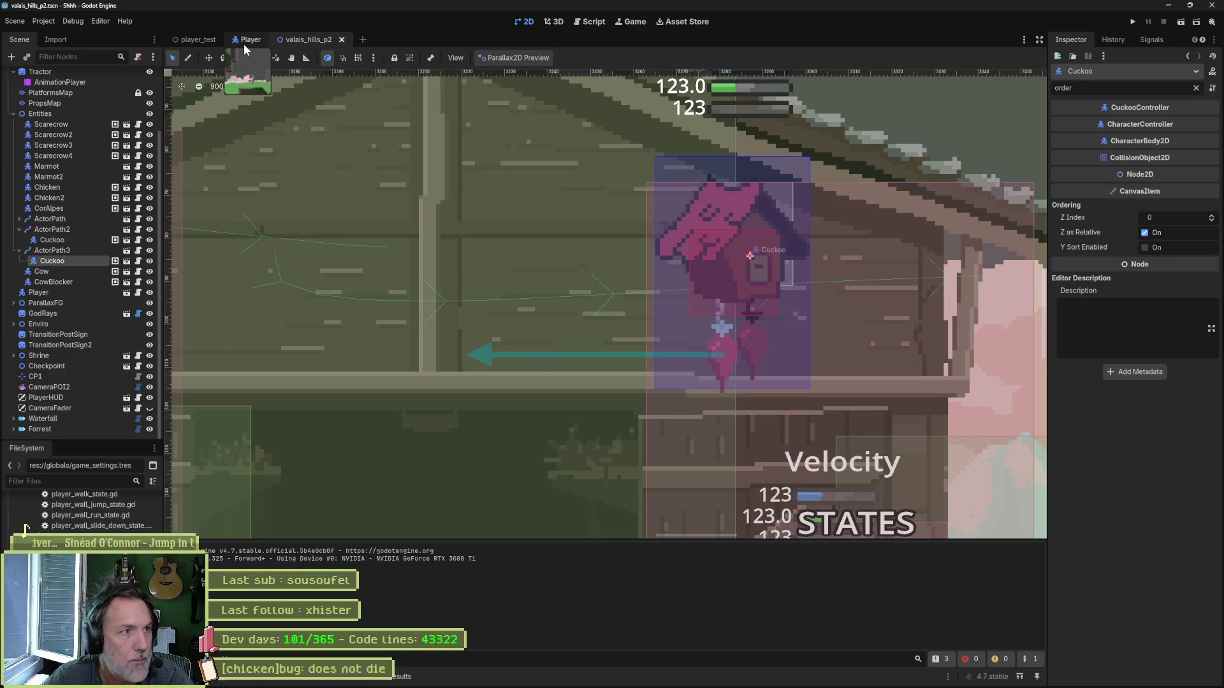
Step: Filter the Cuckoo root's properties by 'right', then close it and open the Chicken scene
left_click(114, 260)
left_click(87, 77)
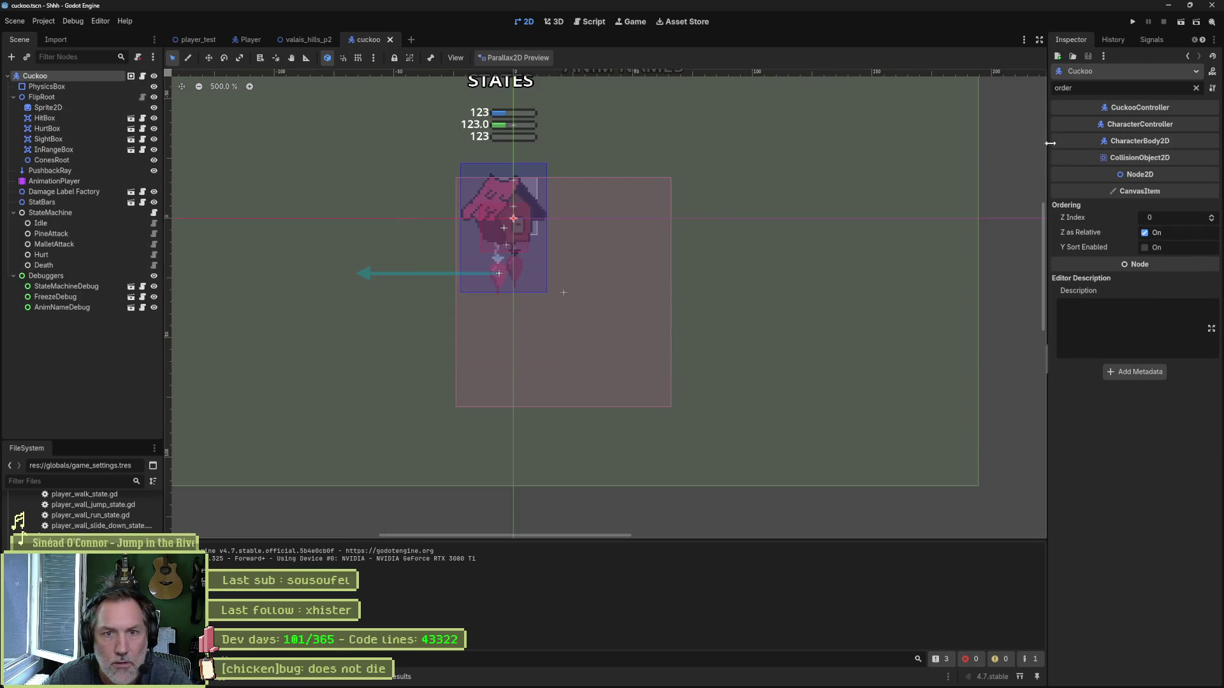
left_click(1196, 88)
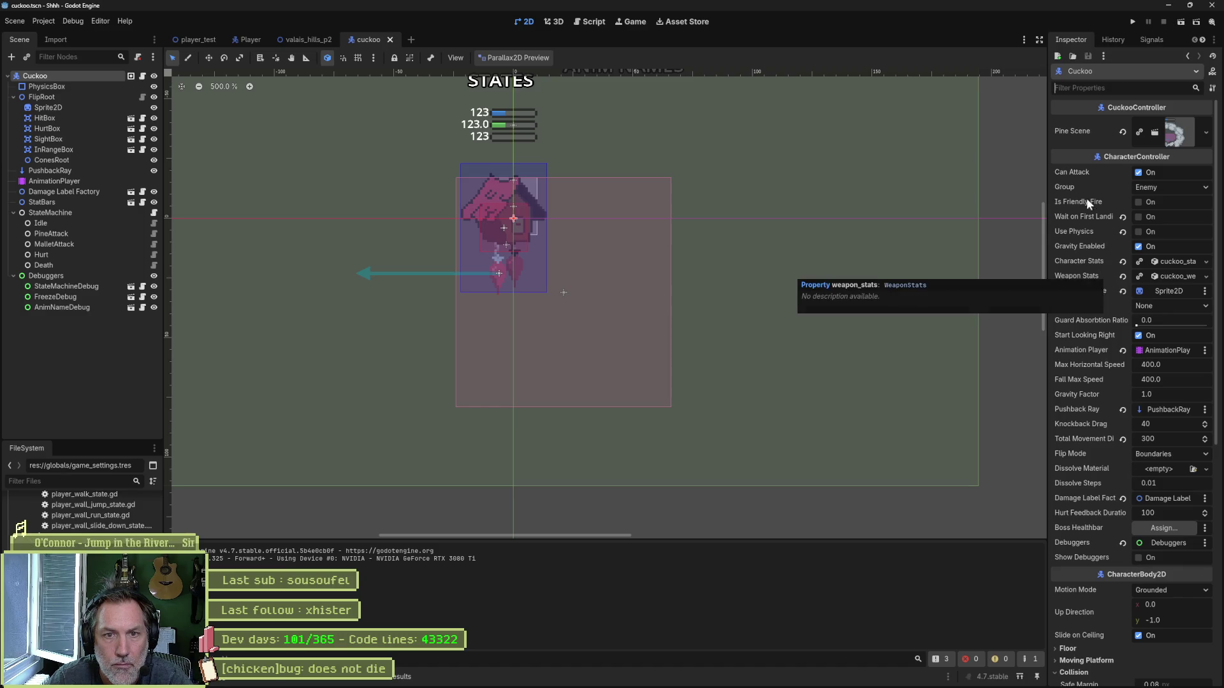
type("right")
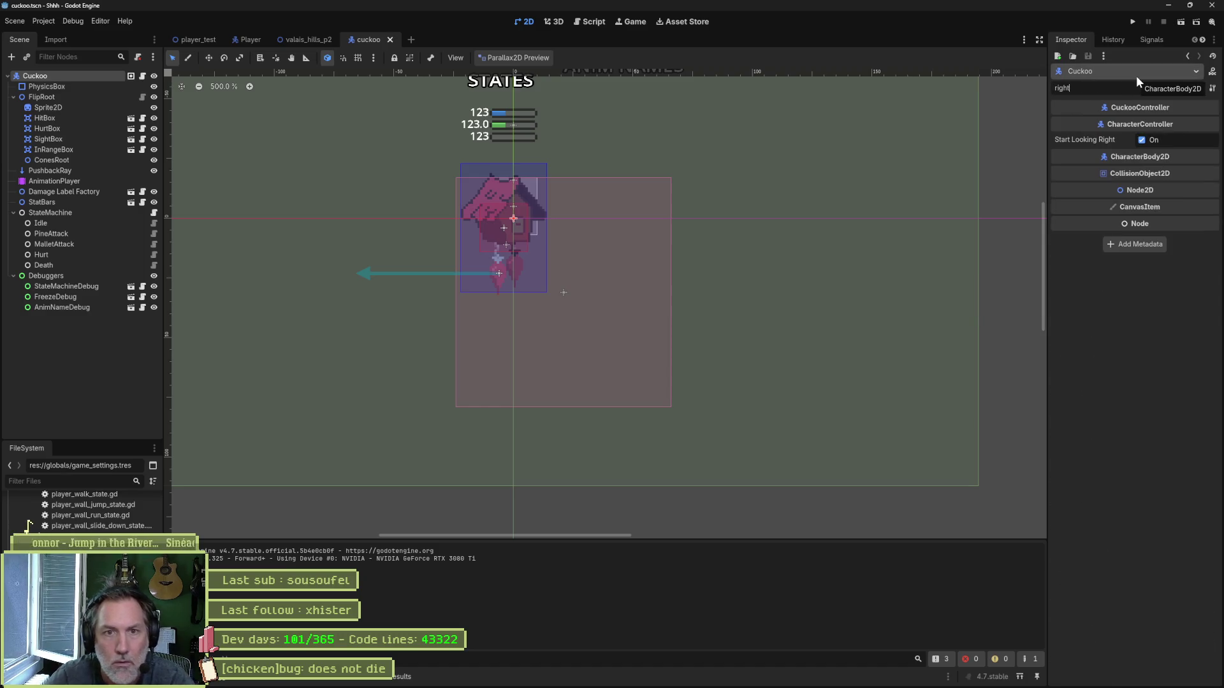
key("ctrl+shift+w")
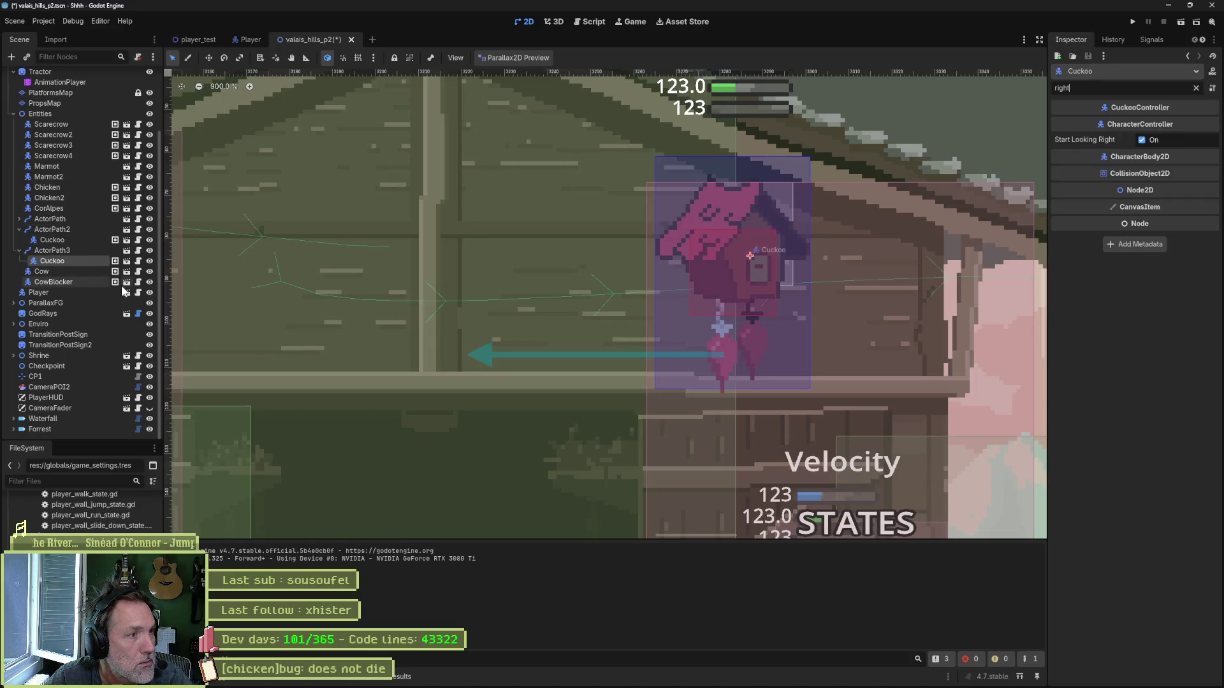
left_click(126, 198)
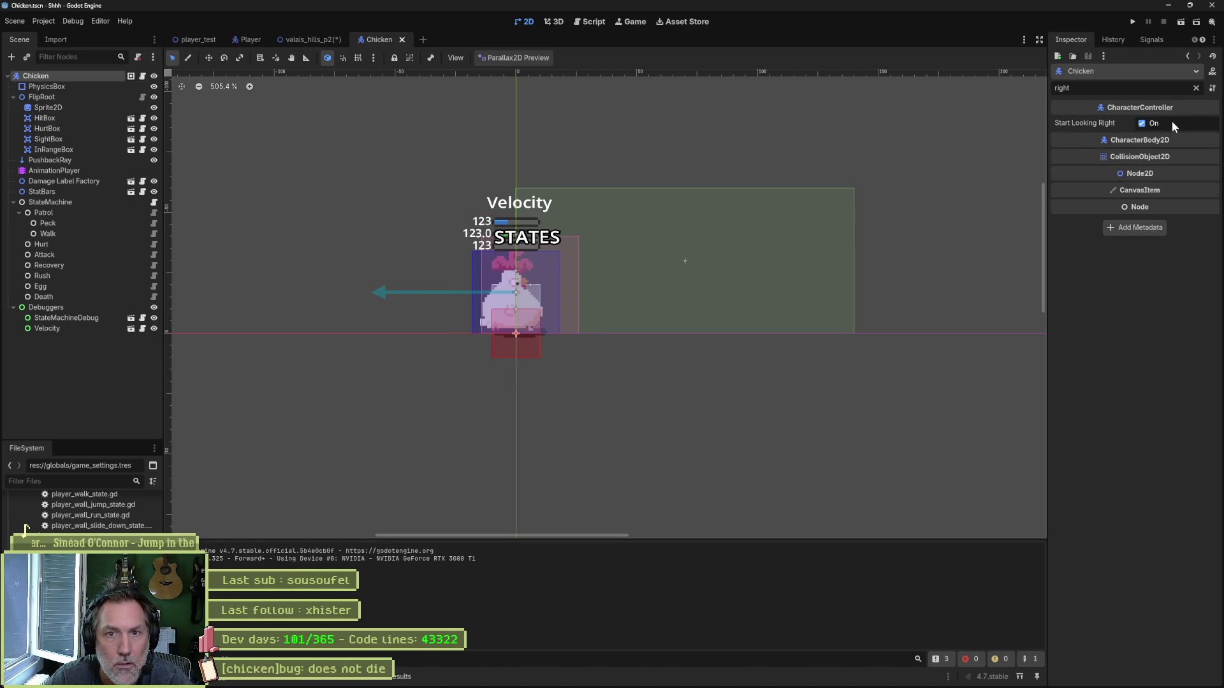
Step: Find and select start_looking_right in character_controller.gd
left_click(598, 25)
left_click(260, 90)
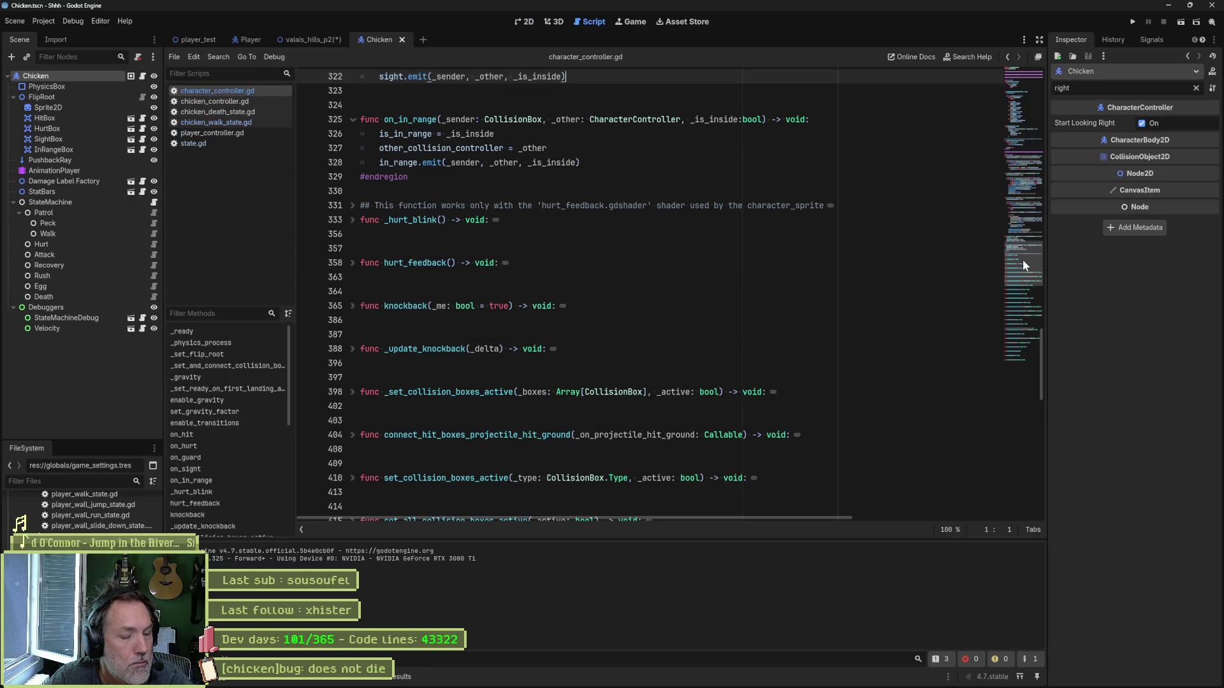
key("ctrl+f")
type("start")
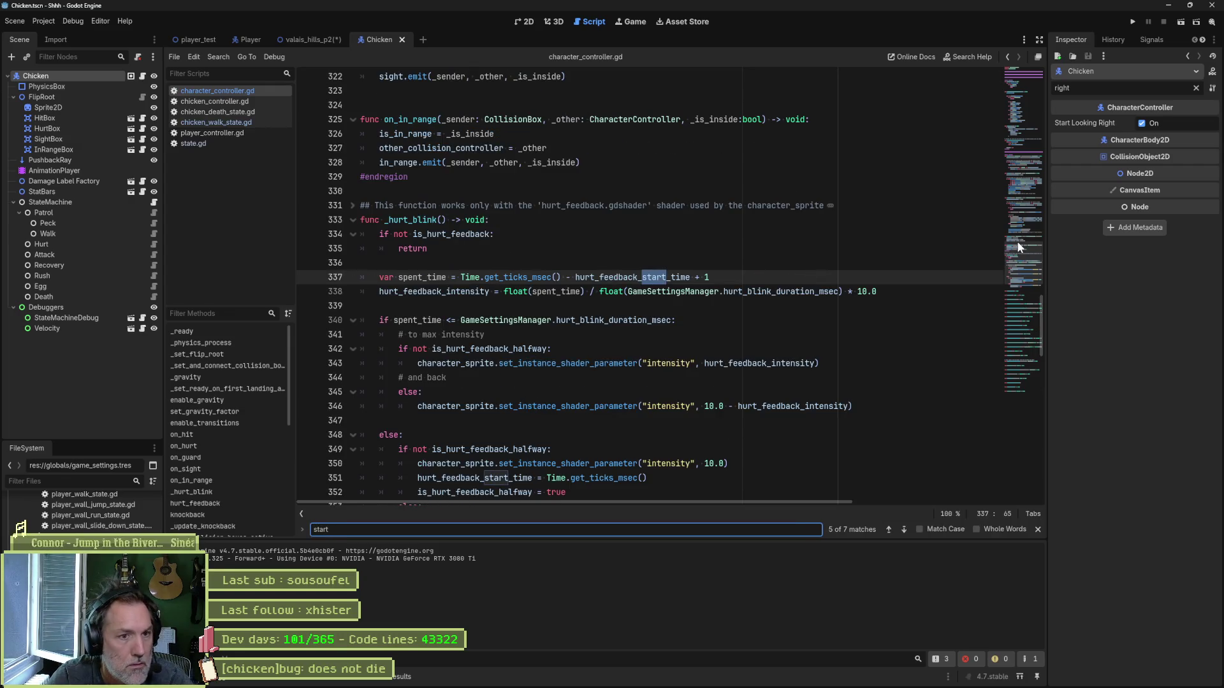
type("_look")
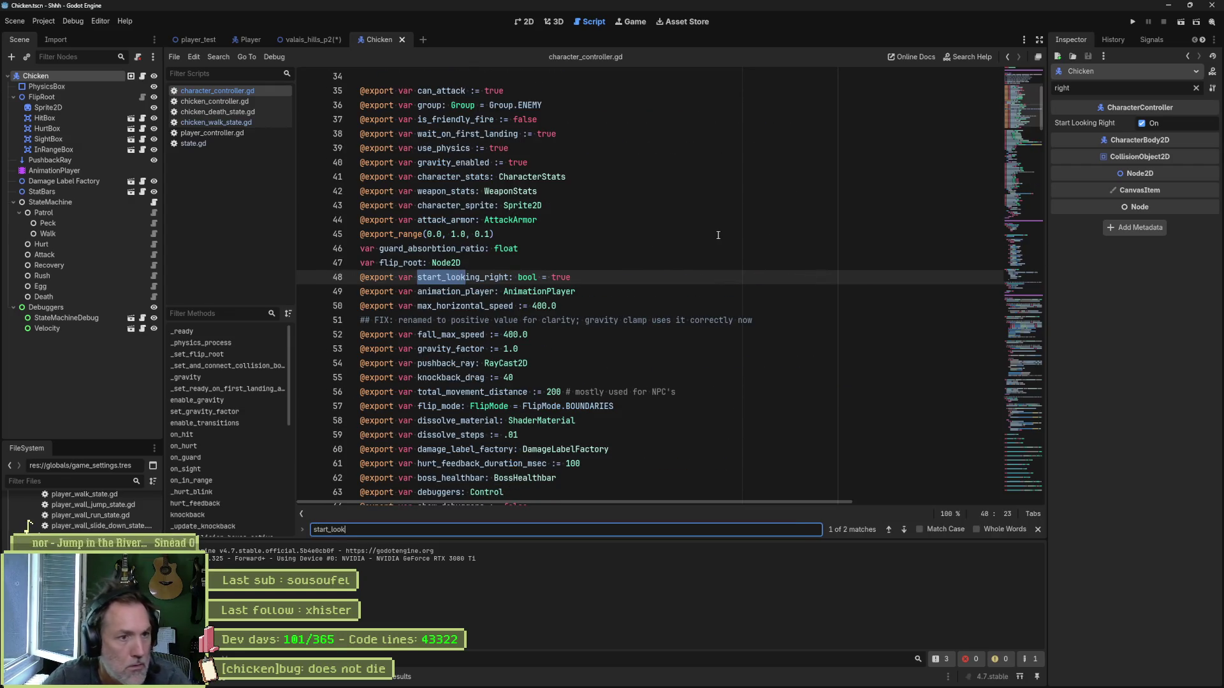
double_click(452, 278)
Step: Search the project for start_looking_right and add a new line above its line-158 check
key("ctrl+shift+f")
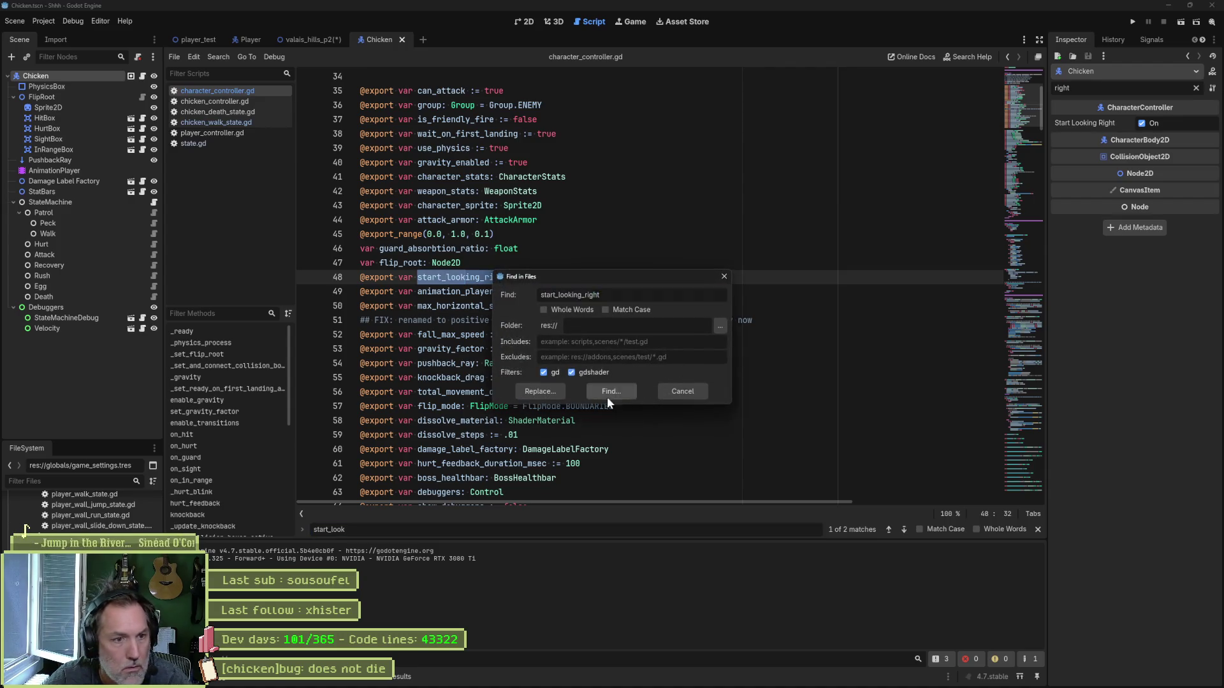
left_click(608, 397)
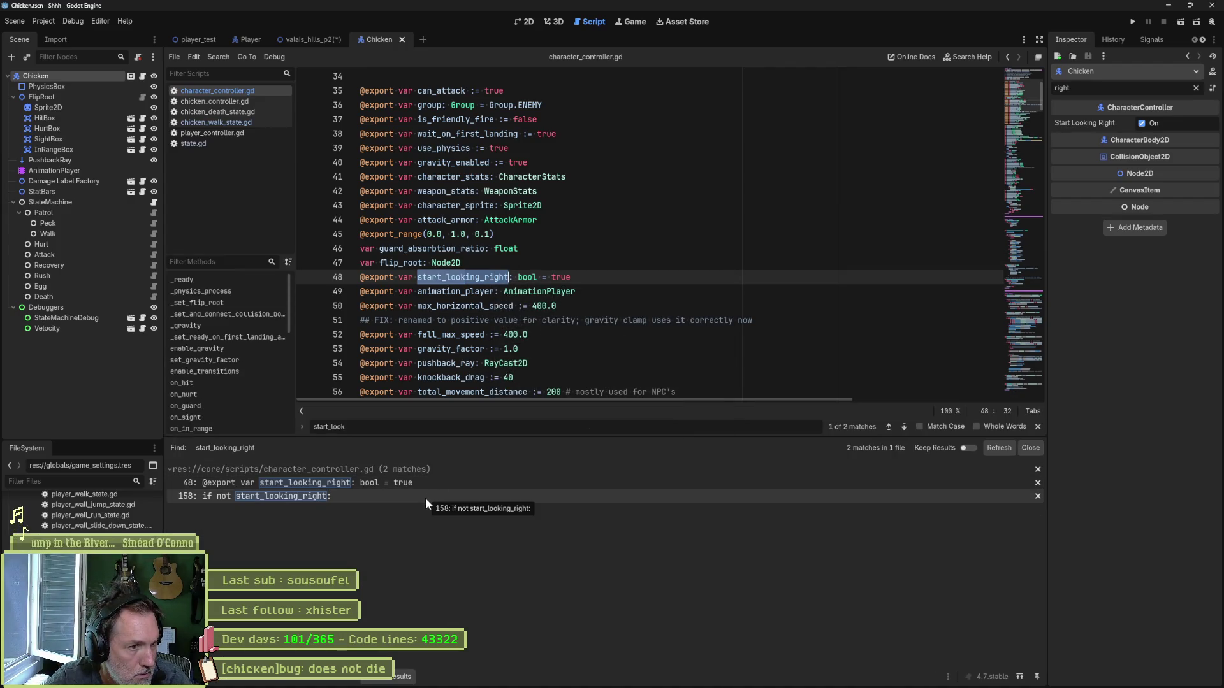
left_click(426, 497)
scroll(563, 320, "down", 3)
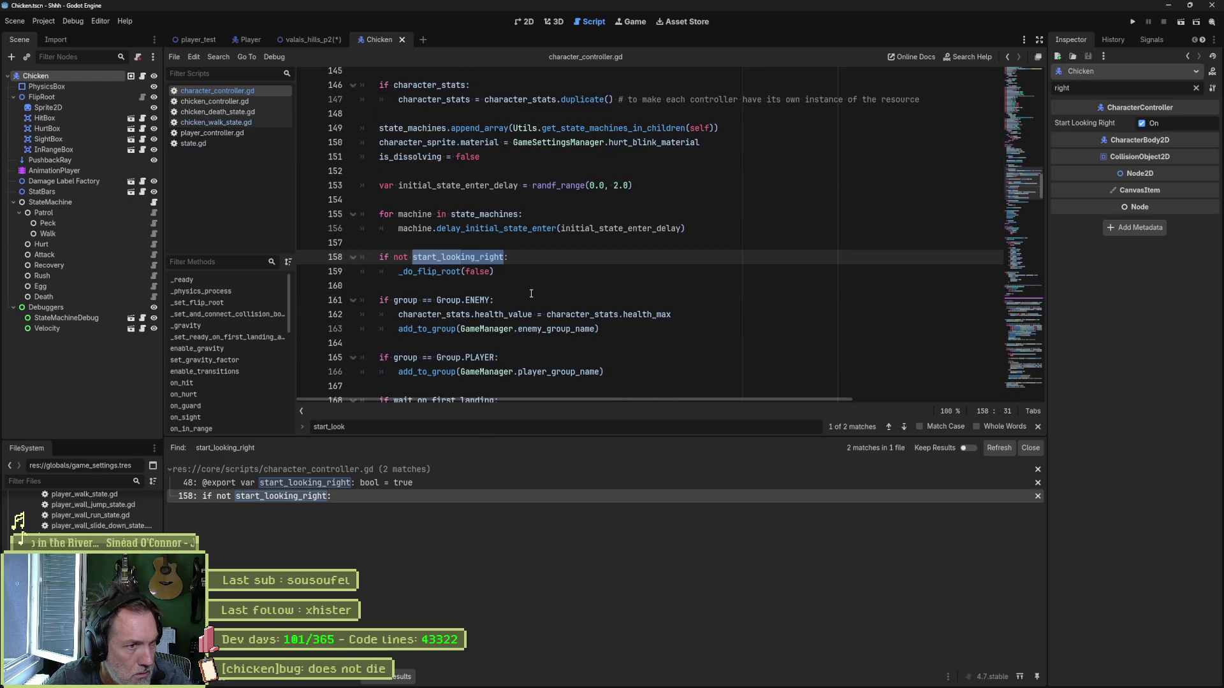
left_click(508, 245)
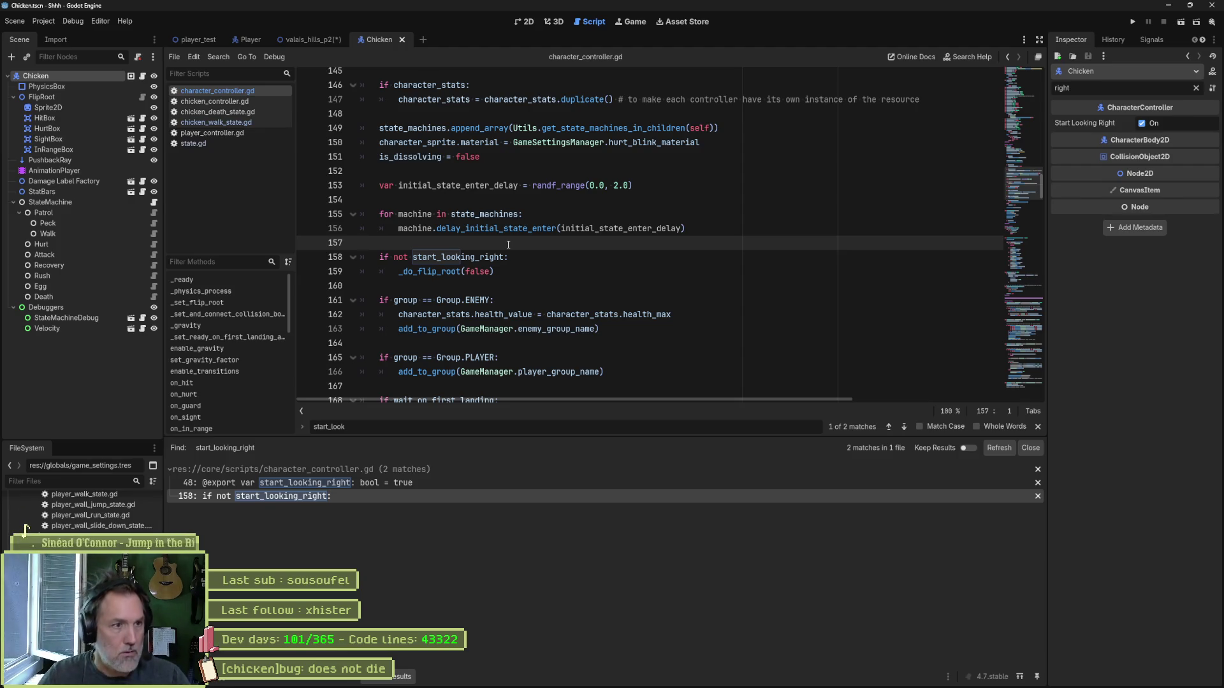
key("Return")
Step: Add 'if random_facing_direction_at_start:' with a pasted _do_flip_root(false) body
type("if ")
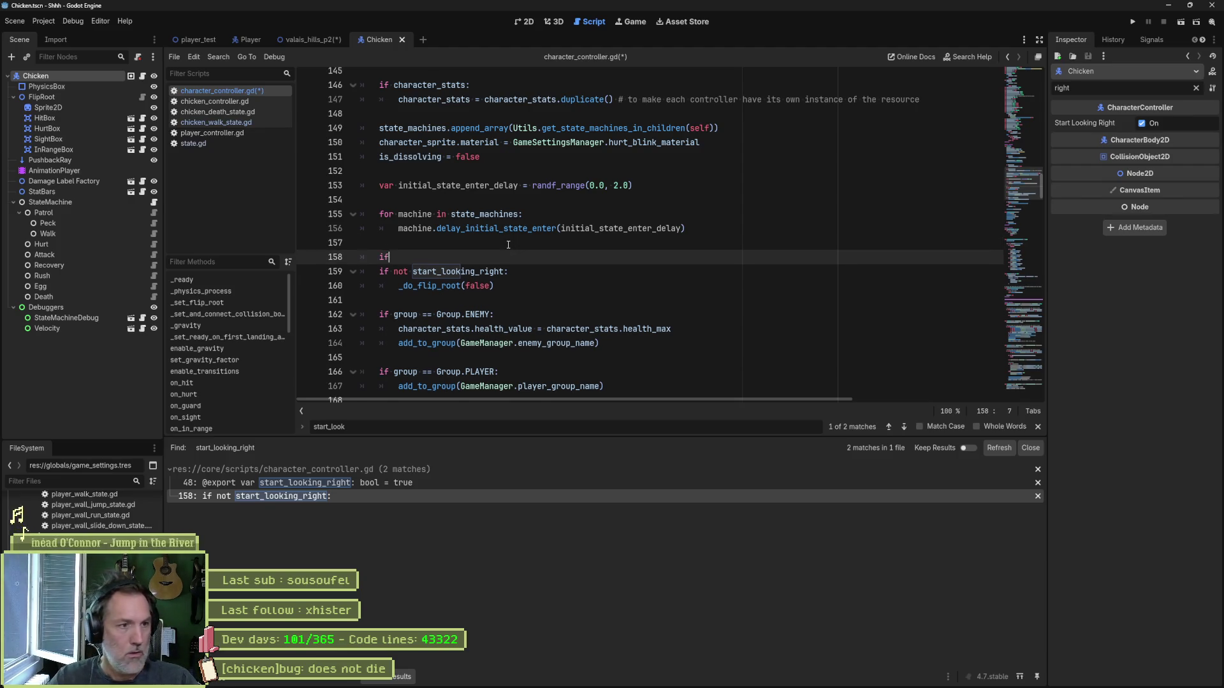
type("random_lo")
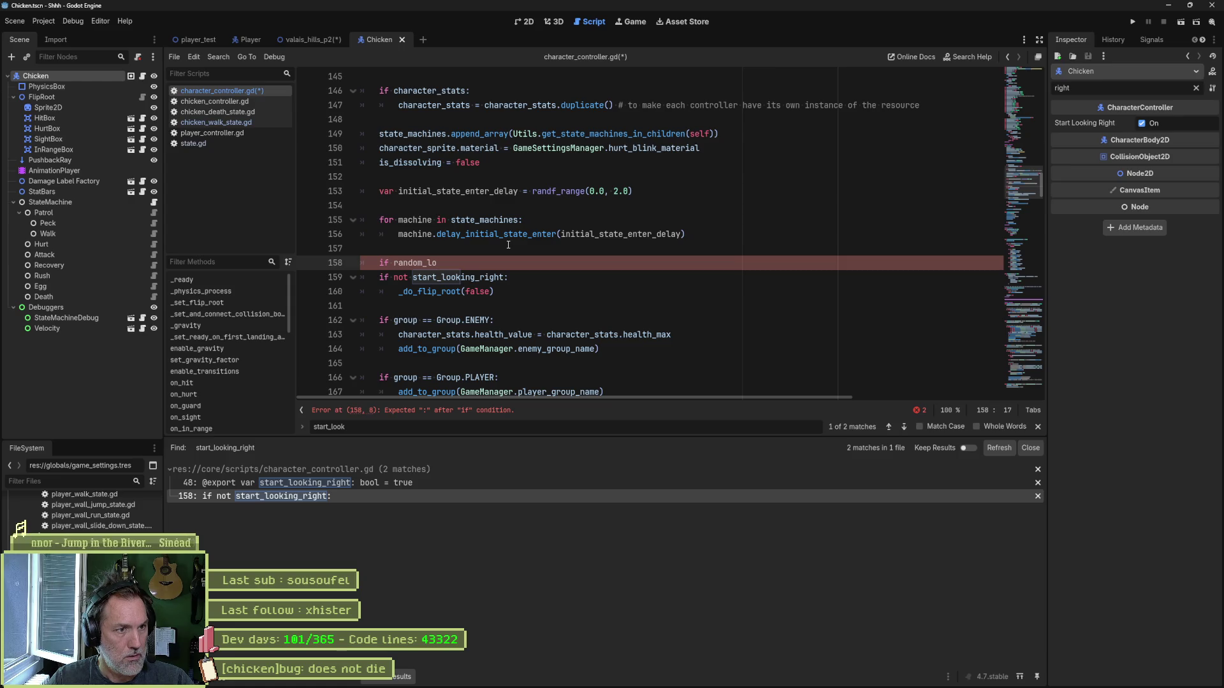
key("BackSpace")
key("BackSpace")
type("facing")
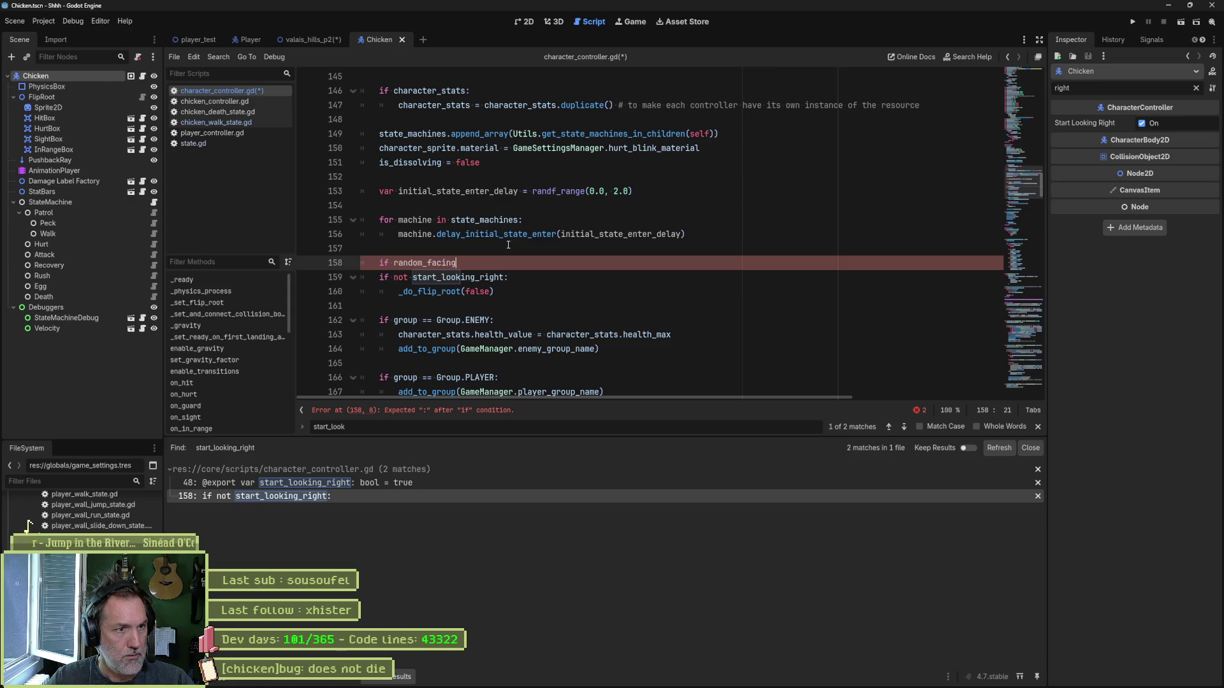
key("BackSpace")
key("BackSpace")
key("BackSpace")
type("s")
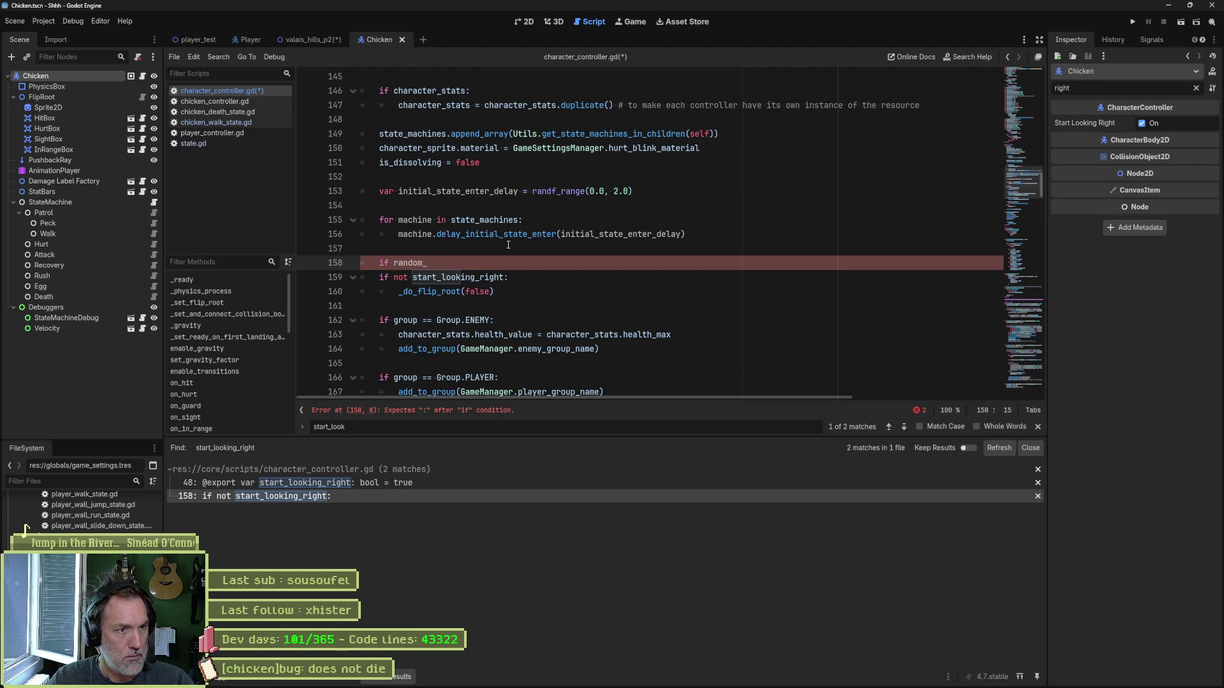
type("tarting_facing_direction")
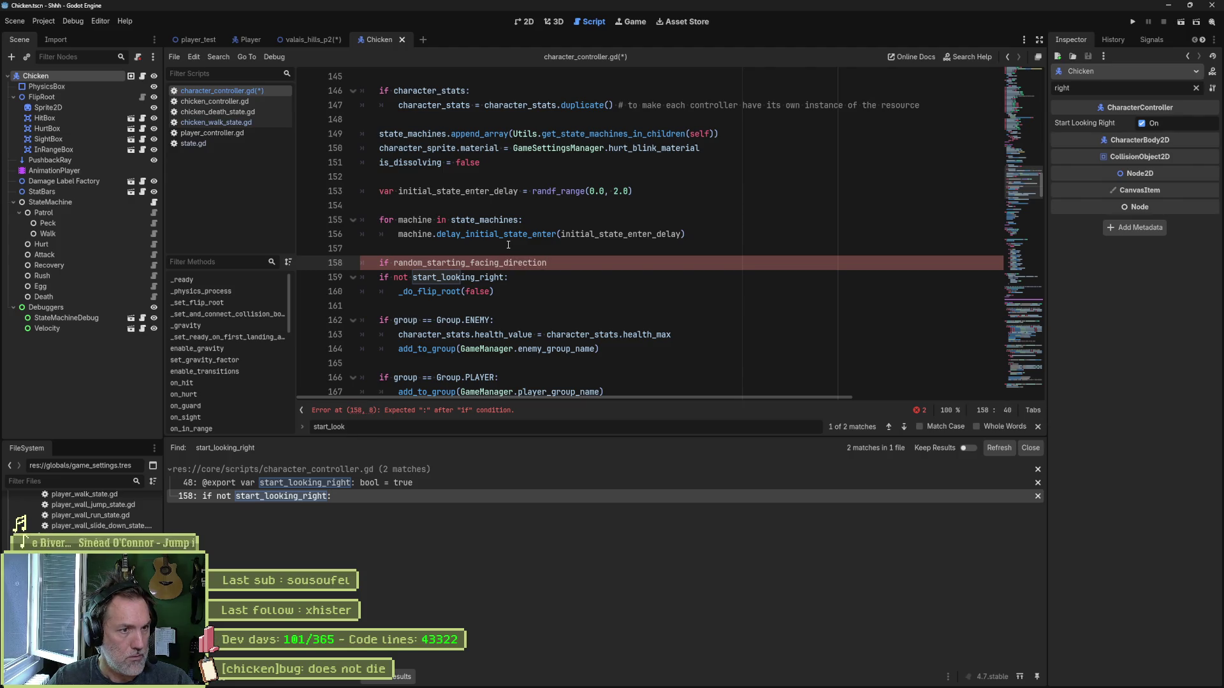
key("BackSpace")
key("BackSpace")
key("BackSpace")
type("fac")
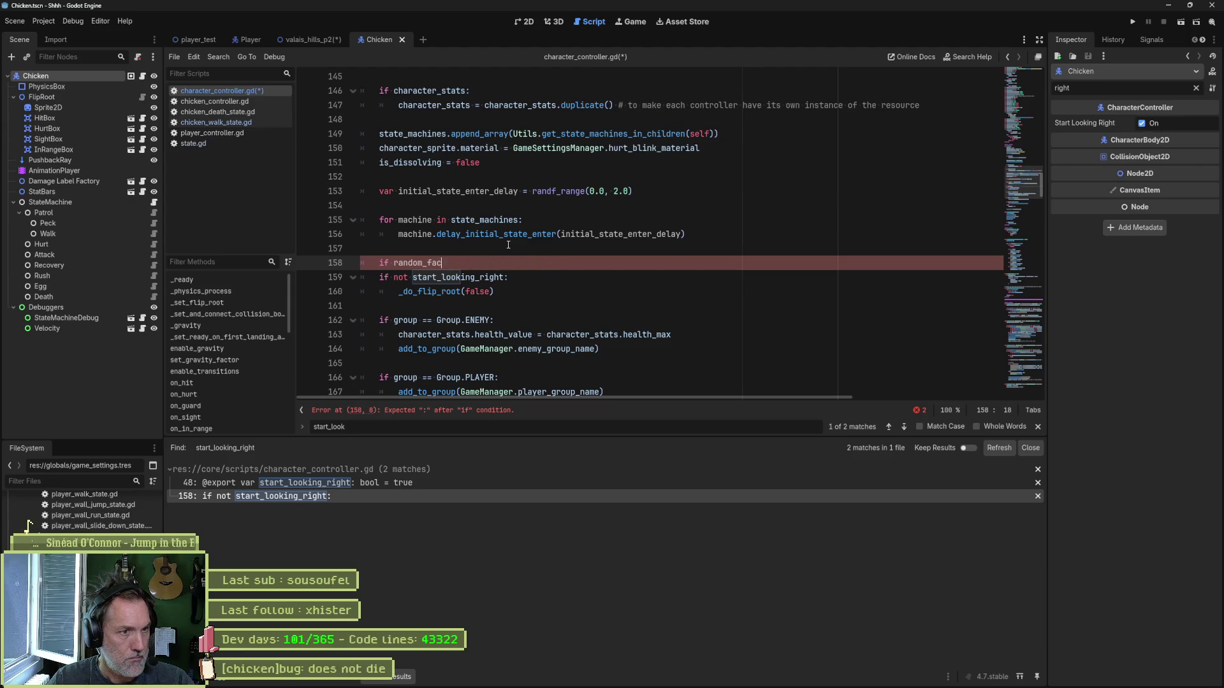
type("ing_dicre")
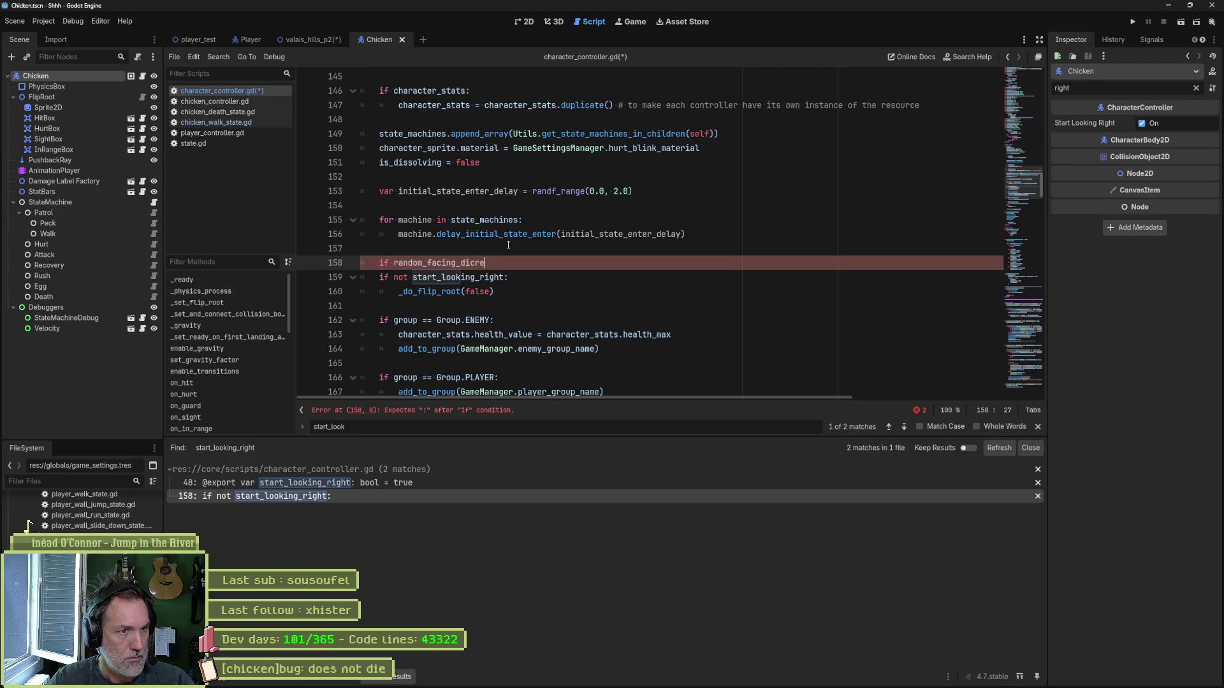
key("BackSpace")
type("rection_at_start:")
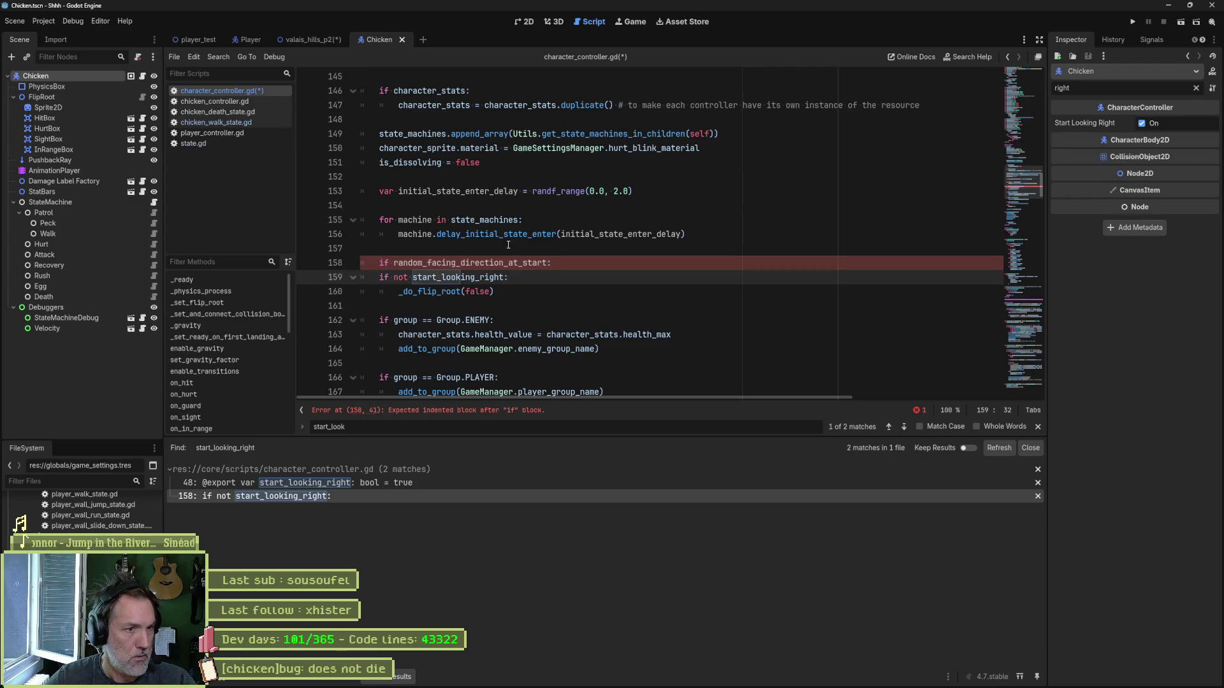
key("Return")
mouse_move(554, 278)
left_mouse_down()
mouse_move(554, 307)
mouse_move(561, 269)
left_mouse_up()
key("ctrl+v")
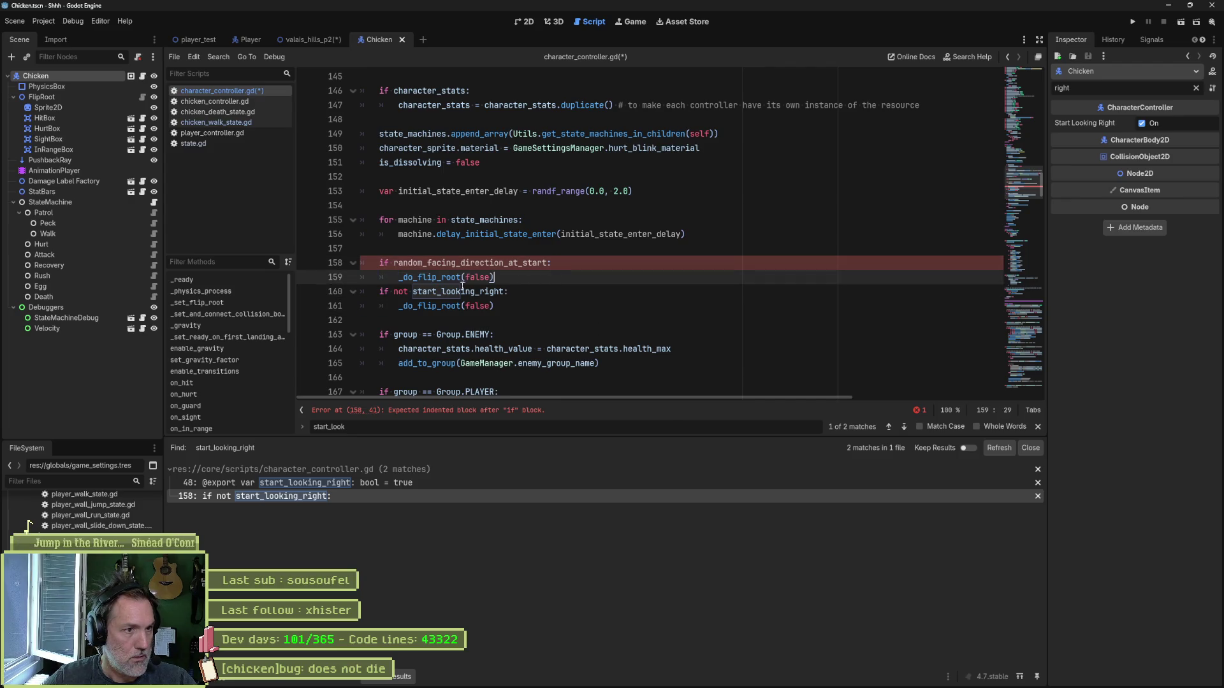
Step: Turn the original start_looking_right 'if not' into 'elif not' and select the new variable name
left_click(380, 292)
key("Delete")
type("el")
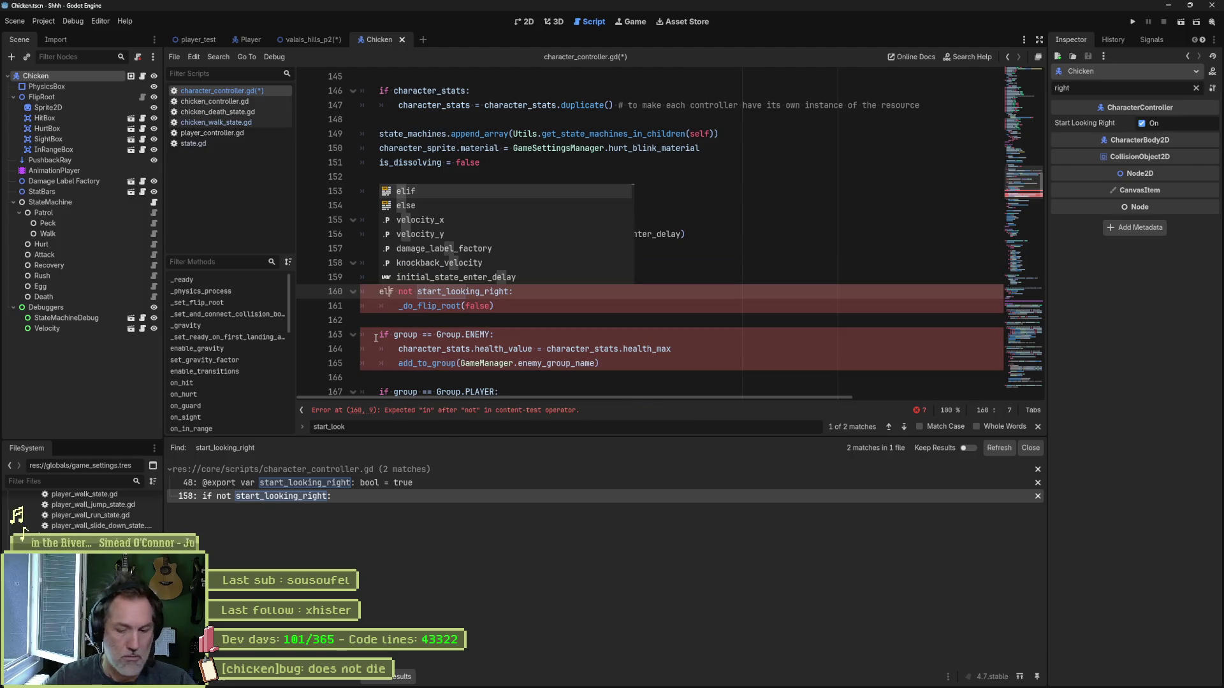
type("i")
left_click(553, 311)
left_click(588, 280)
key("Return")
double_click(529, 258)
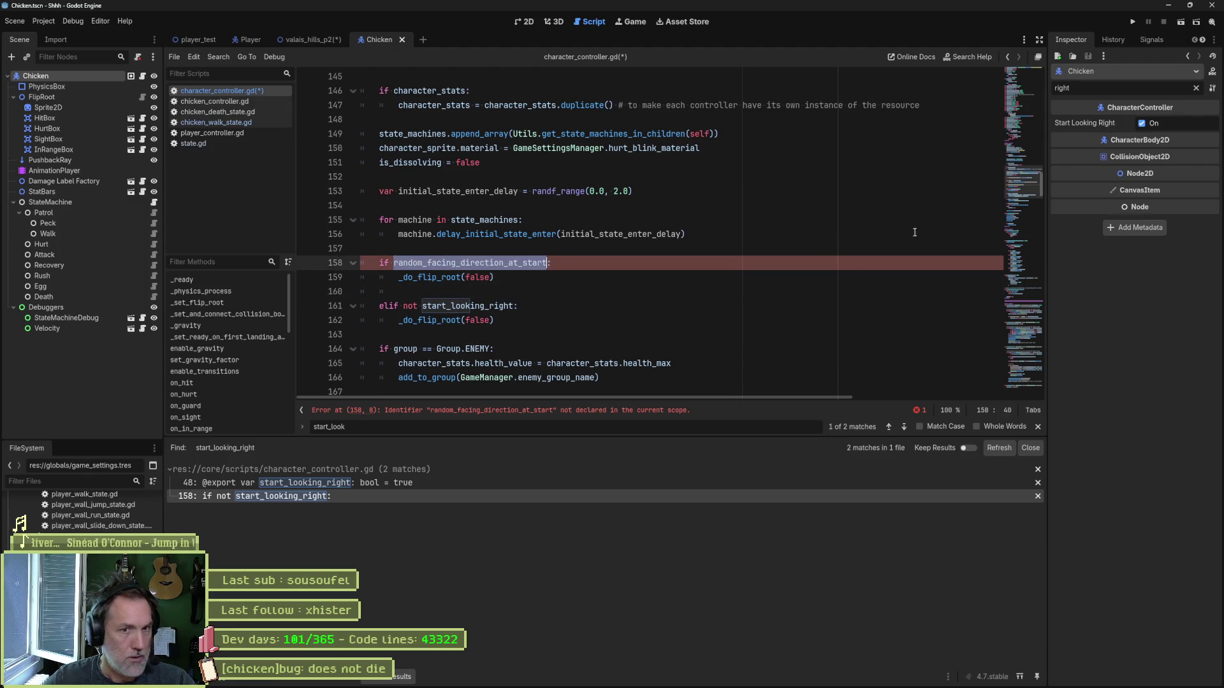
scroll(470, 238, "up", 20)
scroll(470, 238, "down", 3)
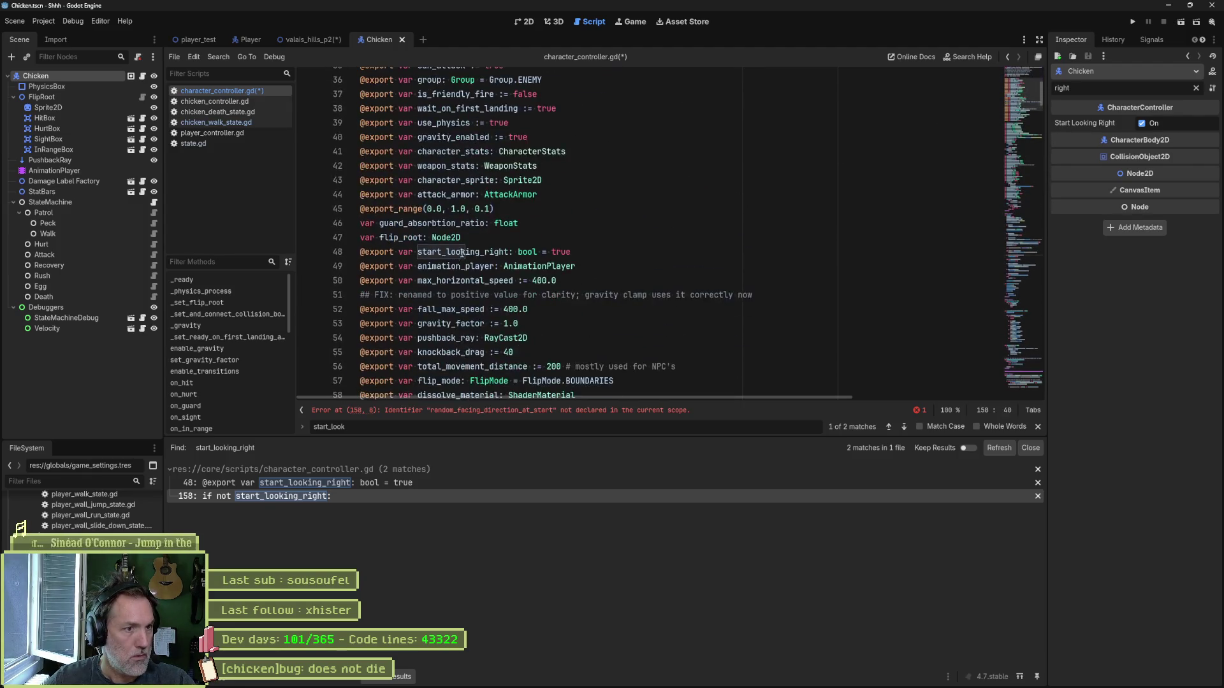
Step: Declare 'export var random_facing_direction_at_start := true' after the flip_root line
left_click(504, 239)
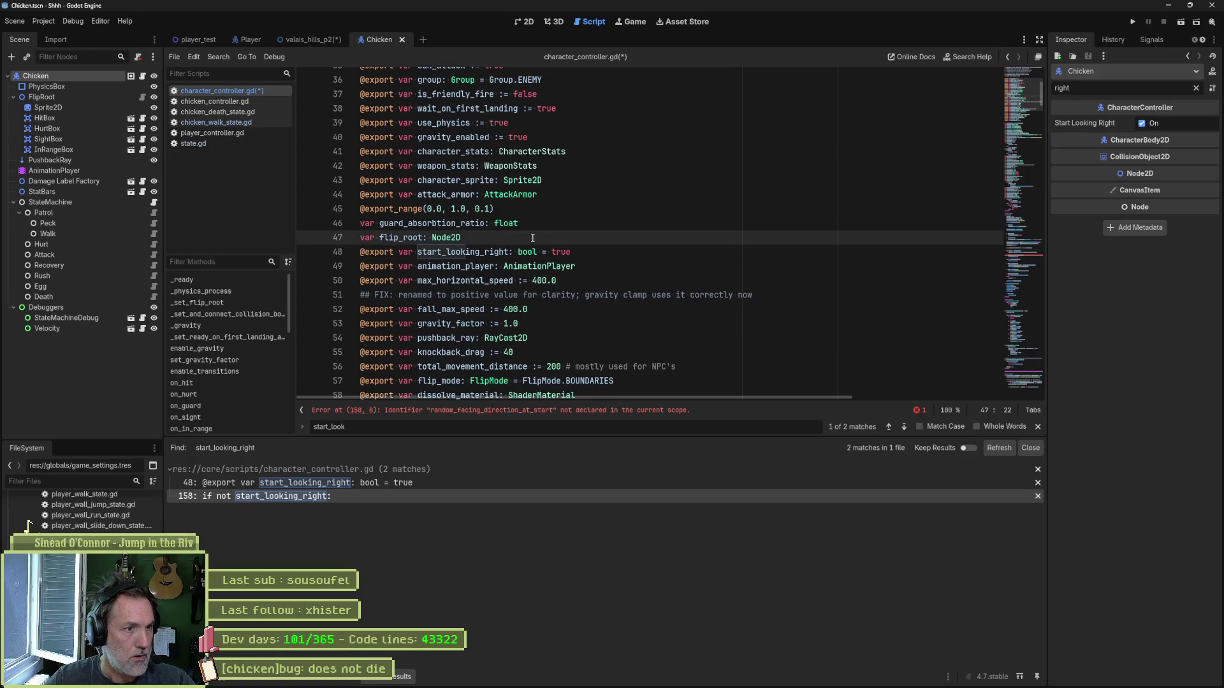
key("Return")
type("export var")
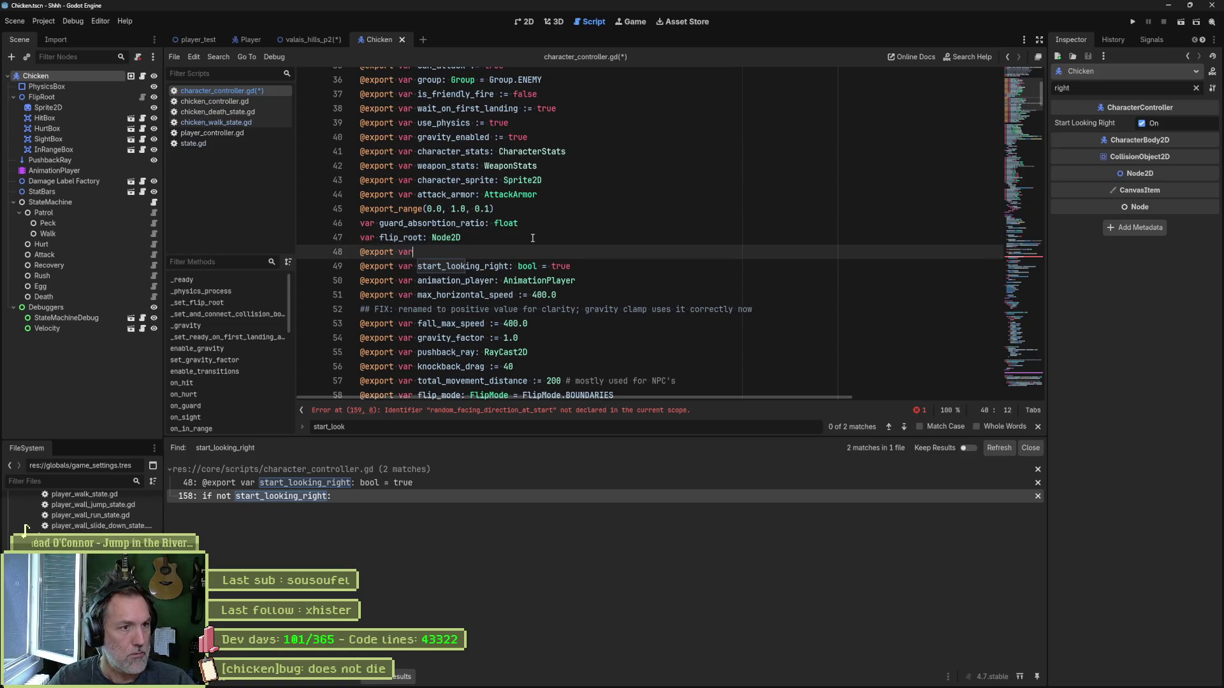
type("random_facing_direction_at_start")
key("Escape")
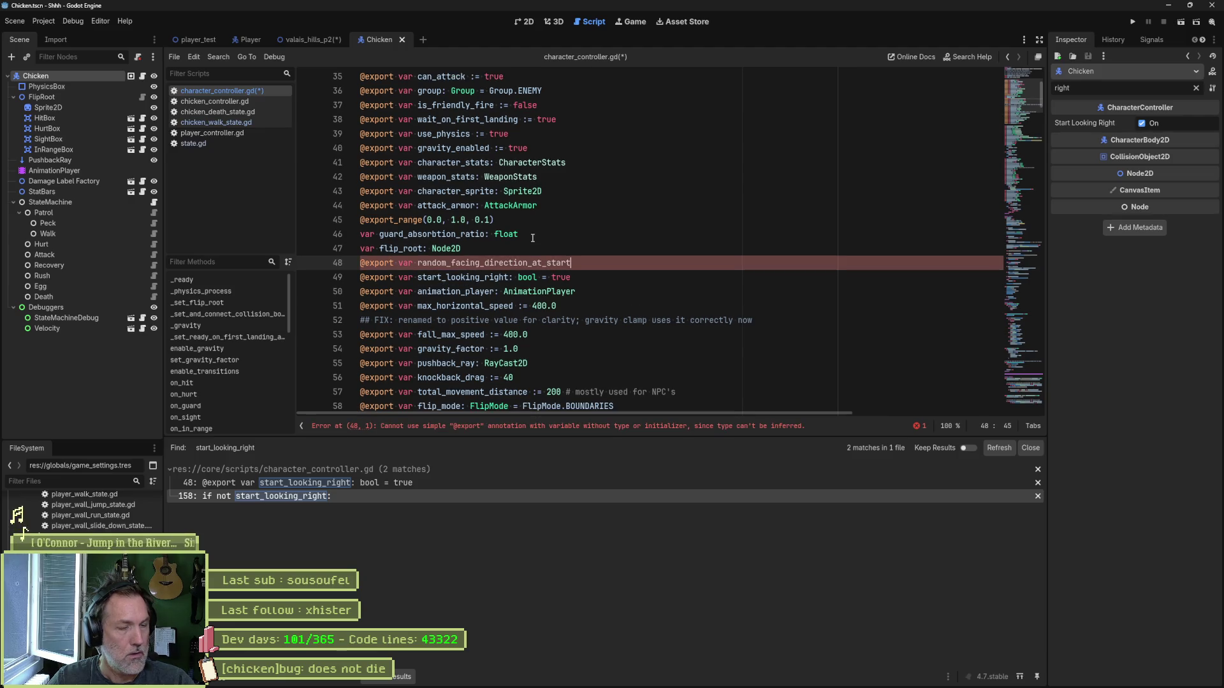
type(":= ")
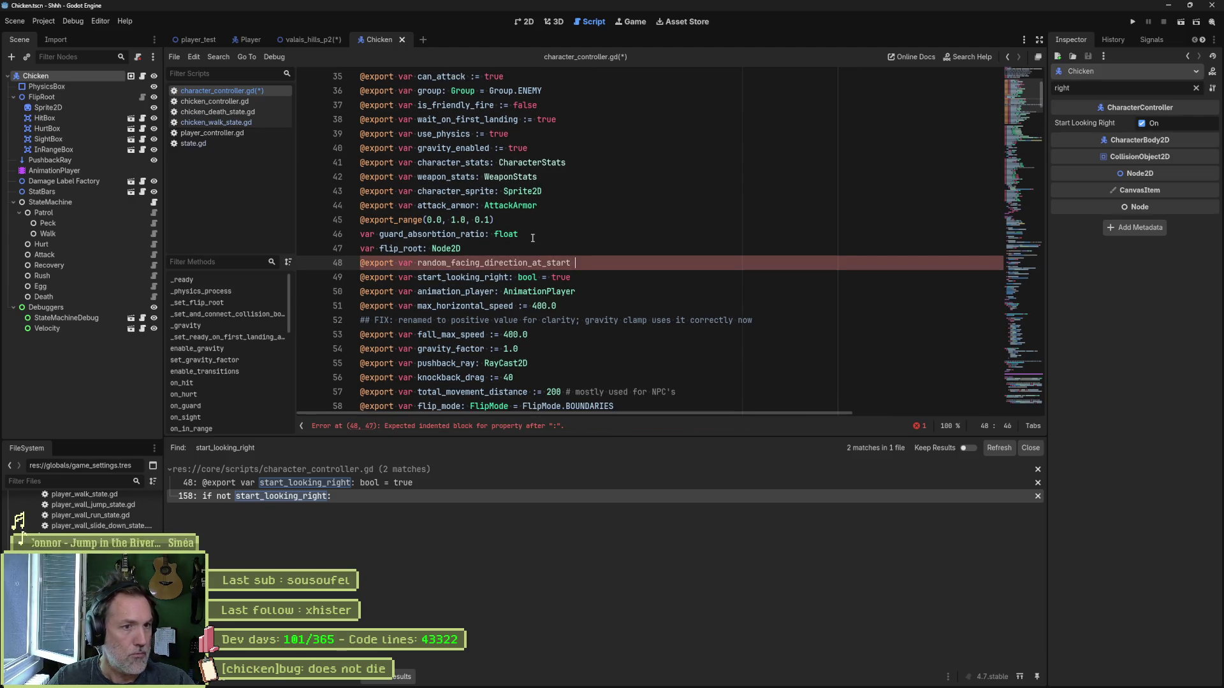
type("true")
key("Return")
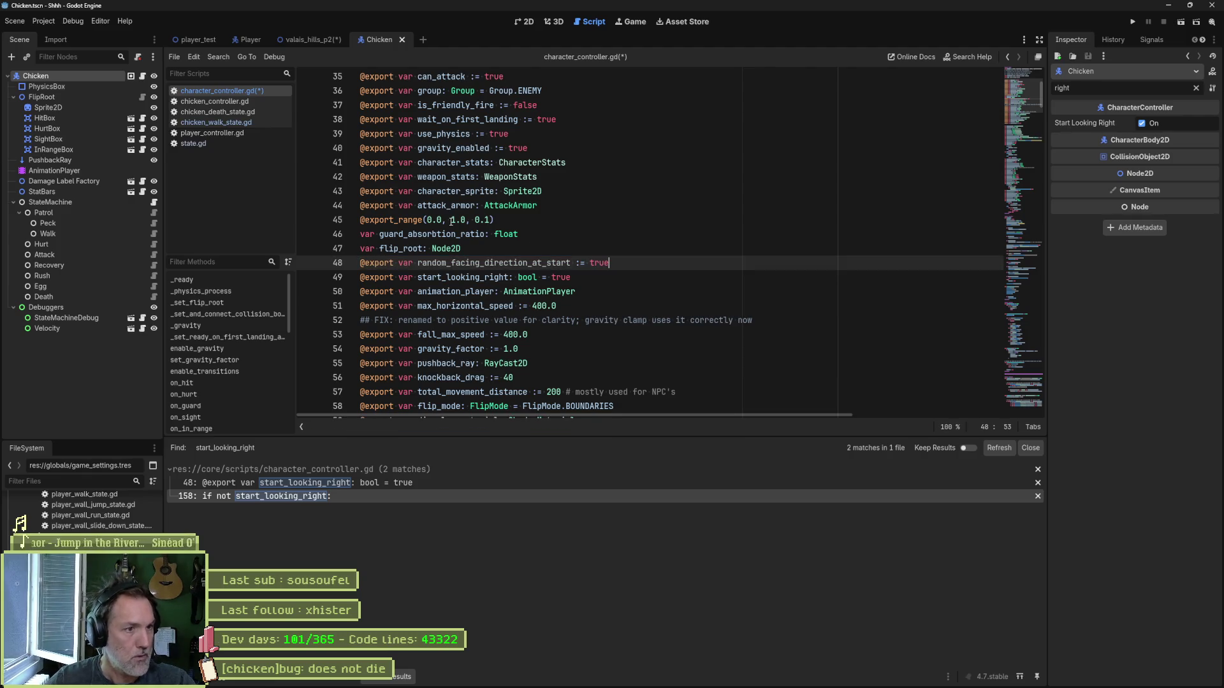
Step: Move 'var flip_root: Node2D' below the exports and save character_controller.gd
mouse_move(503, 249)
left_mouse_down()
mouse_move(634, 224)
mouse_move(576, 209)
mouse_move(532, 249)
mouse_move(537, 238)
left_mouse_up()
key("ctrl+c")
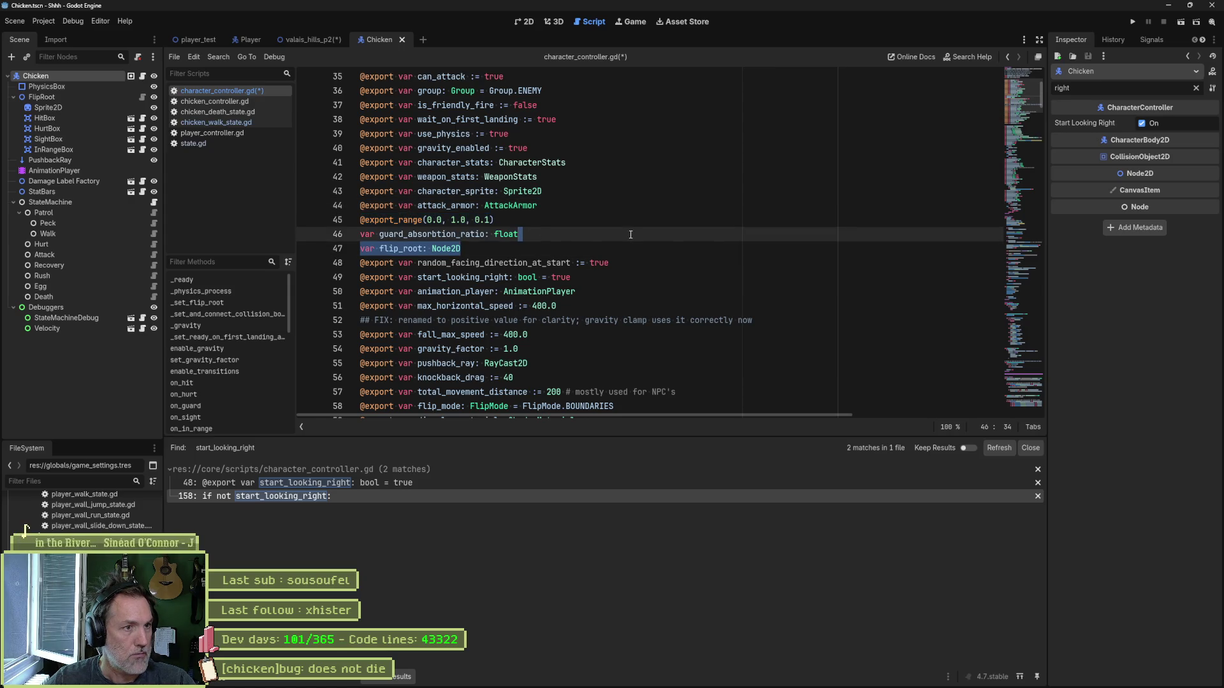
key("BackSpace")
scroll(661, 260, "down", 5)
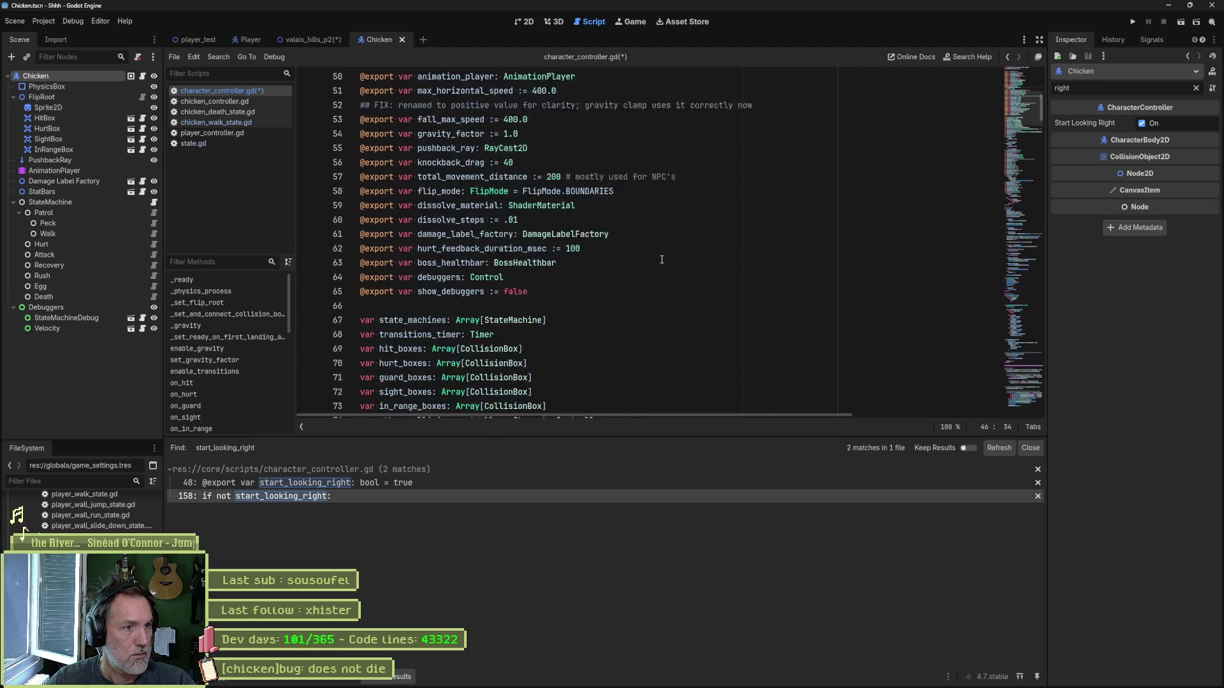
scroll(603, 262, "up", 2)
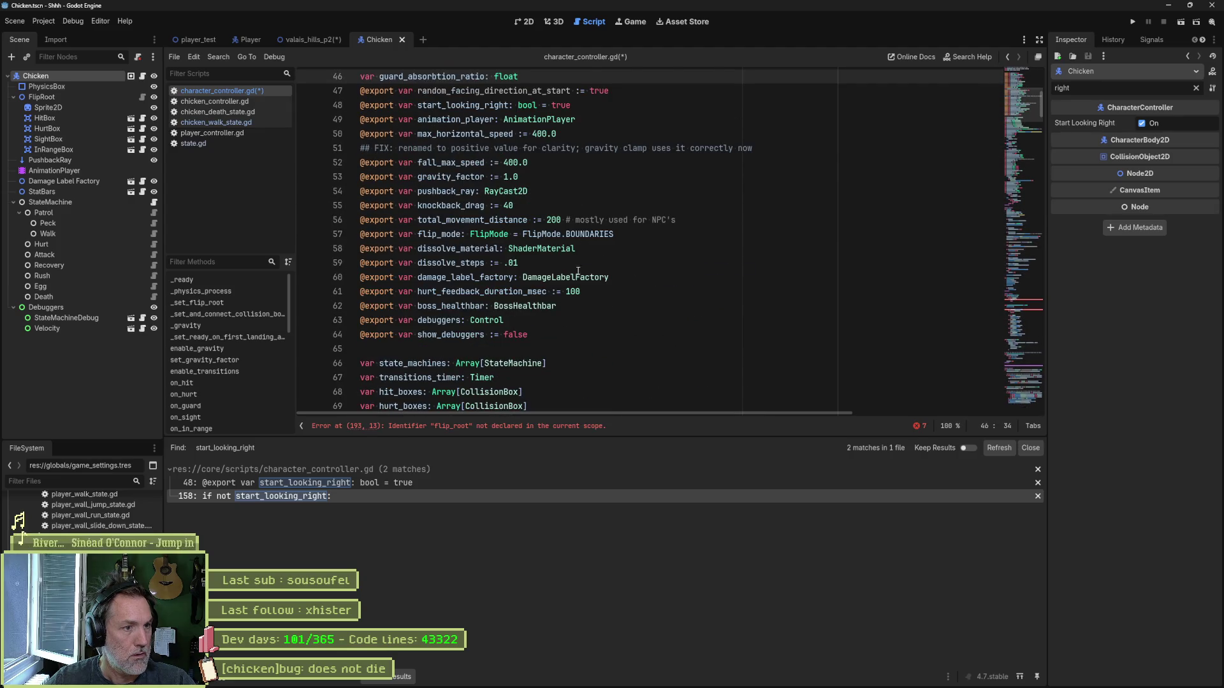
scroll(586, 300, "down", 1)
left_click(572, 320)
key("Return")
key("ctrl+v")
scroll(596, 317, "down", 6)
scroll(596, 318, "down", 15)
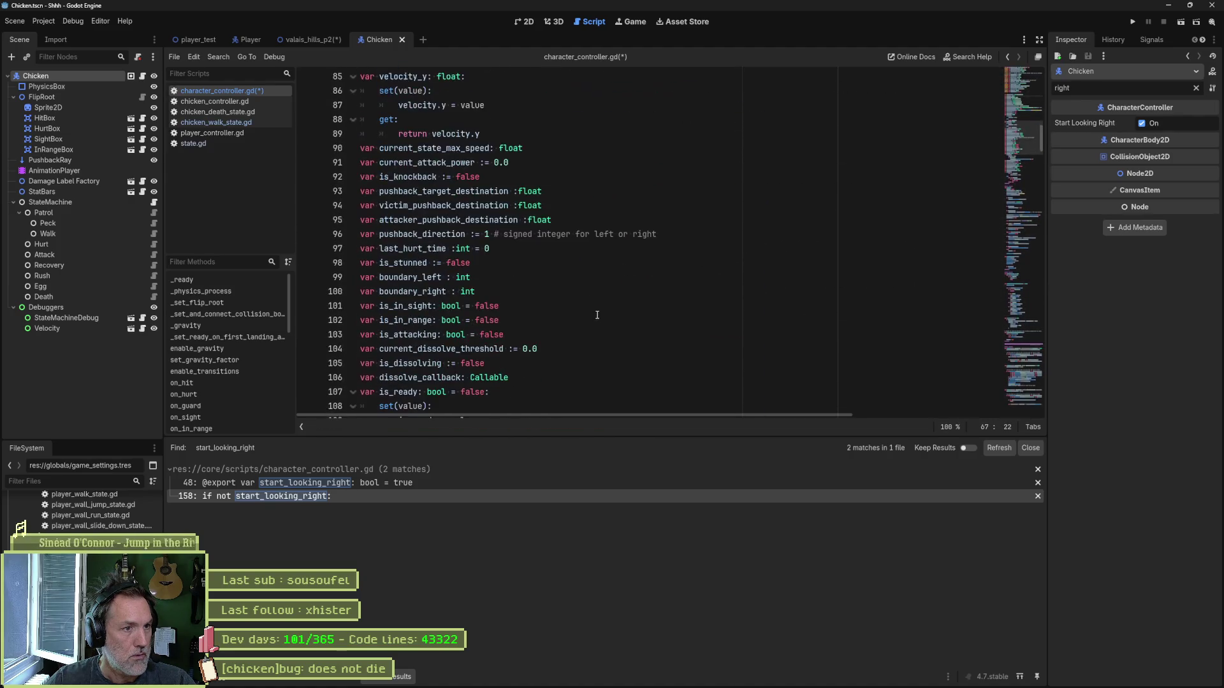
key("ctrl+s")
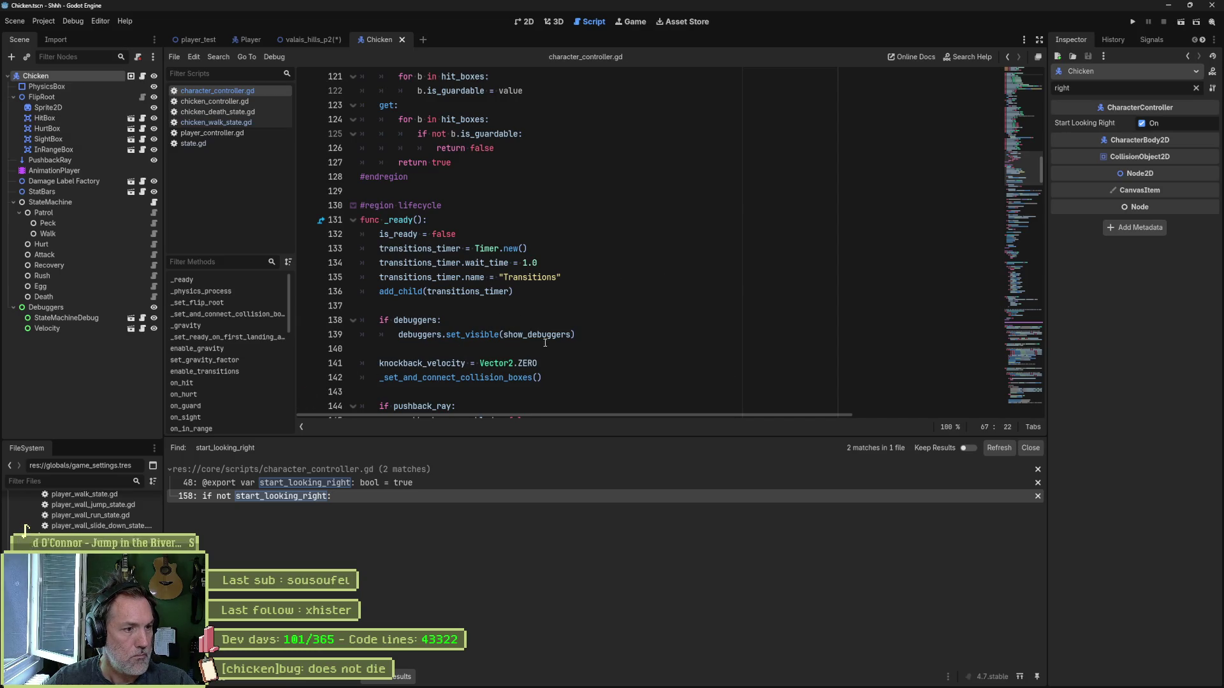
Step: Find uses of random_facing_direction_at_start and select the false argument in its branch
left_click(480, 495)
scroll(611, 310, "down", 2)
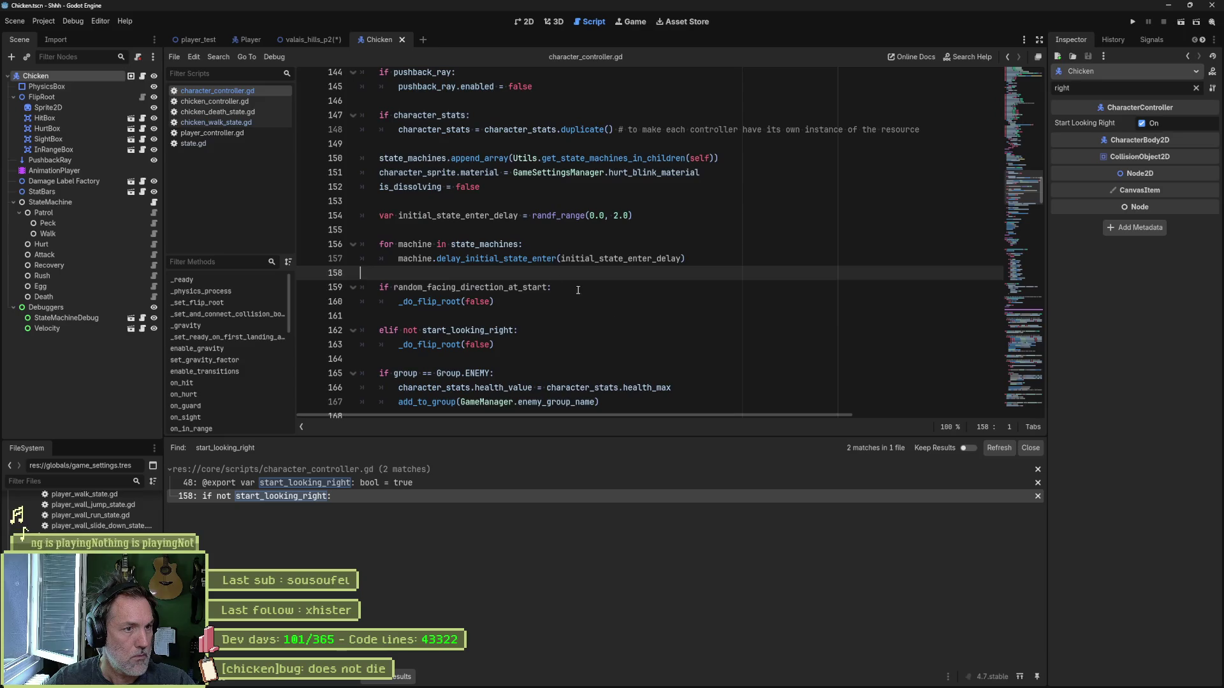
left_click(385, 483)
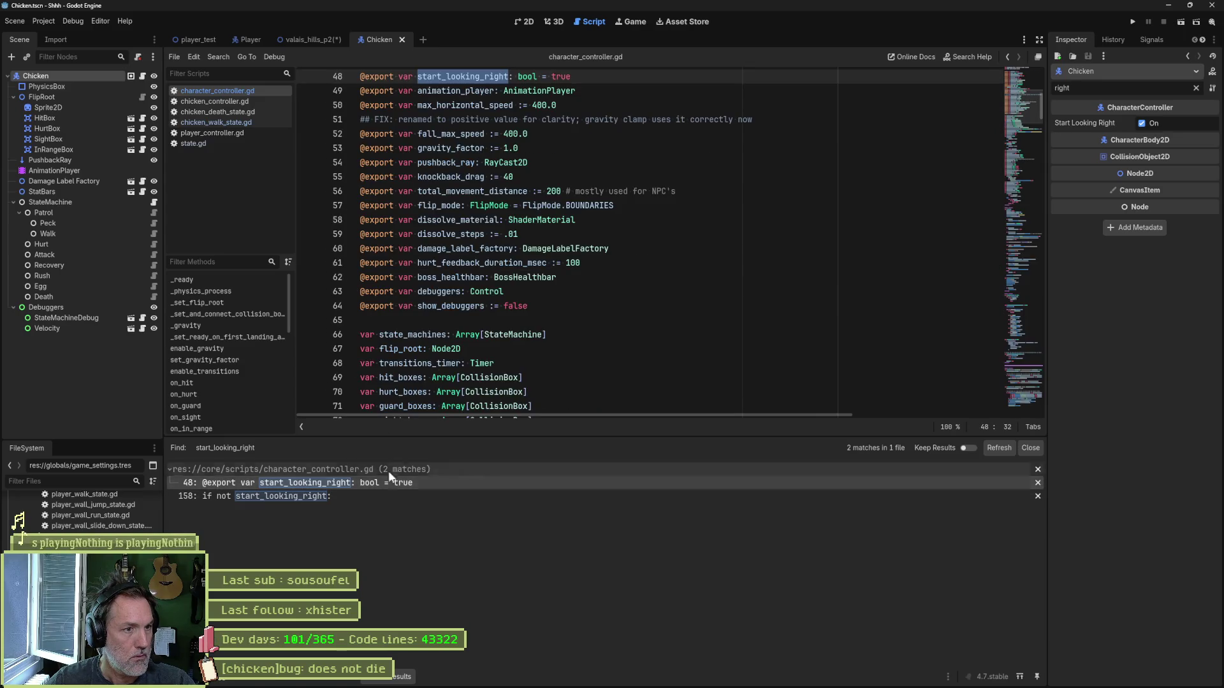
scroll(461, 103, "up", 3)
double_click(499, 191)
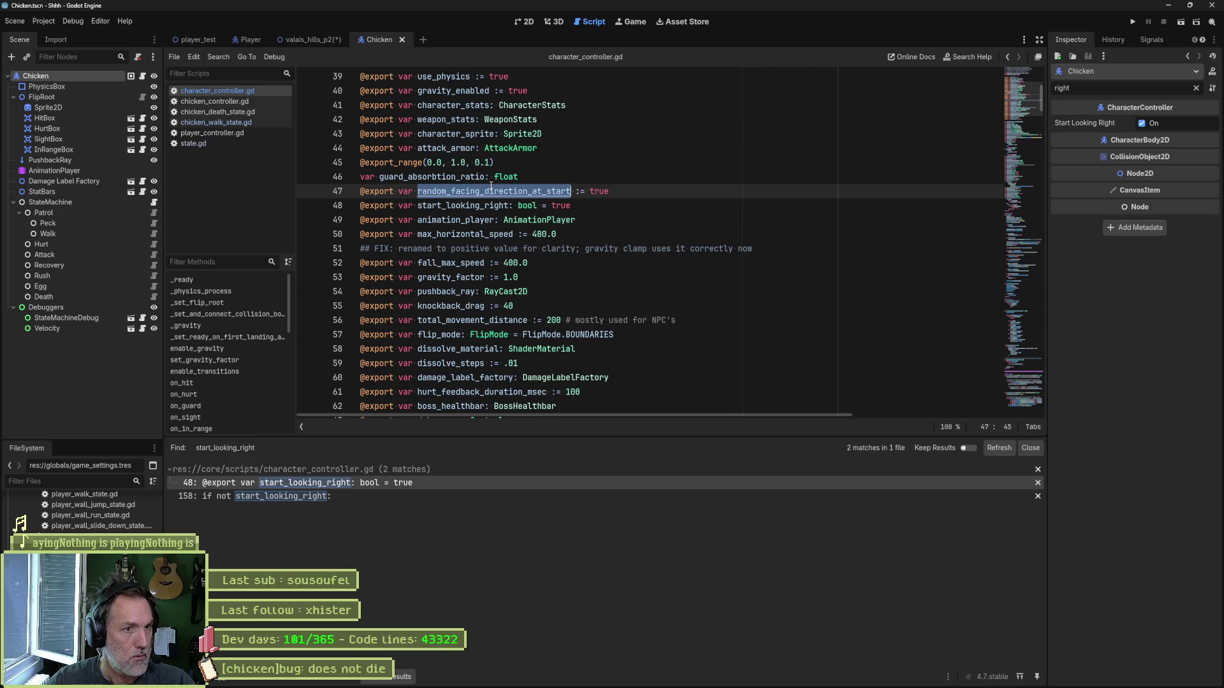
key("ctrl+f")
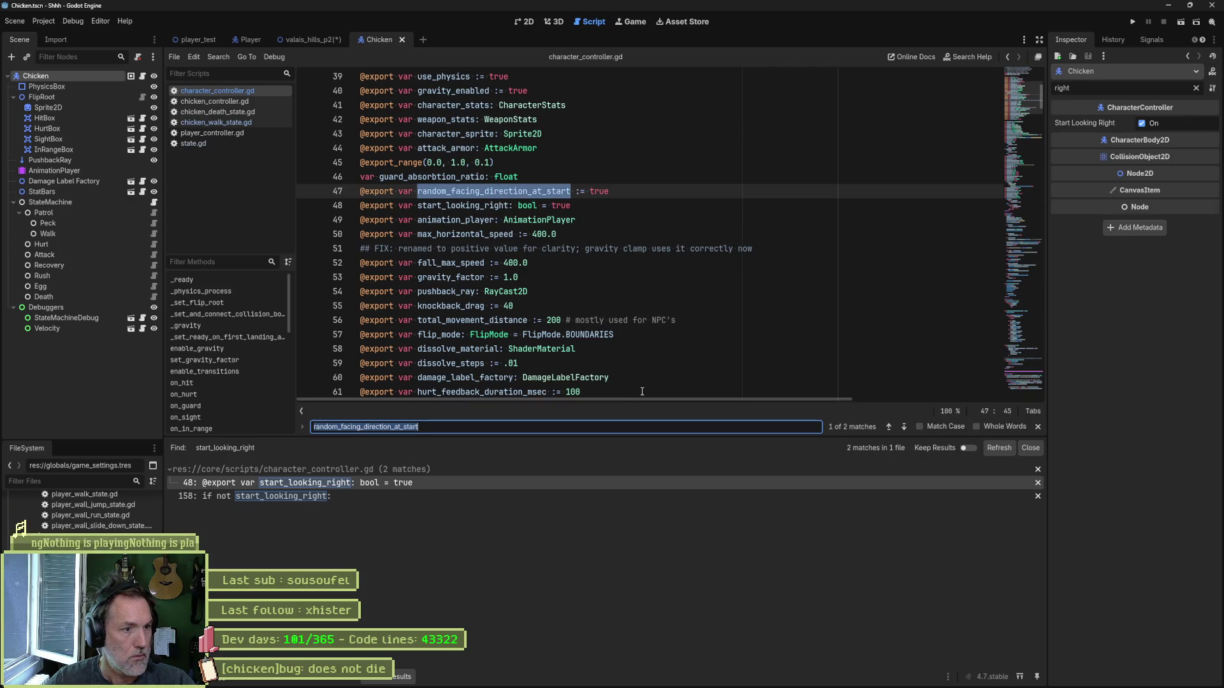
key("Return")
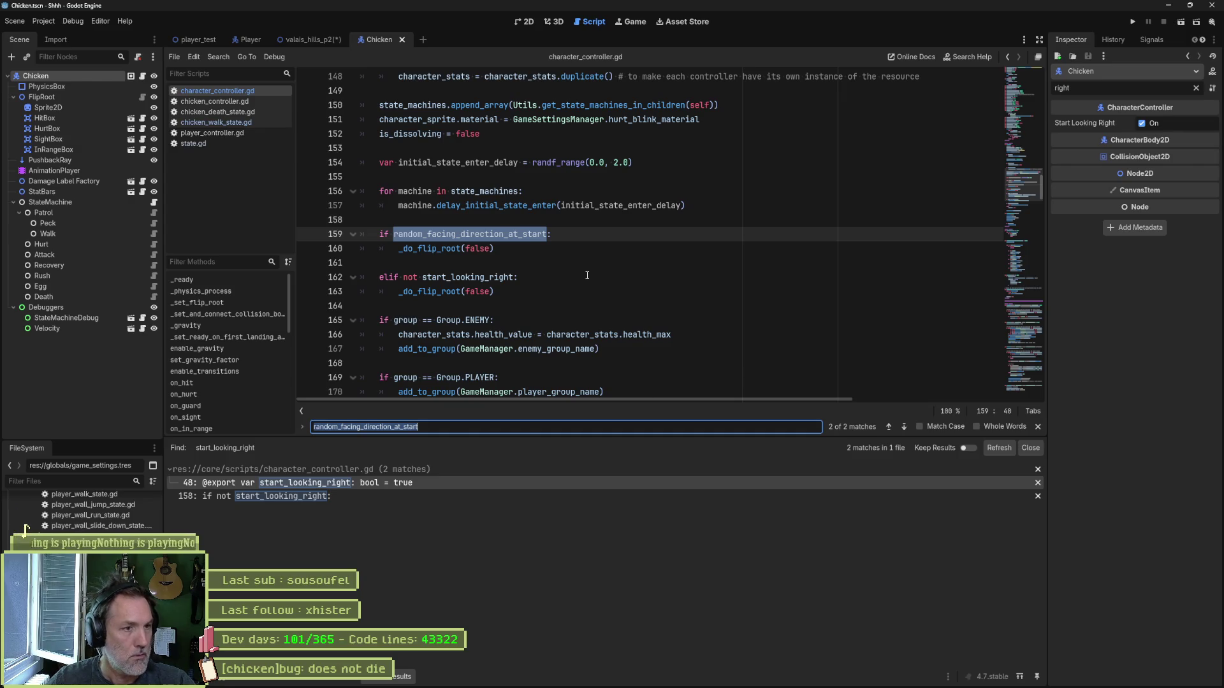
double_click(484, 248)
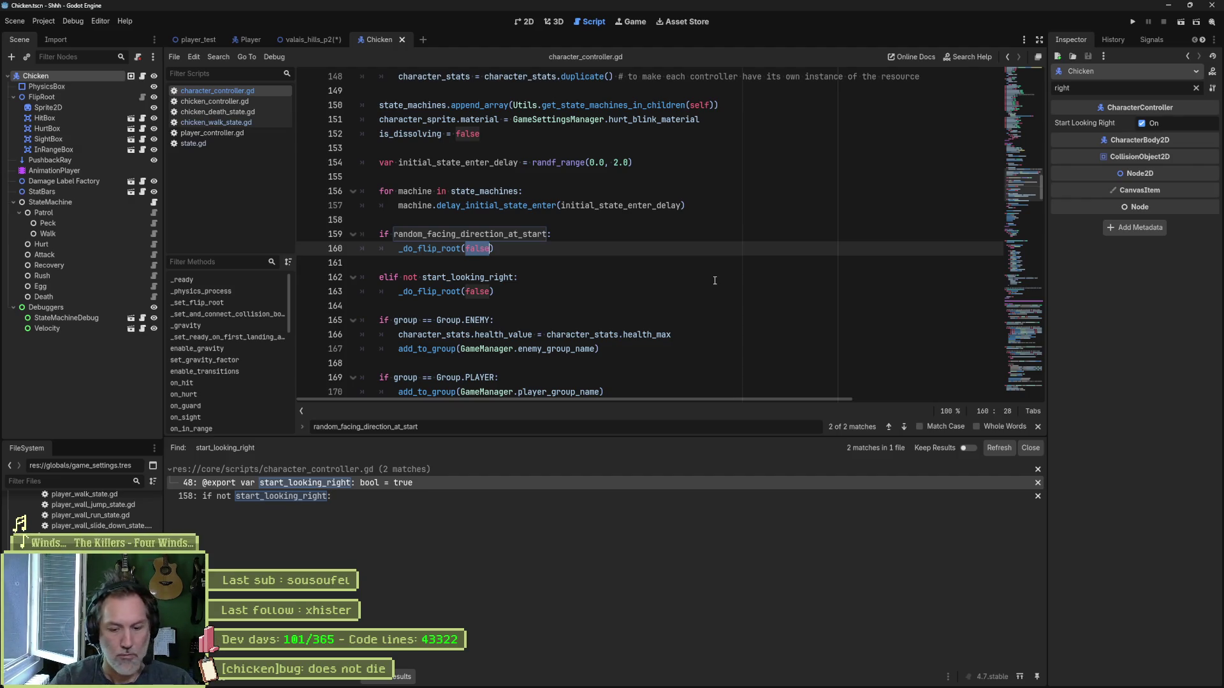
Step: Replace false with randi_range(0, 1), copied from the randi docs, and save the script
type("rand")
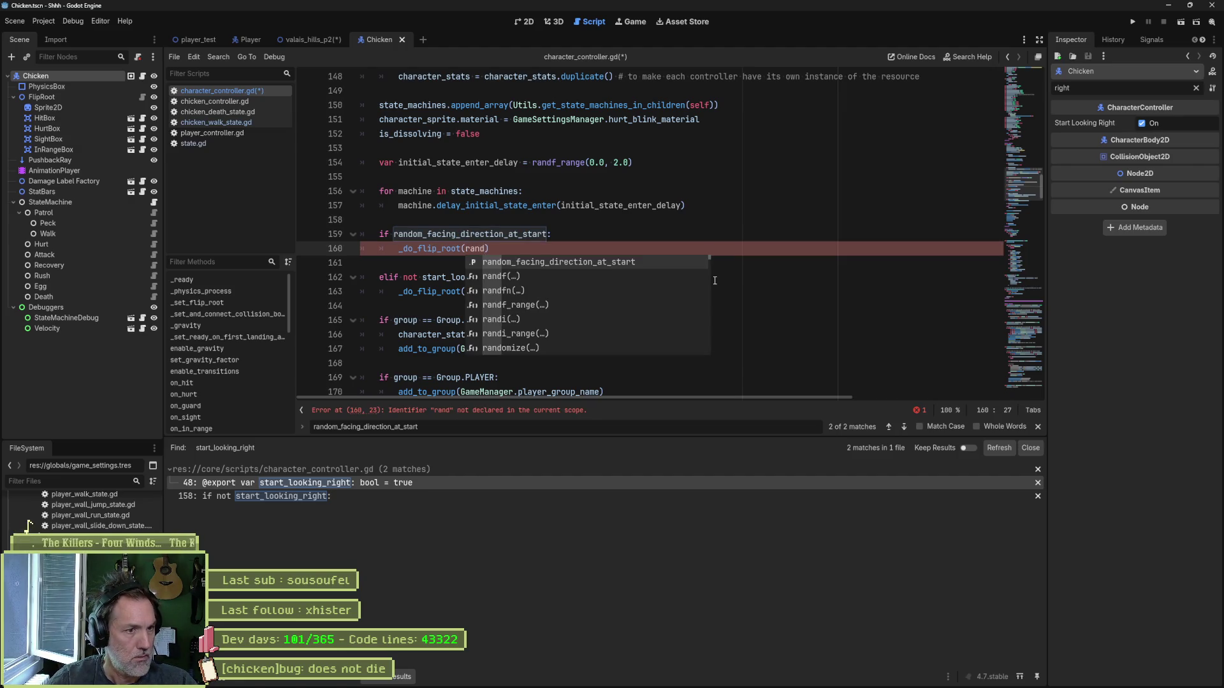
key("Down")
key("Down")
key("Down")
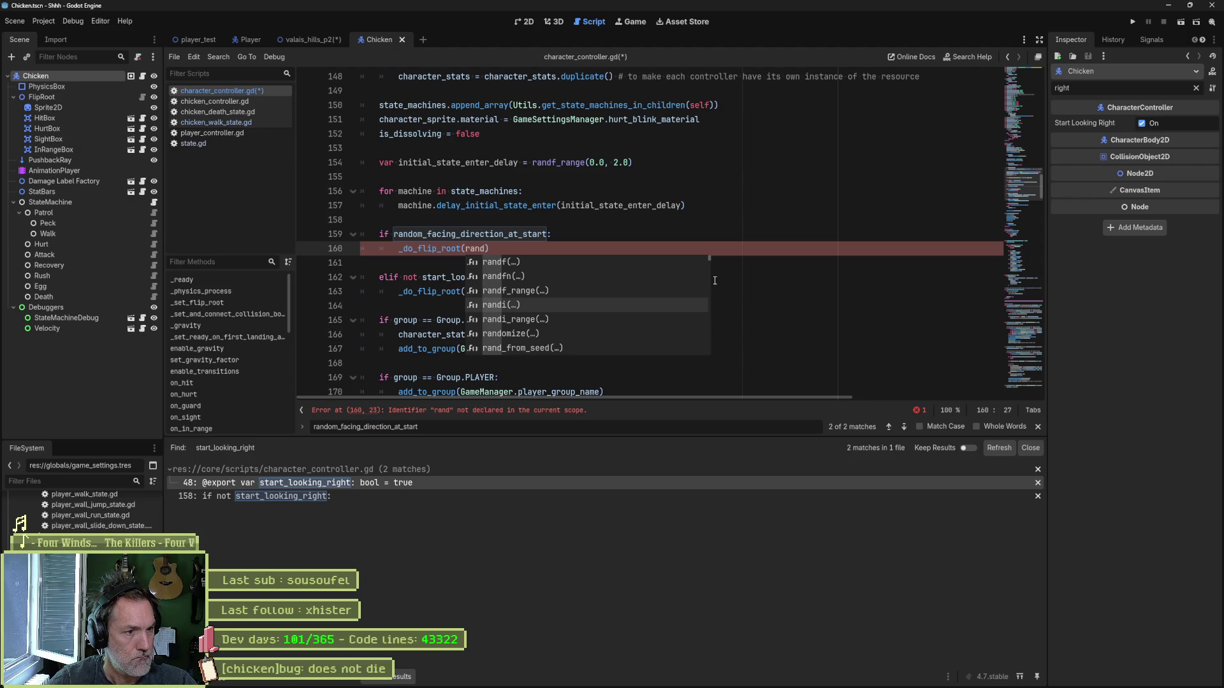
key("Return")
left_click(477, 248, "ctrl")
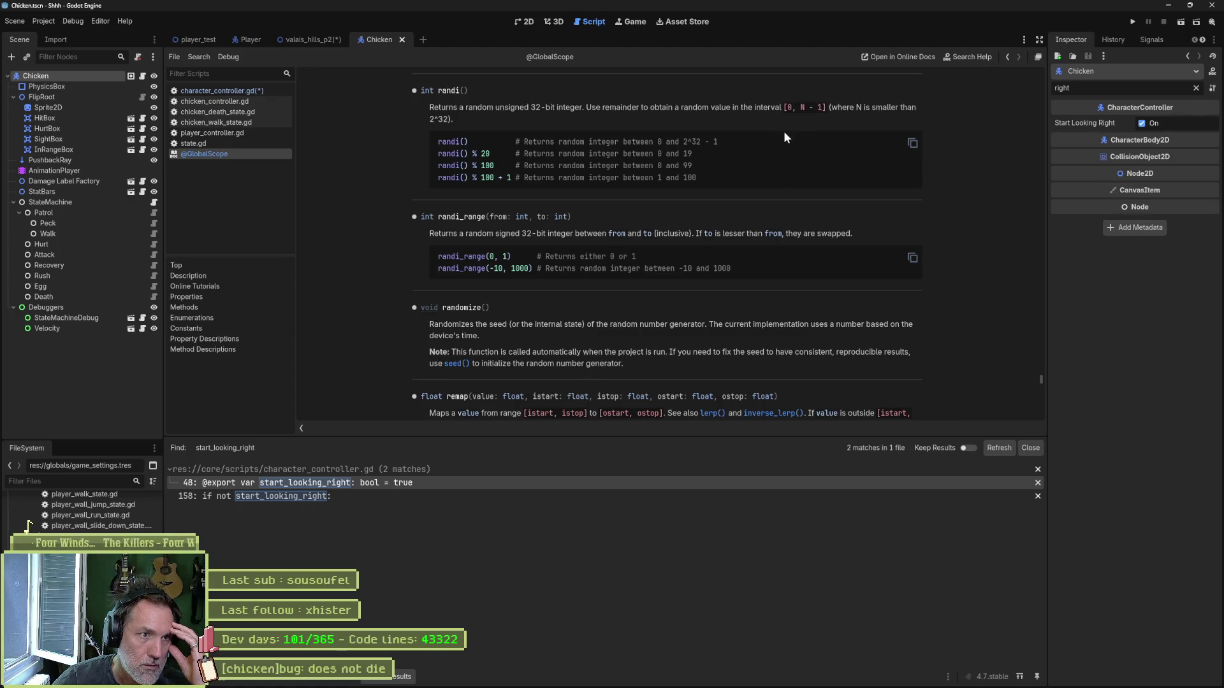
left_click_drag(640, 256, 438, 258)
key("ctrl+c")
left_click(464, 252)
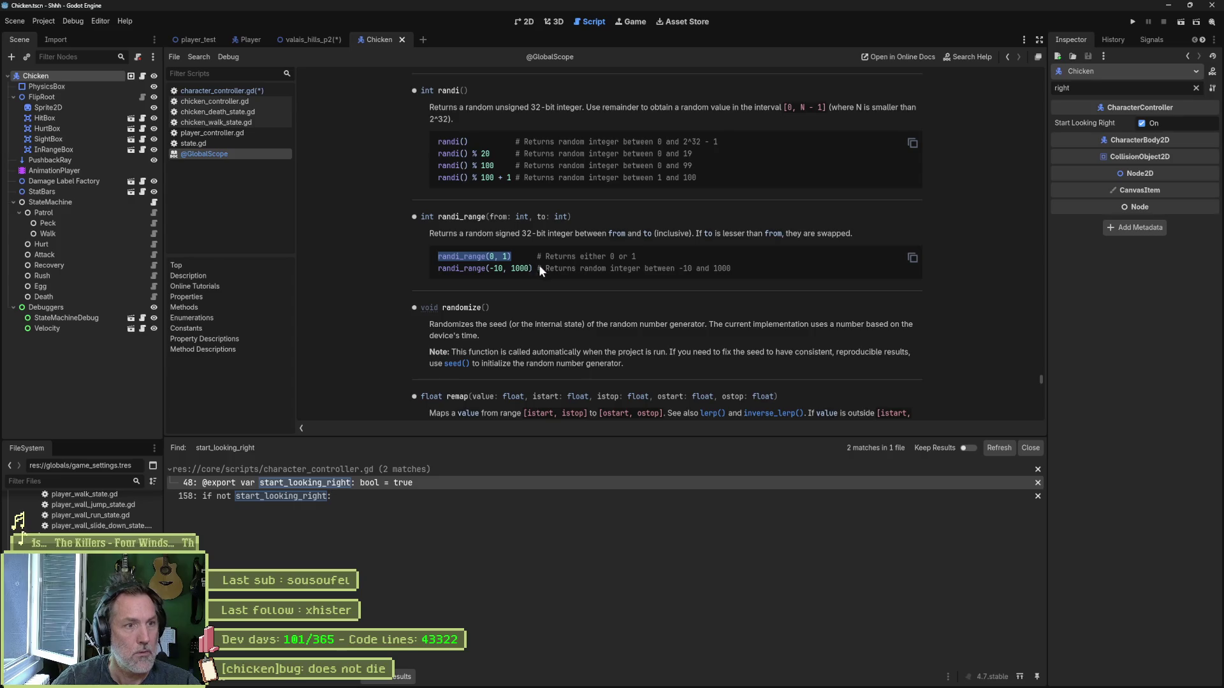
key("alt+Left")
left_click_drag(500, 234, 464, 234)
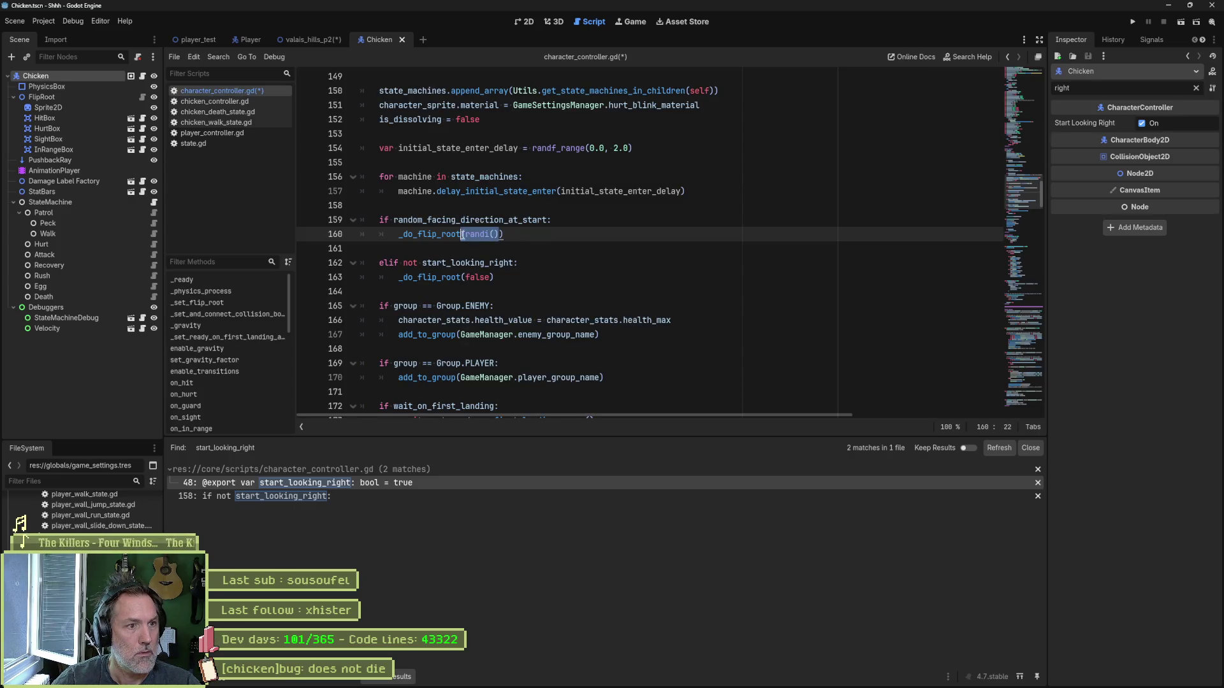
key("ctrl+v")
key("ctrl+s")
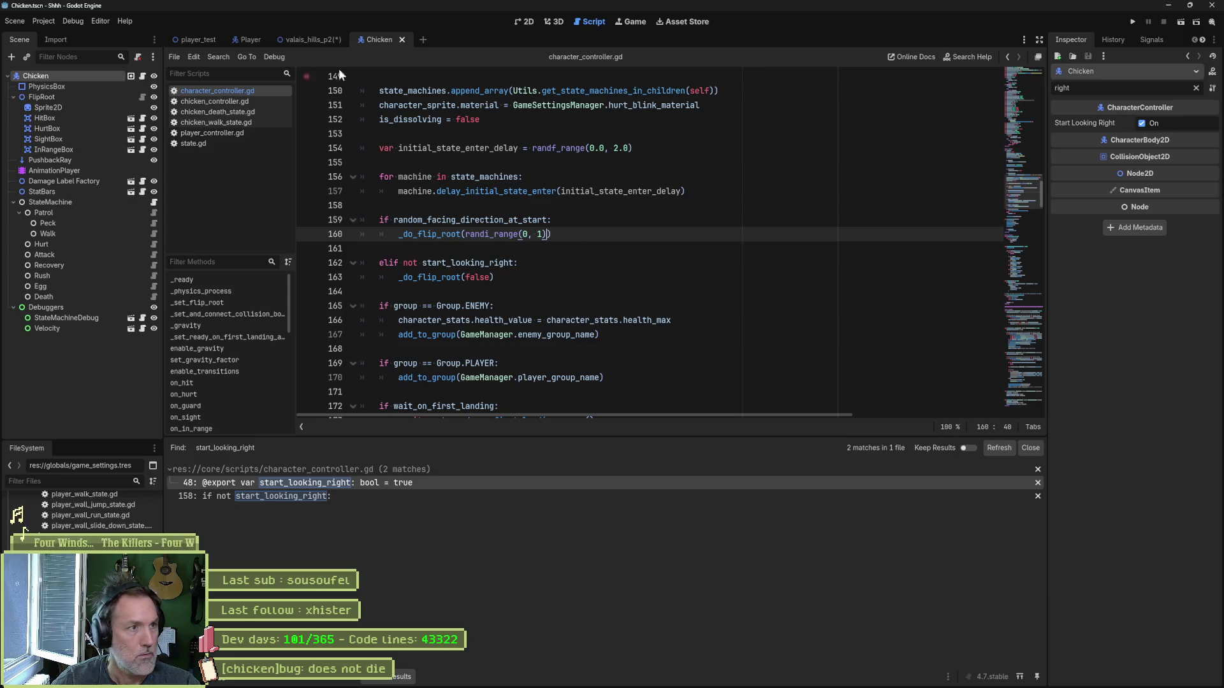
Step: Review the Chicken's unfiltered properties and the line-159 facing check, then switch to Player
left_click(1194, 88)
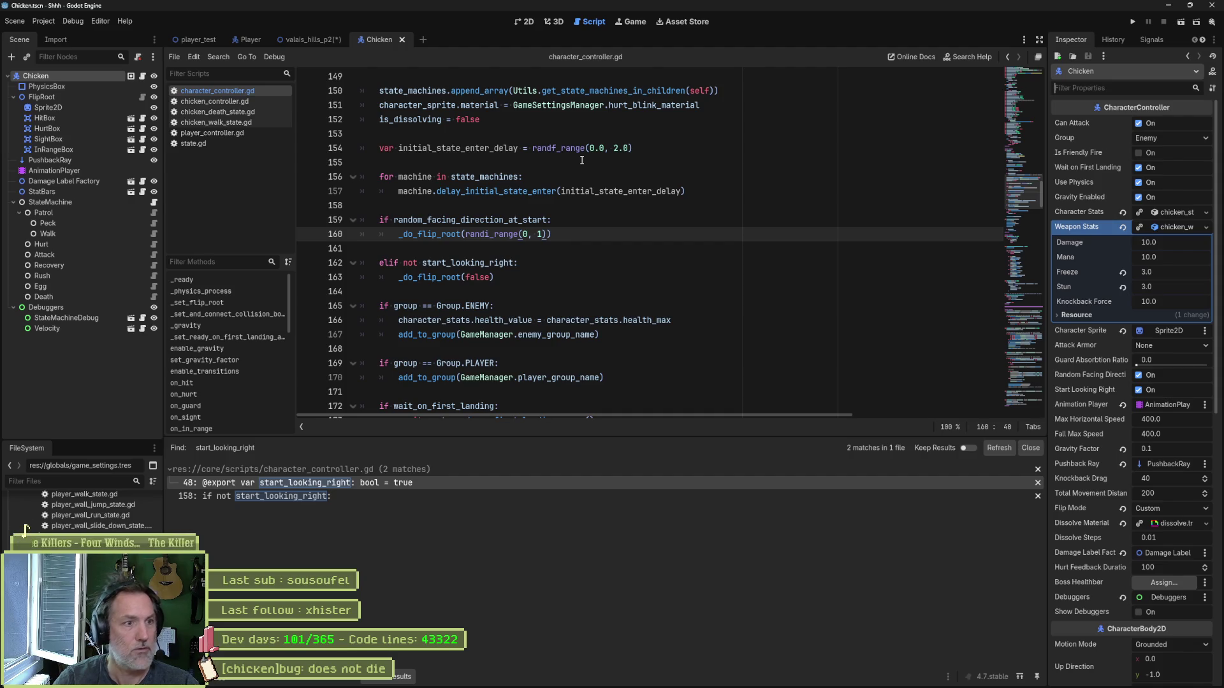
type("chi")
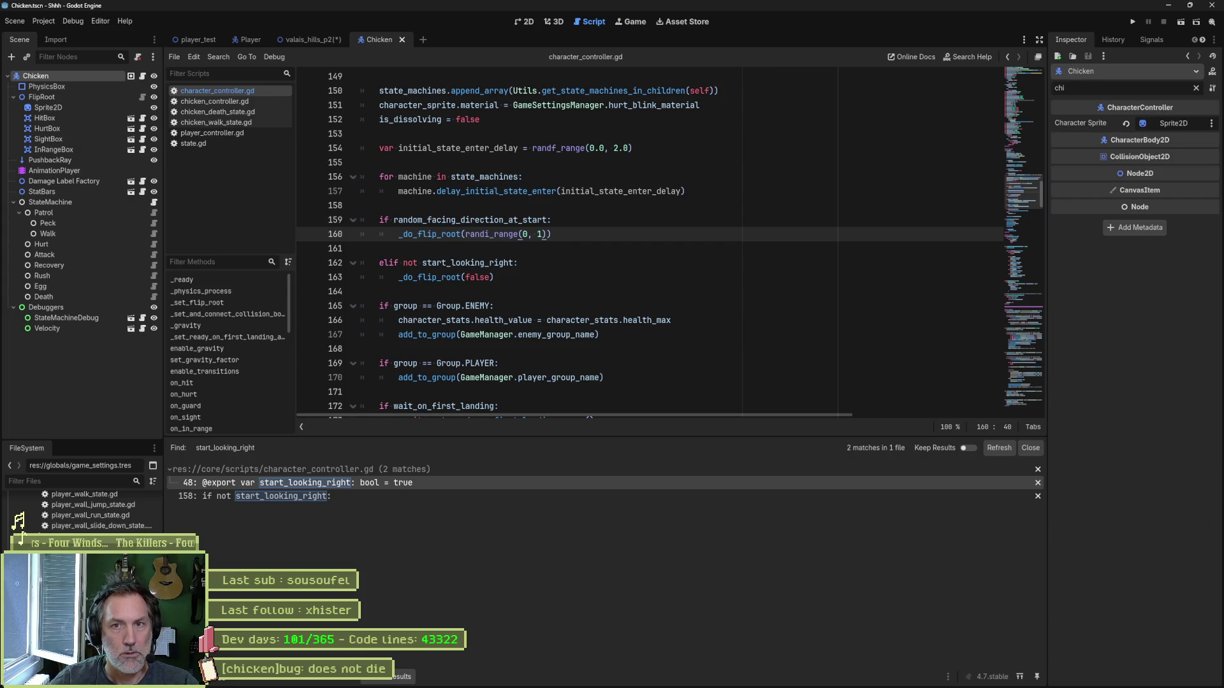
left_click(1195, 88)
left_click(504, 220)
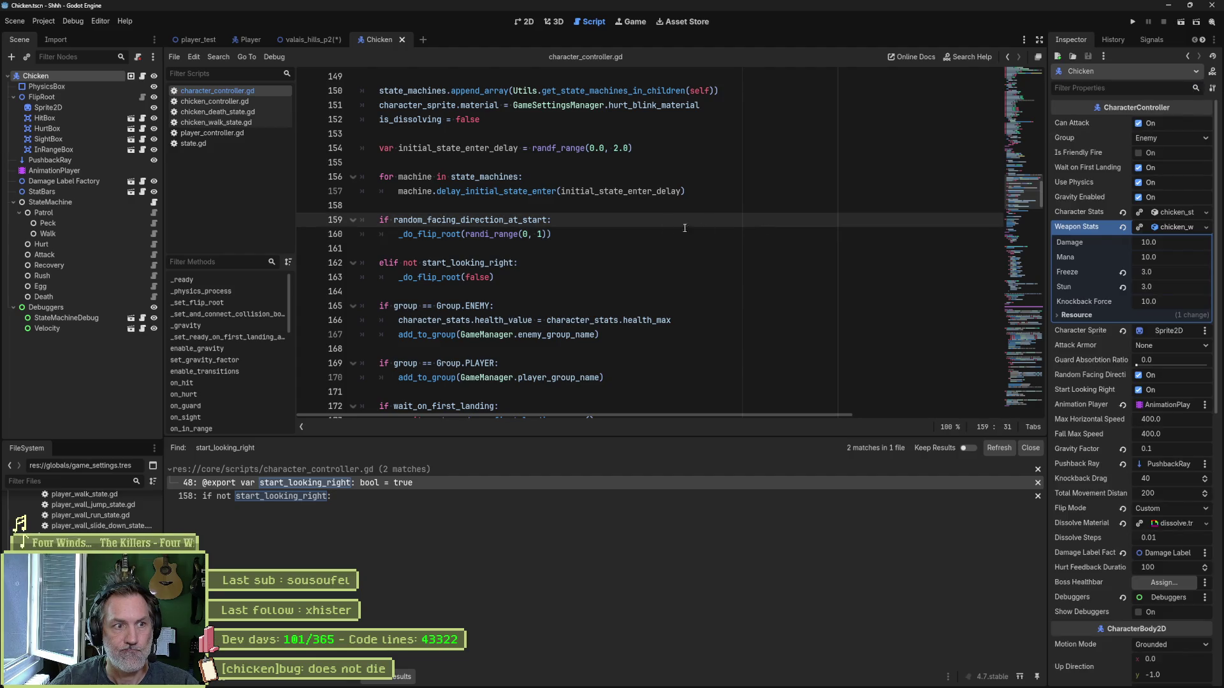
double_click(534, 220)
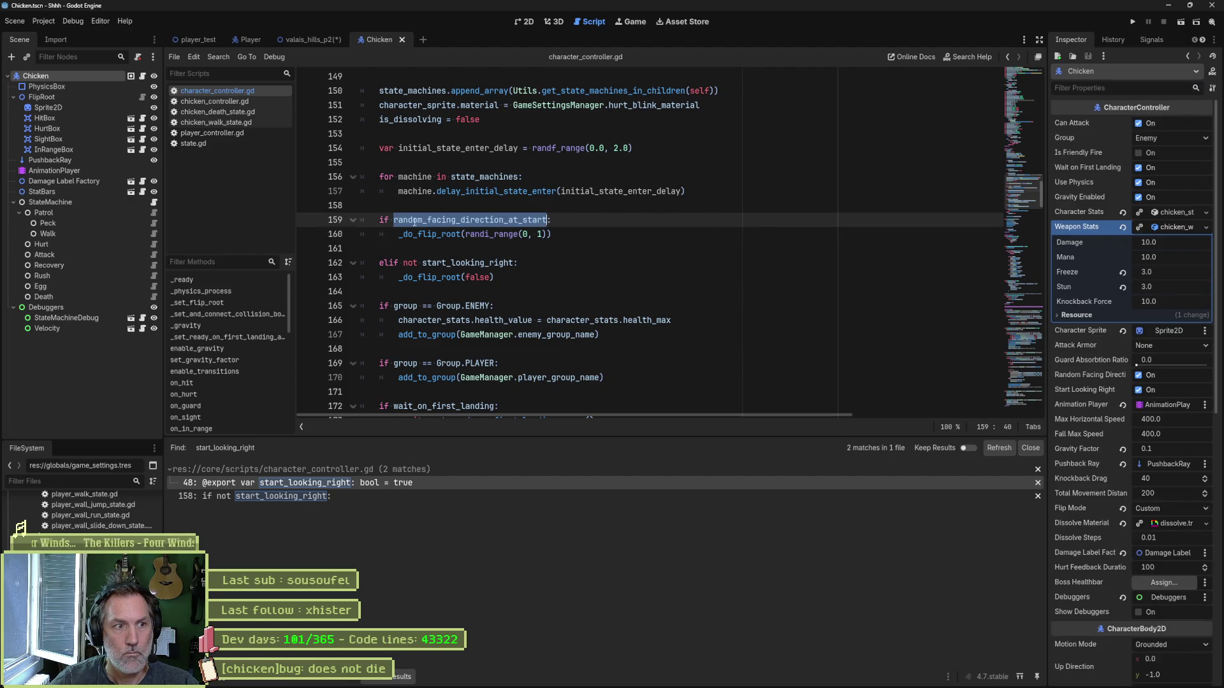
left_click(394, 220)
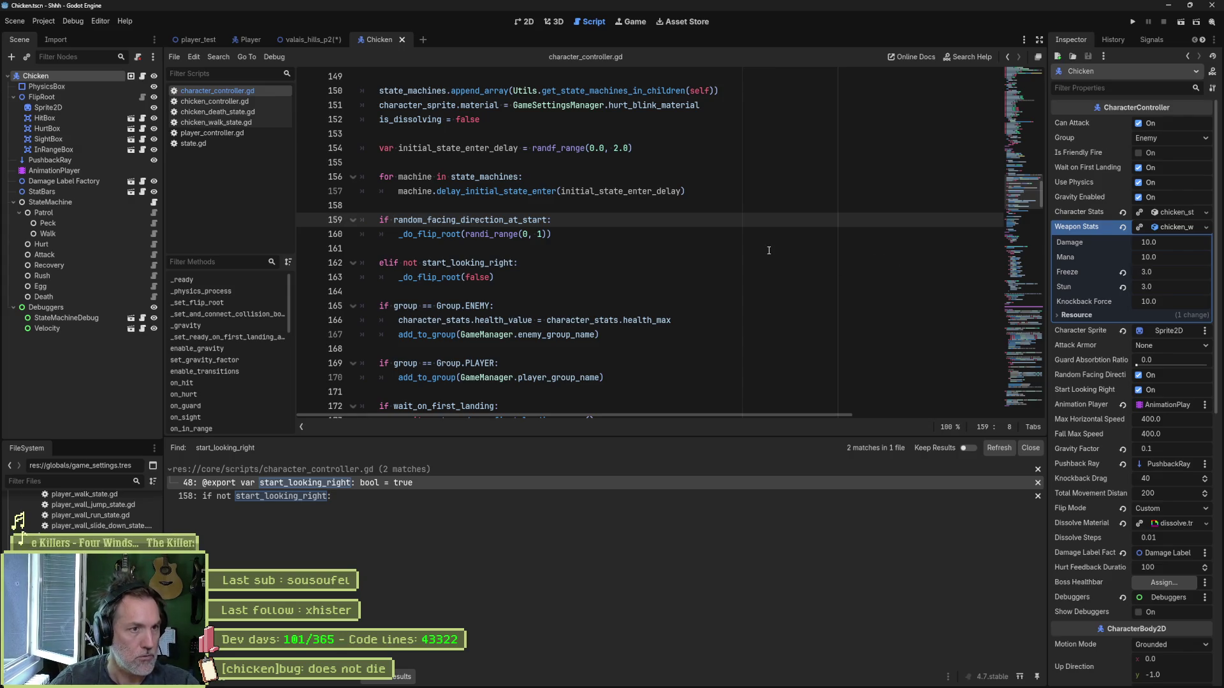
left_click(244, 40)
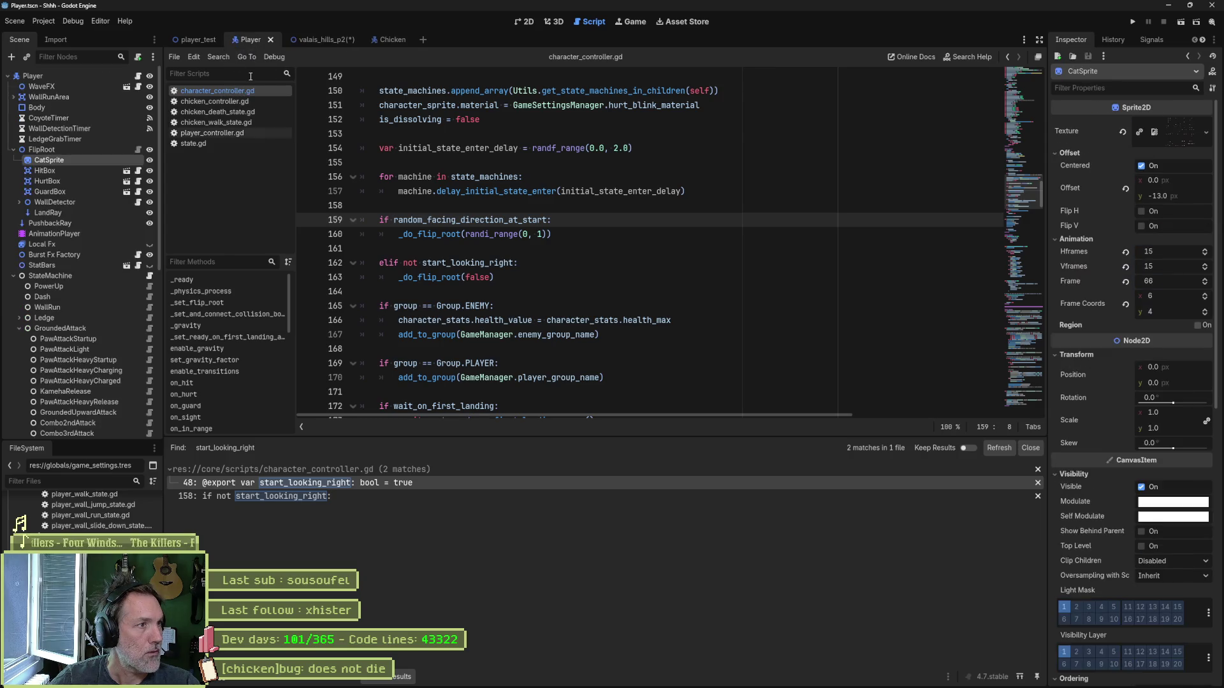
Step: Uncheck Random Facing Direction At Start on the Player root node
left_click(76, 76)
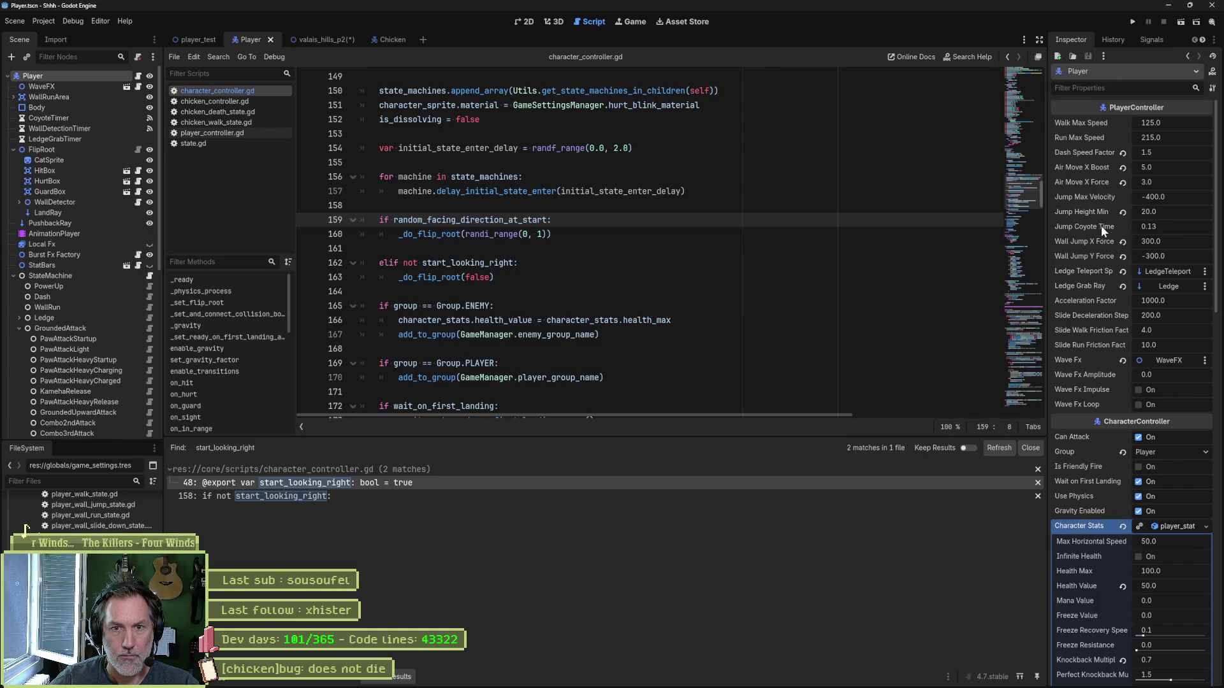
scroll(1138, 377, "down", 4)
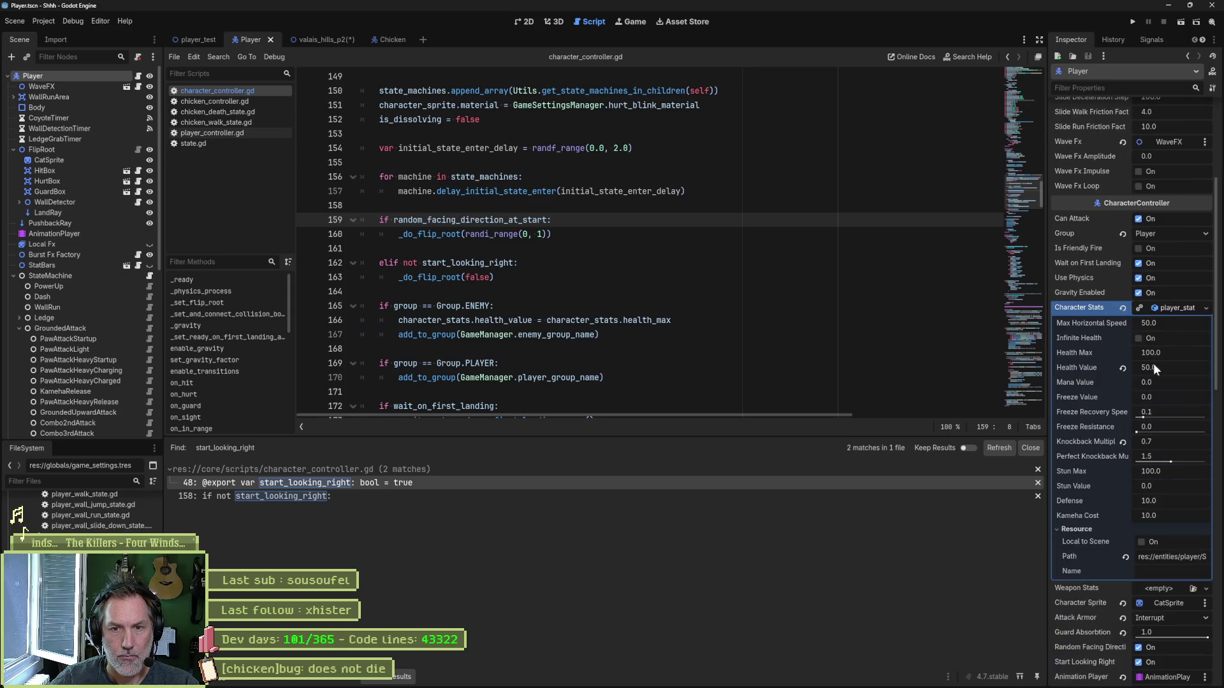
left_click(1166, 308)
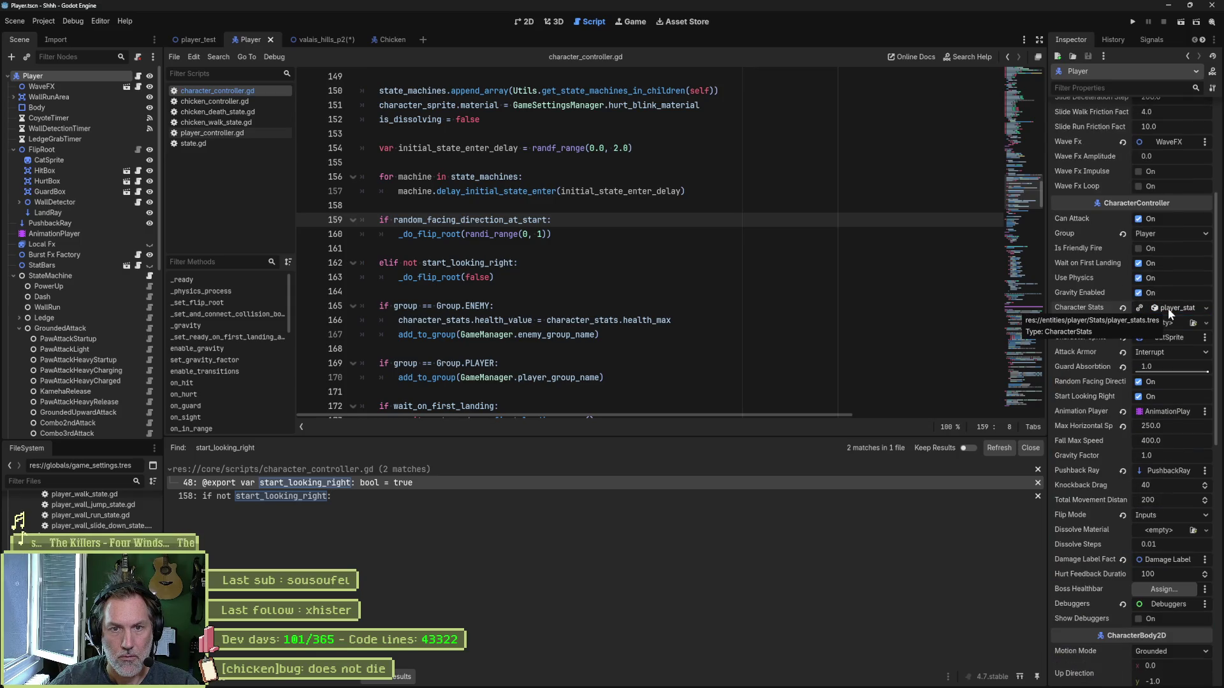
left_click(1138, 382)
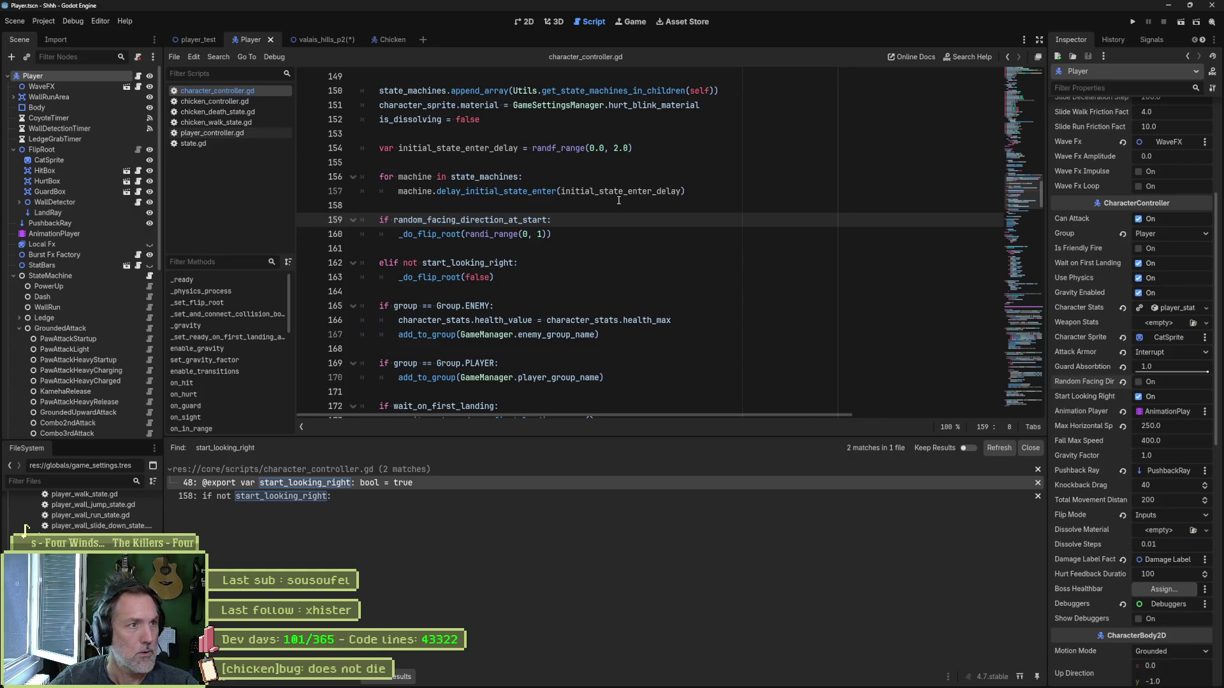
key("alt+shift+o")
Step: Open chicken_test.tscn and run it three times to check which way the chicken faces
type("chick")
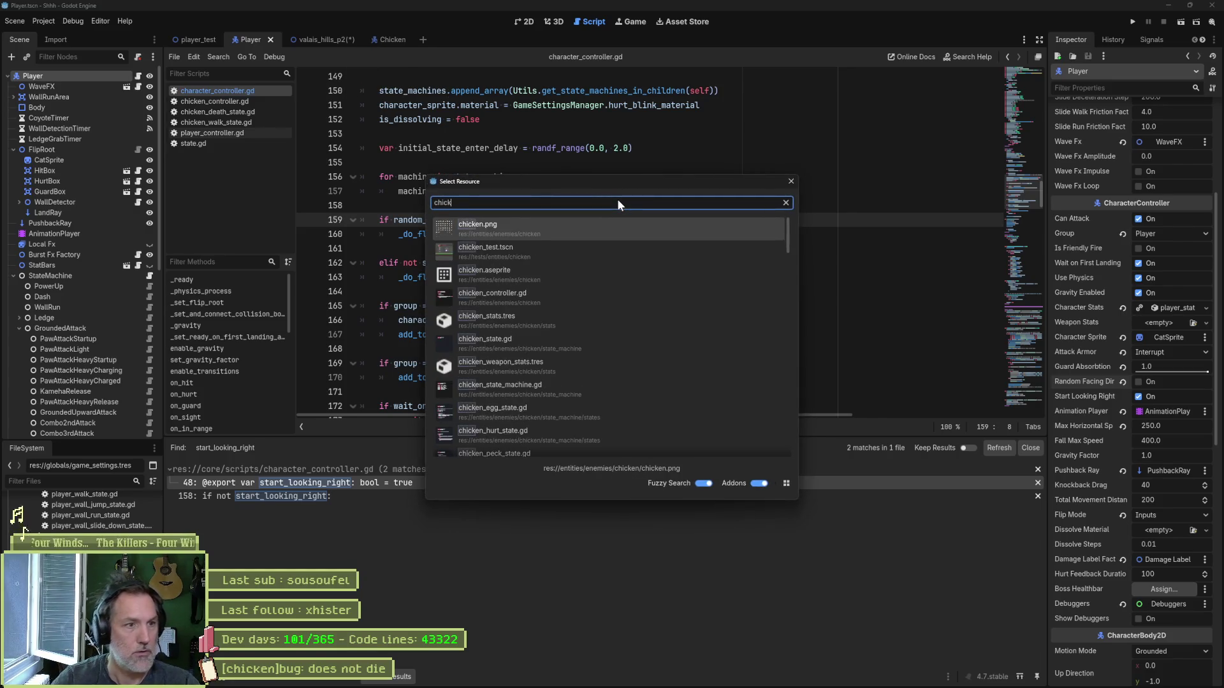
key("Return")
key("F6")
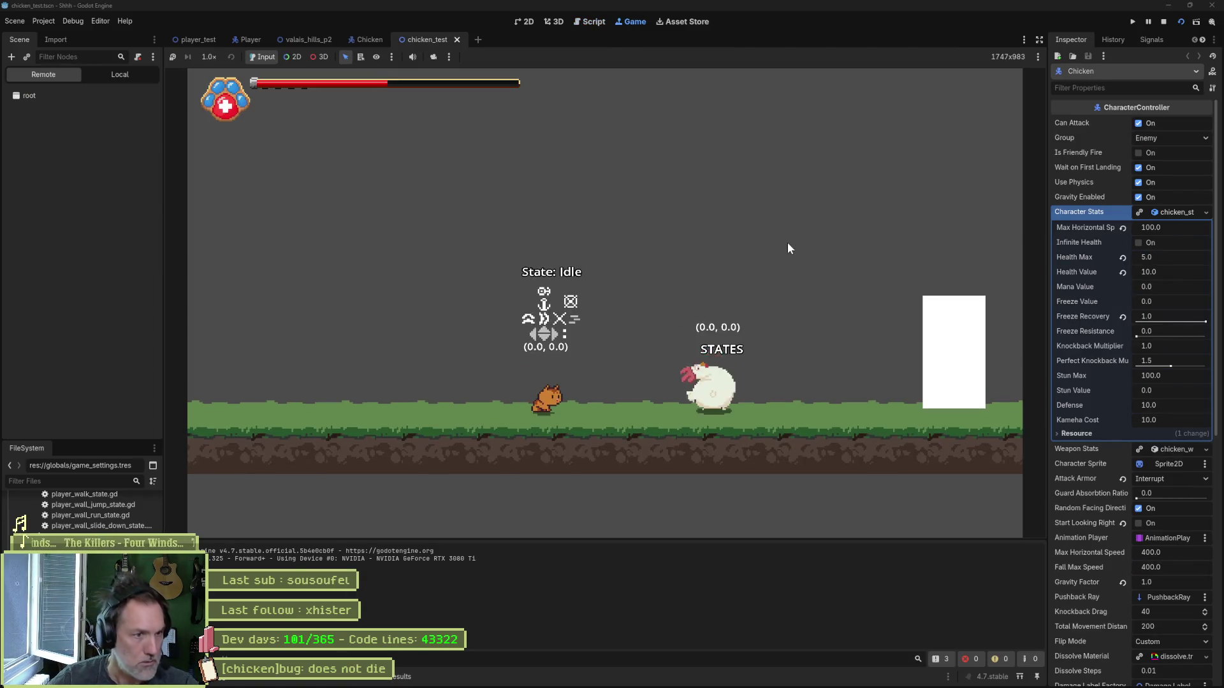
key("F6")
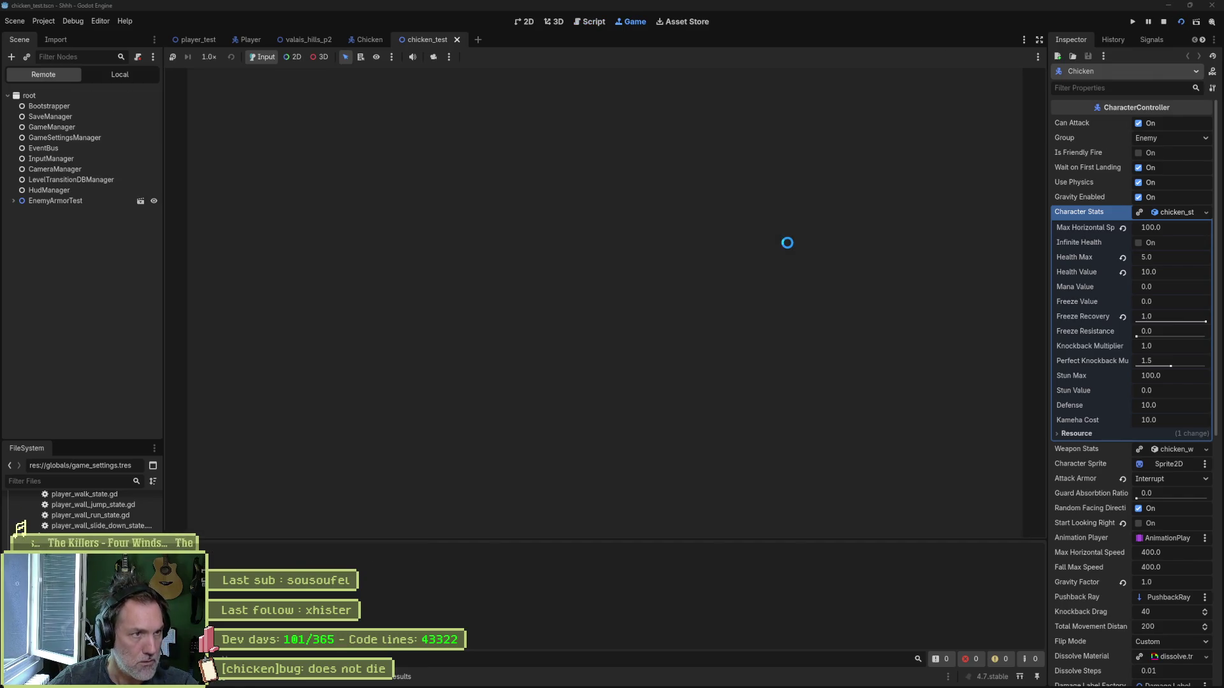
key("F6")
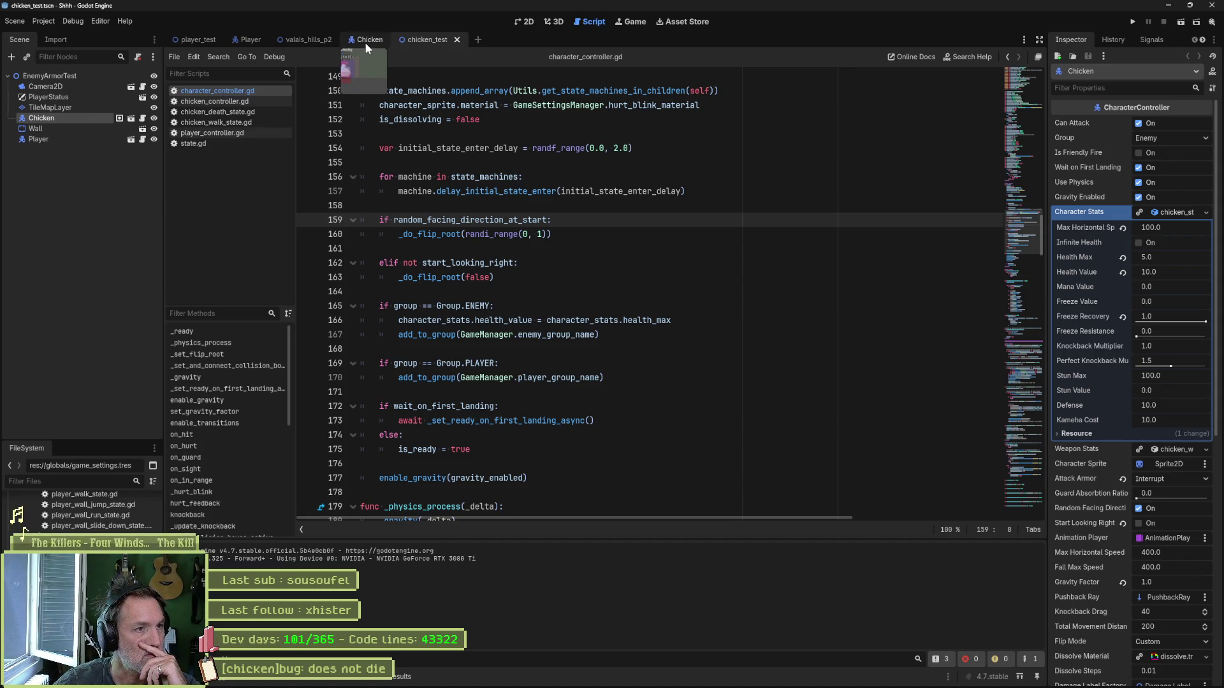
left_click(306, 40)
Step: In valais_hills_p2, uncheck the Chicken's Start Looking Right and Random Facing Direction, then launch it
left_click(524, 21)
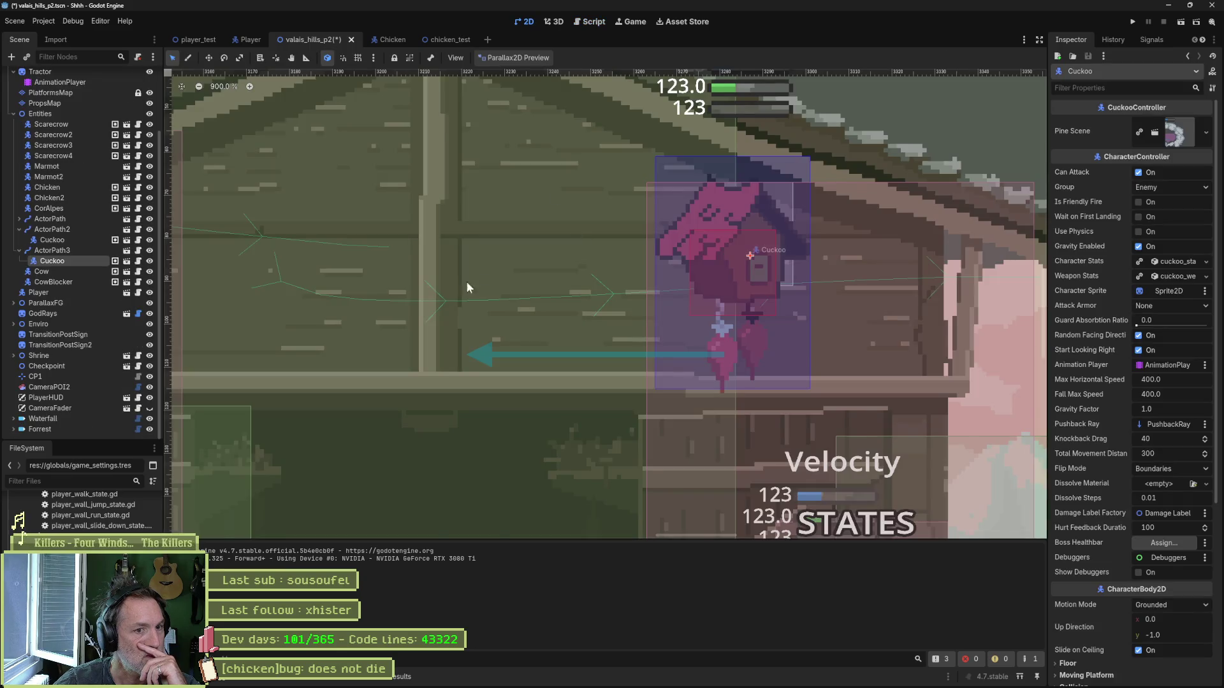
scroll(475, 284, "down", 3)
scroll(706, 255, "up", 2)
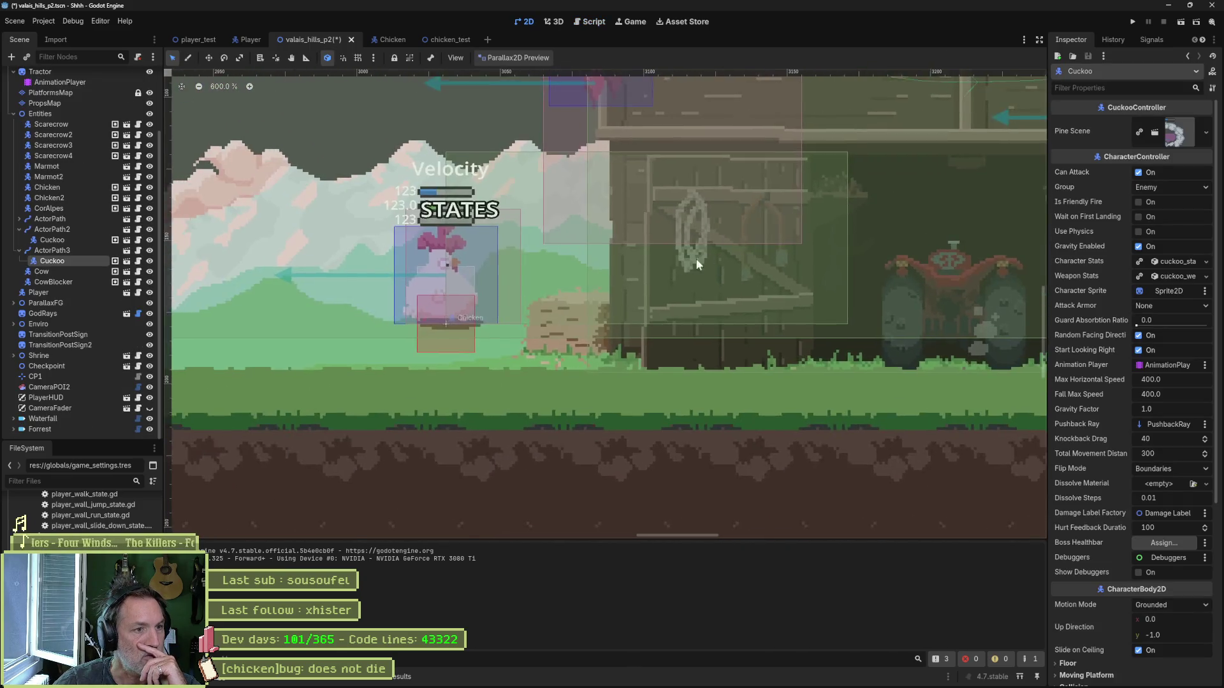
scroll(706, 254, "down", 3)
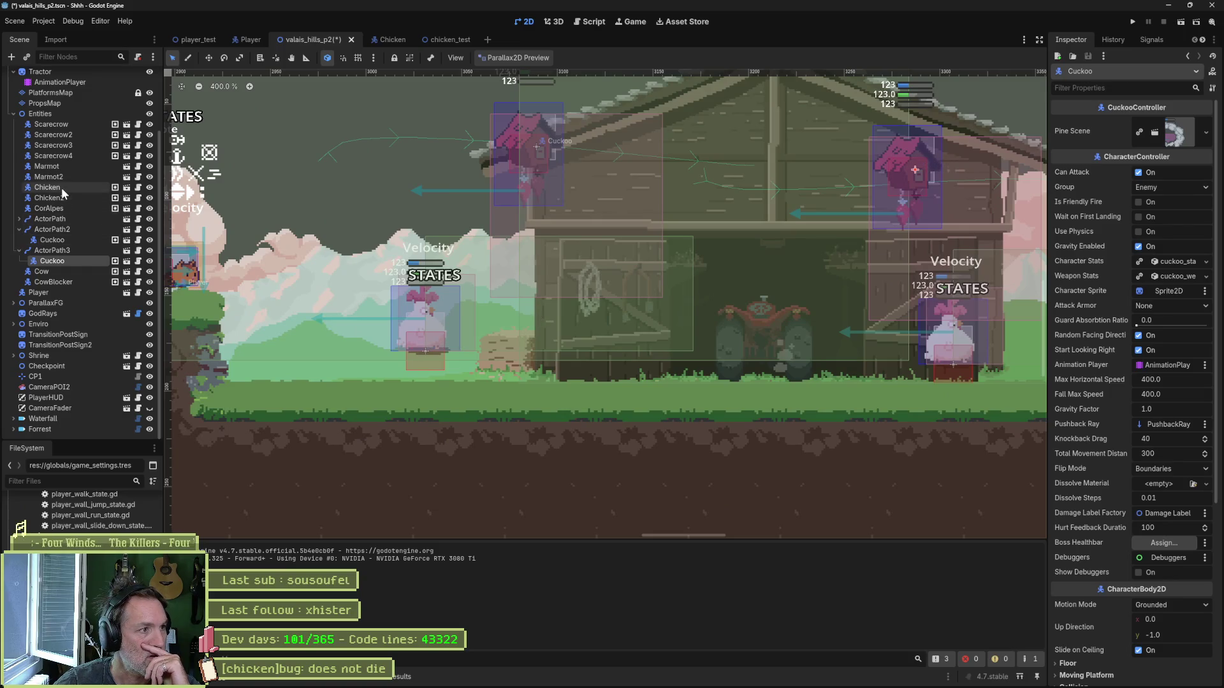
left_click(47, 188)
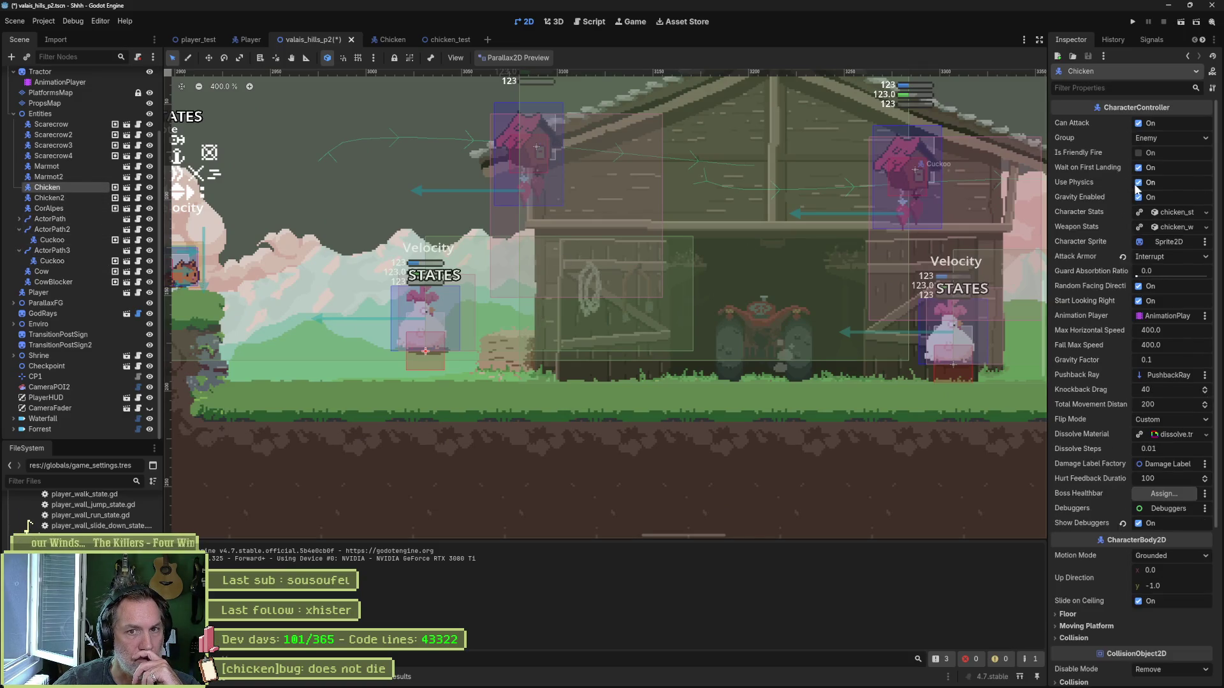
left_click(1139, 301)
left_click(1138, 286)
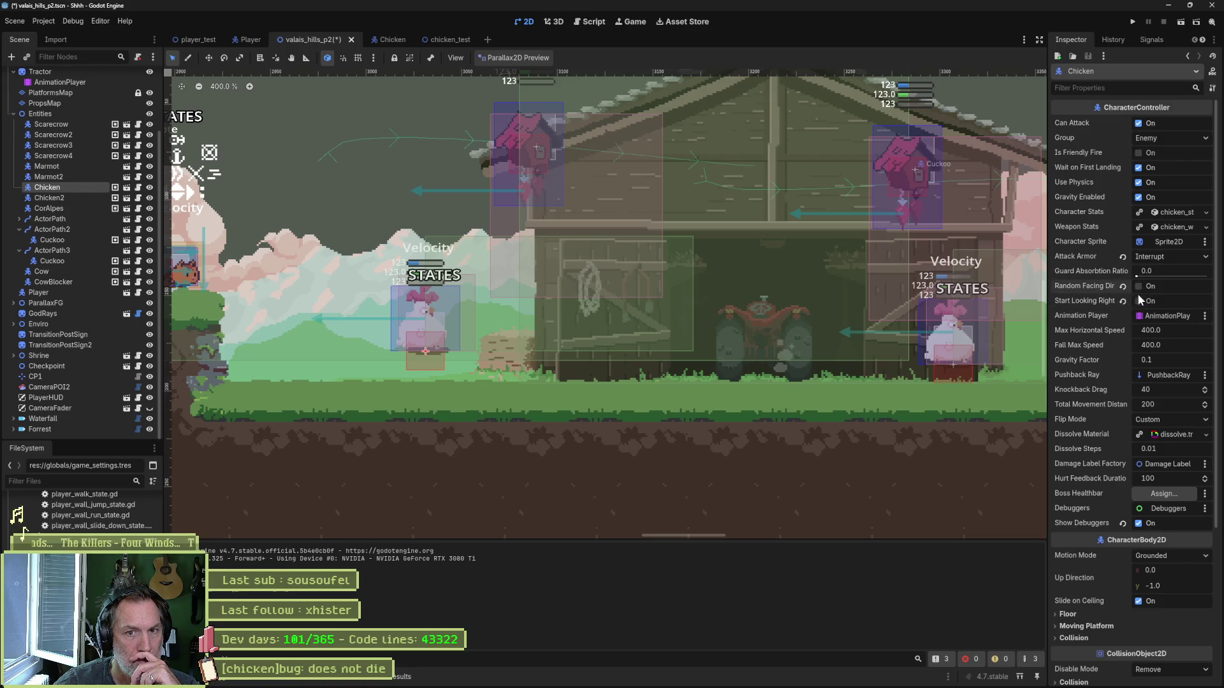
key("F6")
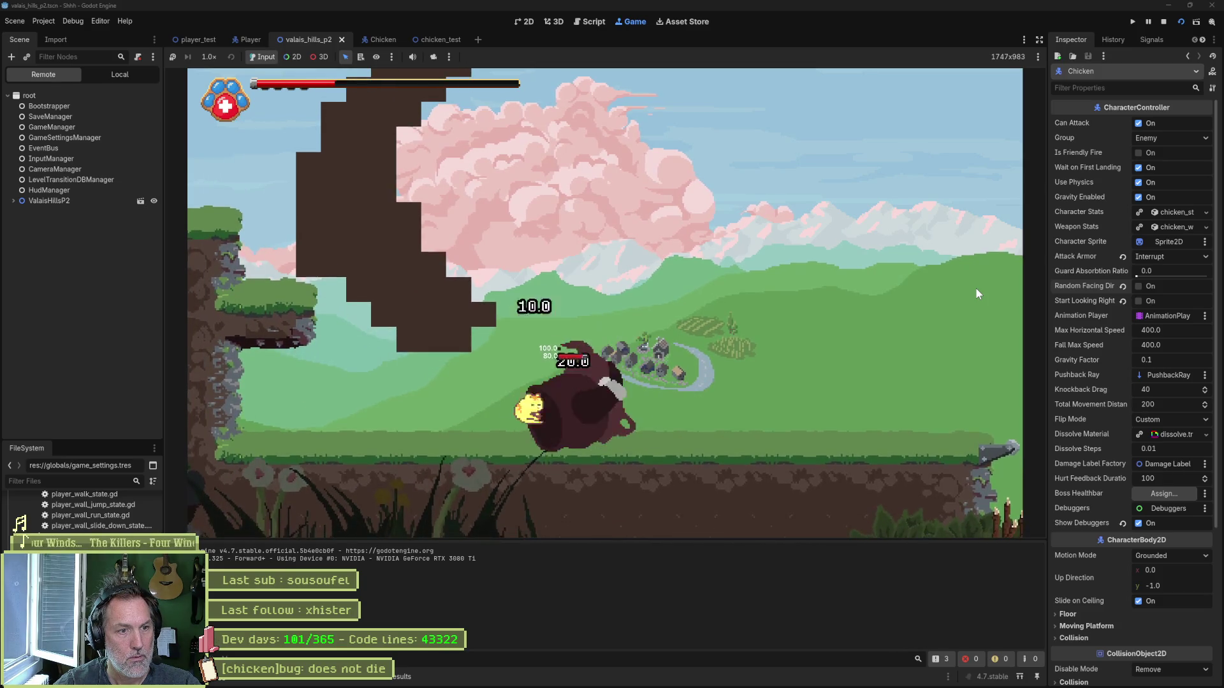
Step: Stop the valais_hills_p2 playtest and return to the scene editor
key("F8")
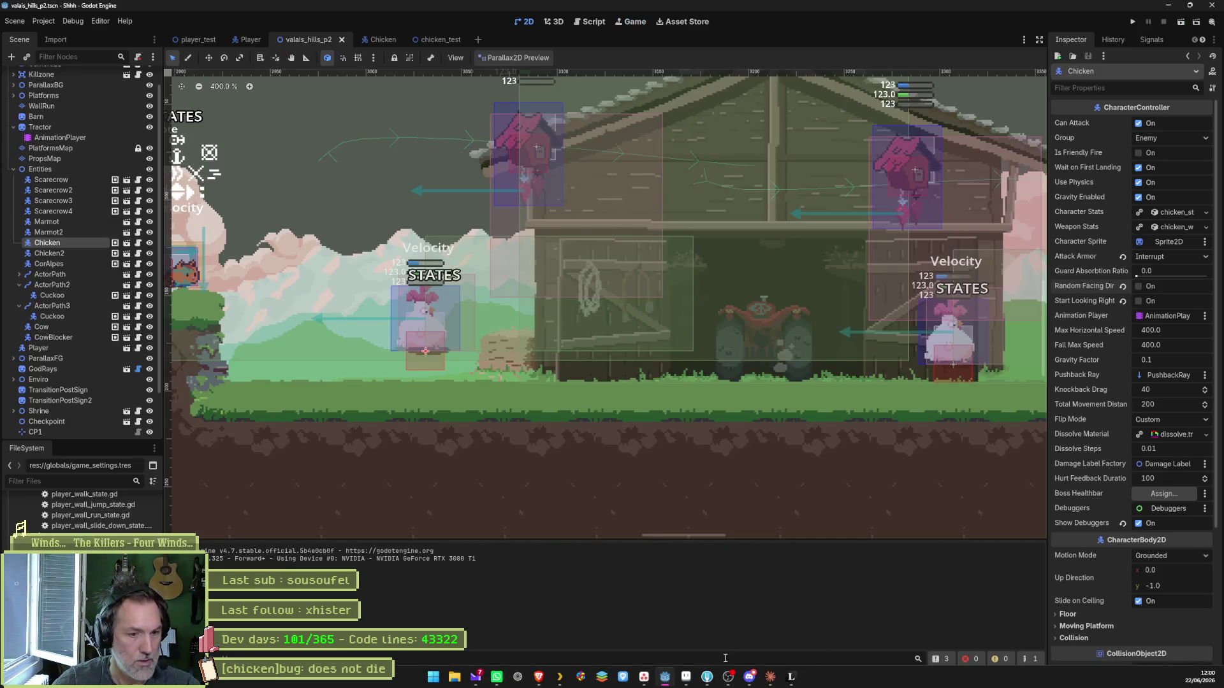
Step: On the Asana board, close the task details and drag the chicken bug card into Complete
left_click(644, 677)
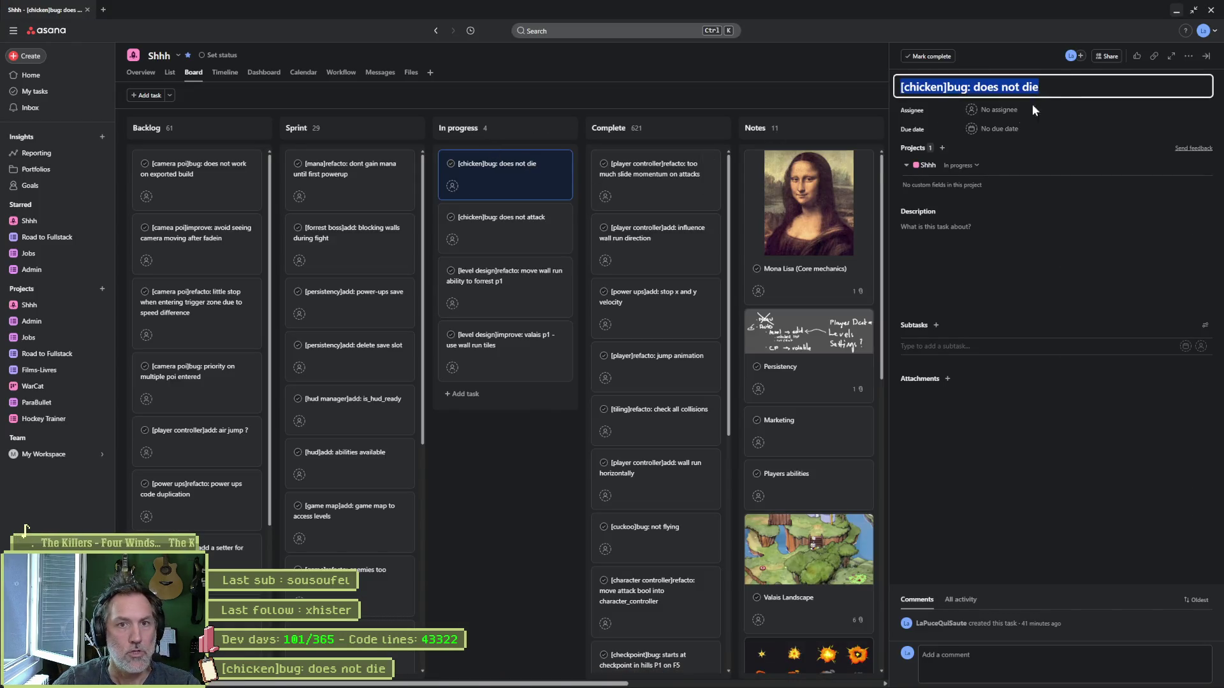
left_click(501, 478)
left_click_drag(517, 191, 666, 165)
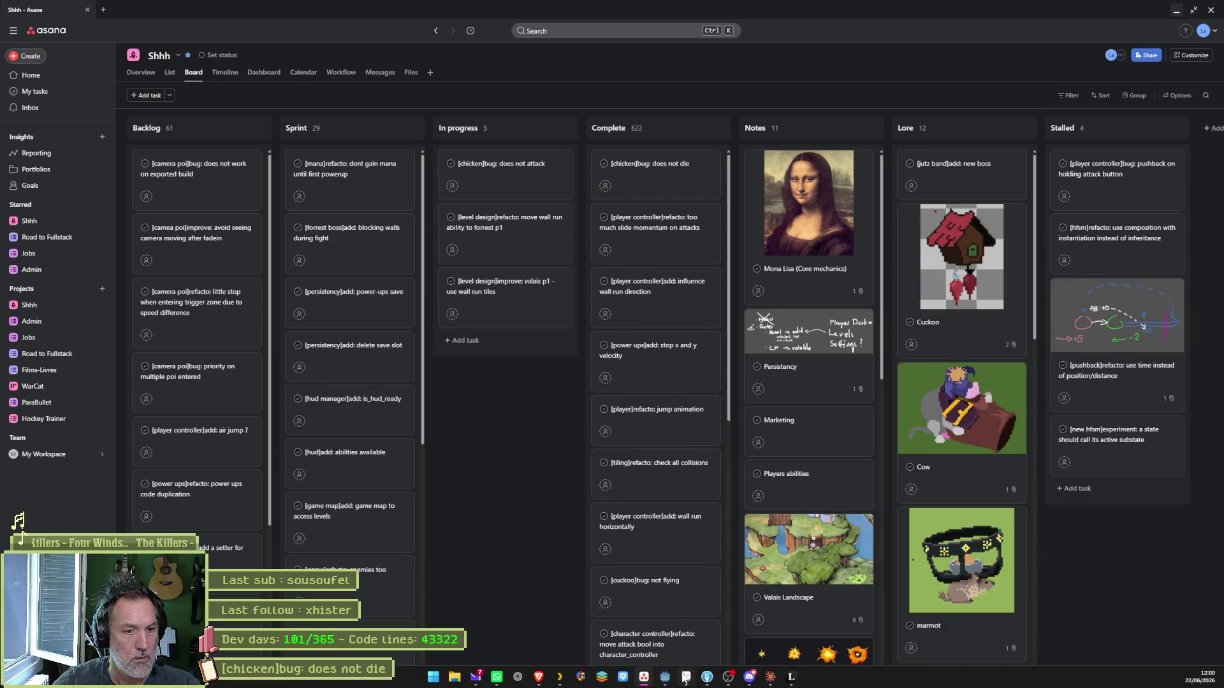
Step: Glance at Fork's diff, open the chicken 'does not attack' task, then return to Fork
left_click(706, 678)
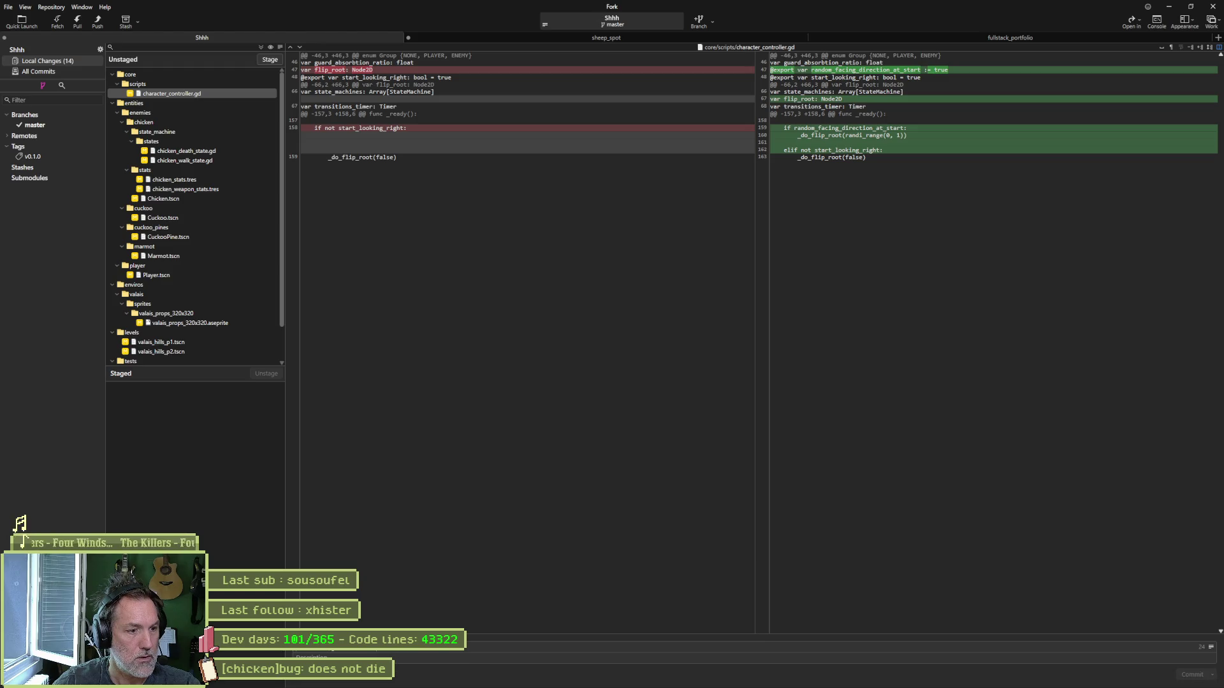
key("alt+Tab")
left_click(569, 194)
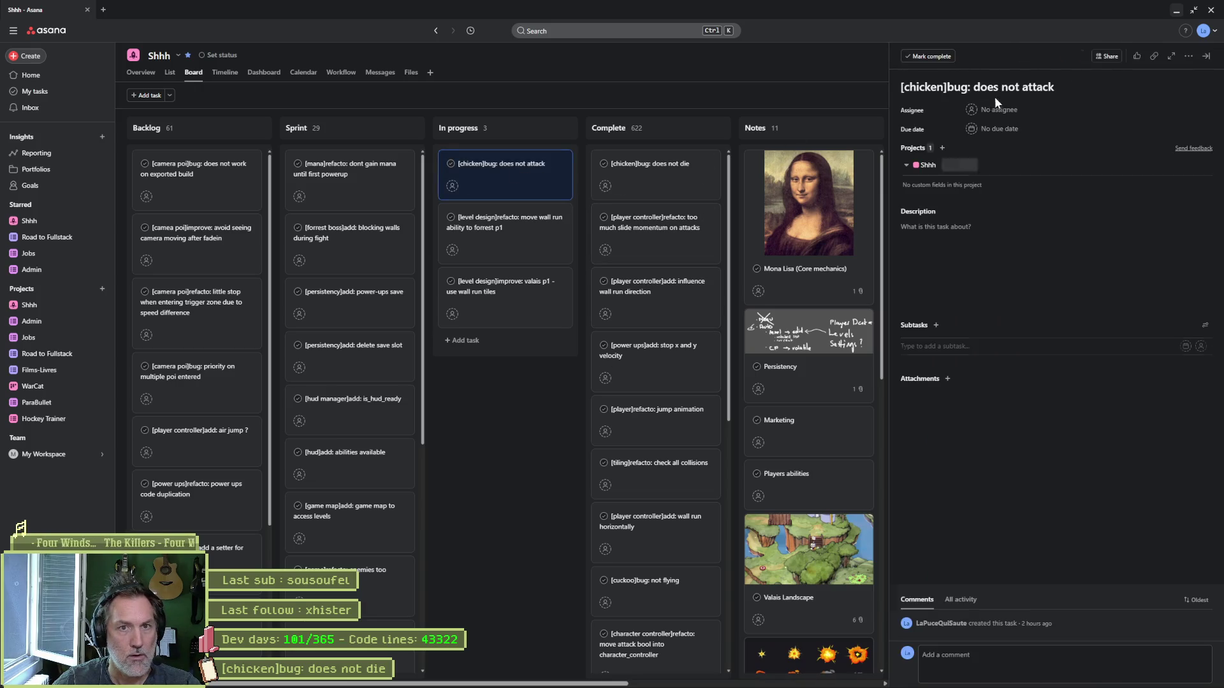
left_click(539, 451)
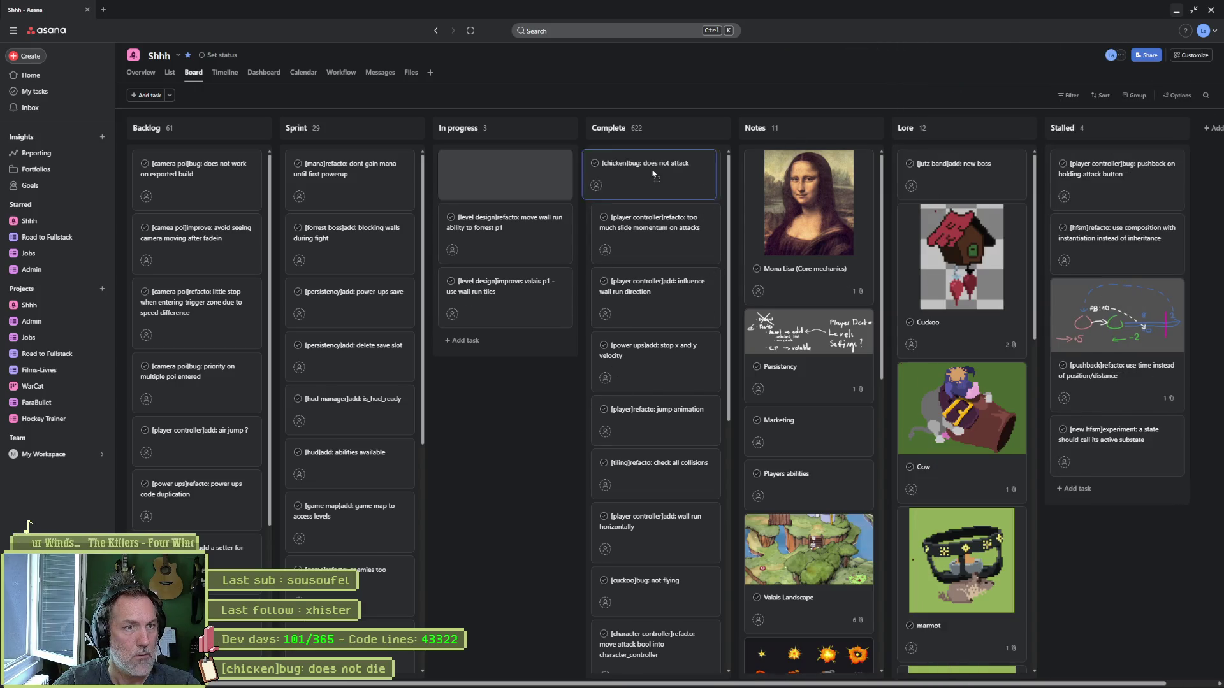
key("alt+Tab")
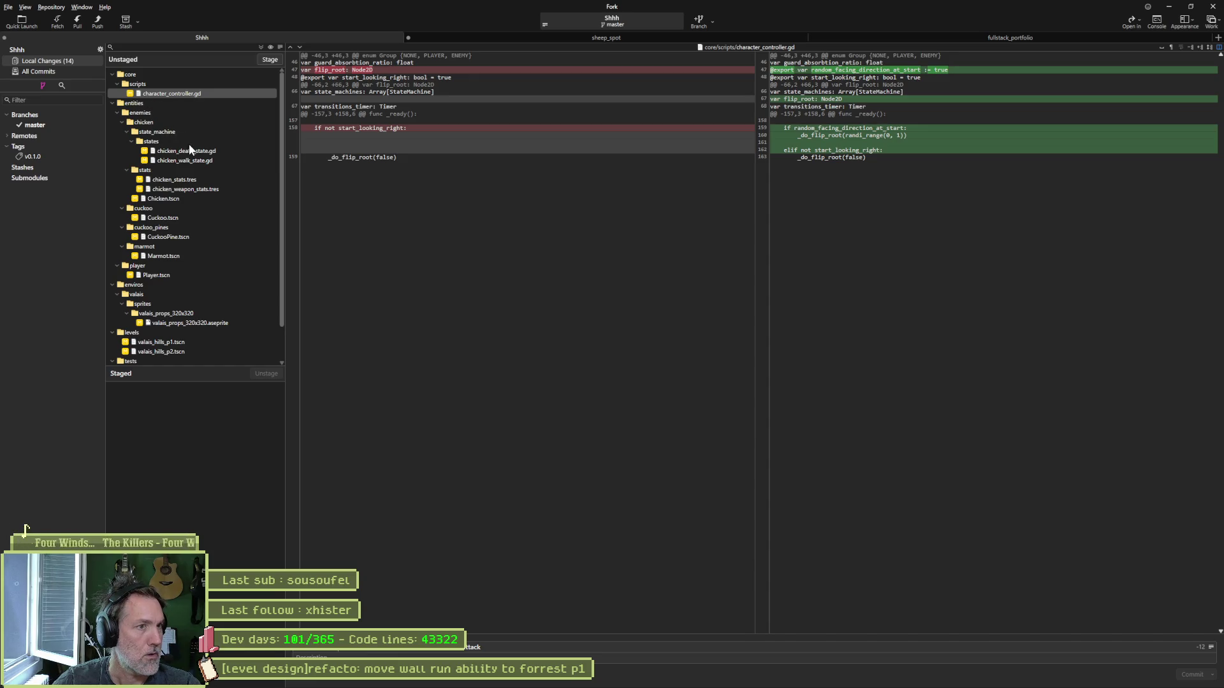
Step: Write the commit summary about the new random facing direction at start, reviewing the chicken state diffs
mouse_move(730, 102)
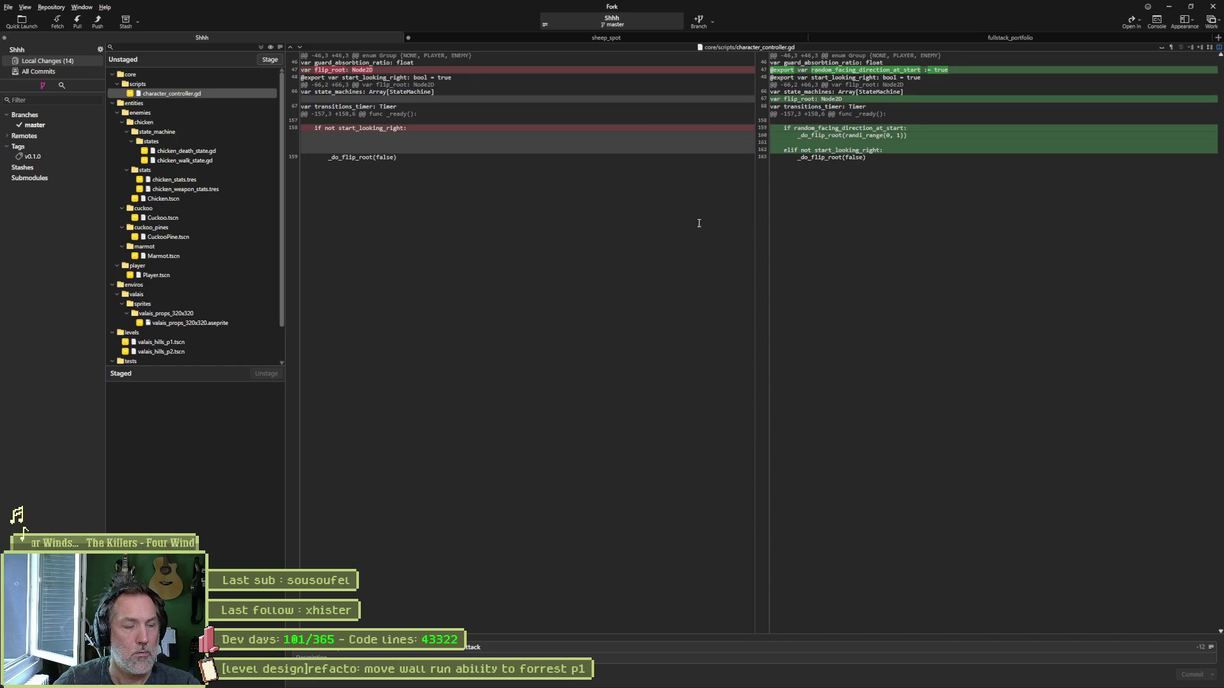
type(" & [")
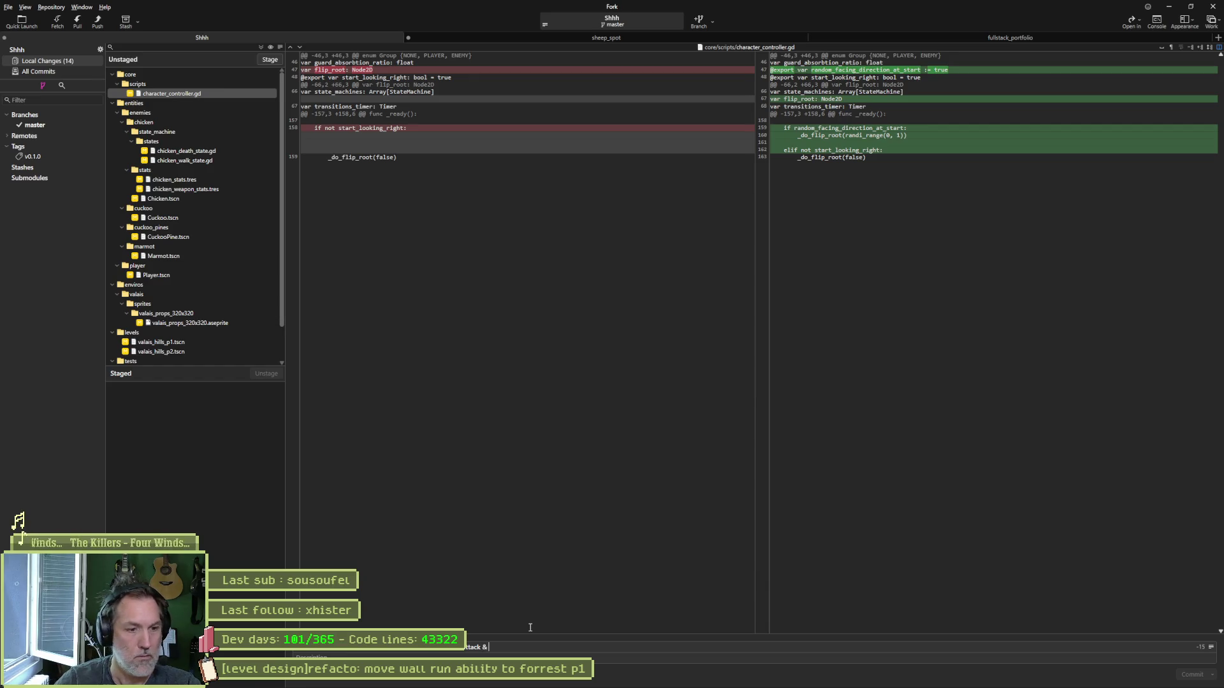
type("character cotnro")
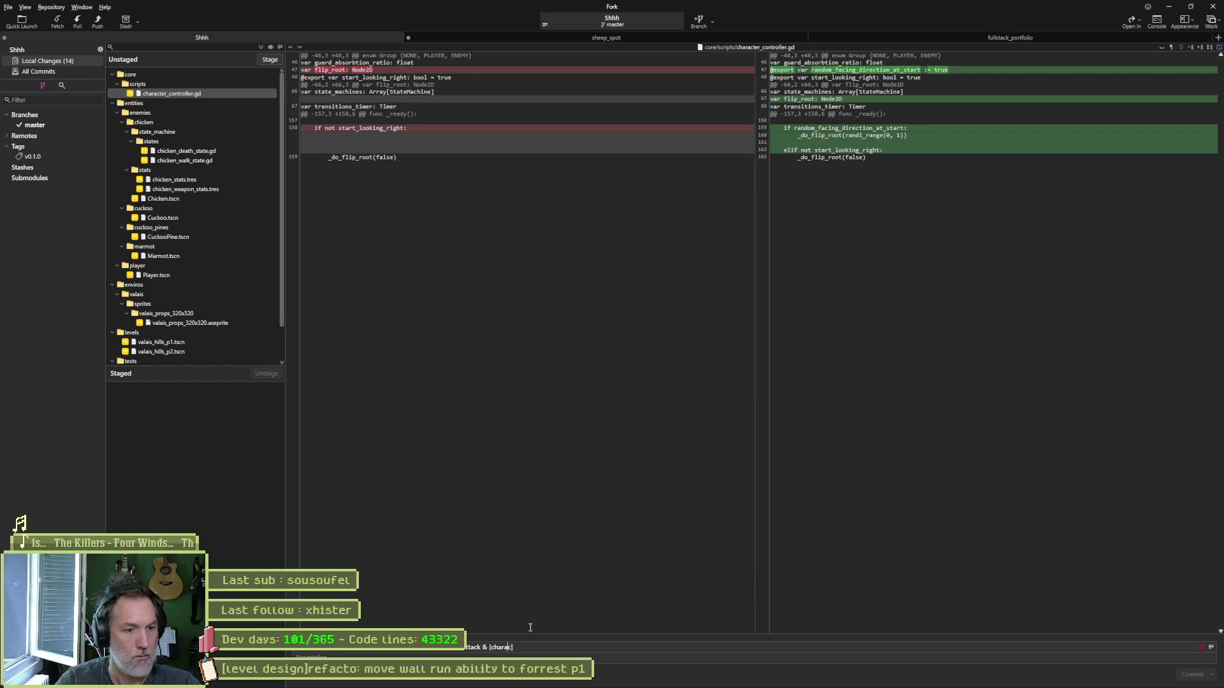
key("BackSpace")
key("BackSpace")
key("BackSpace")
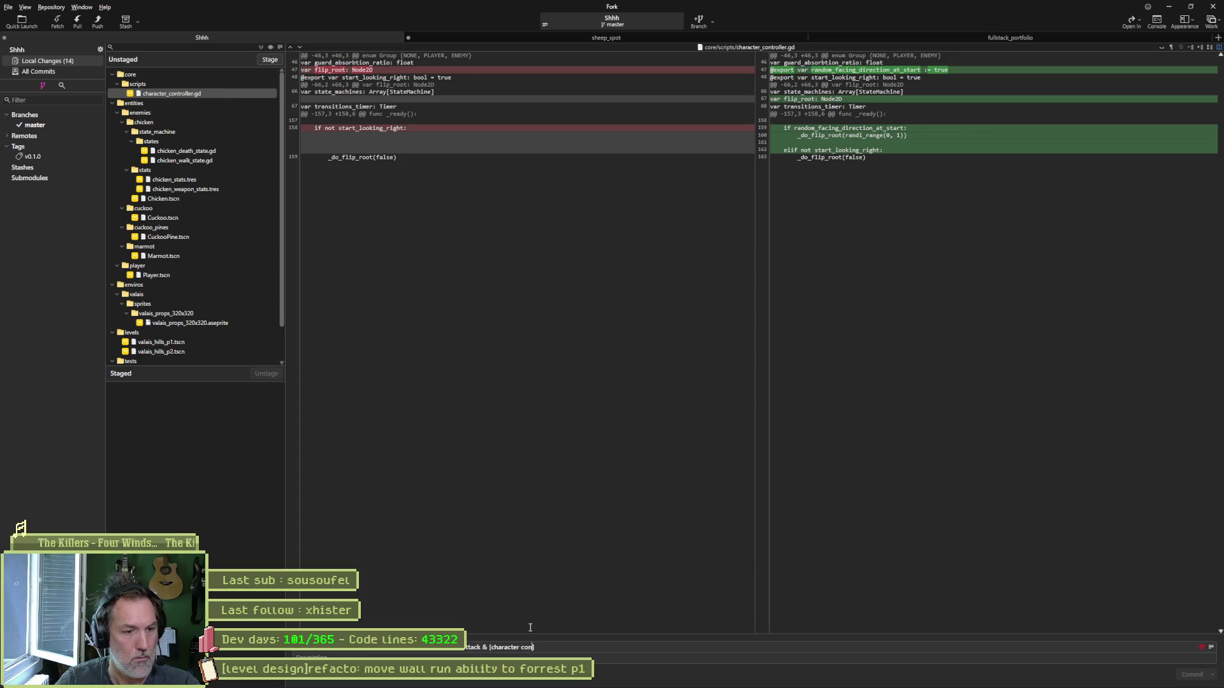
type("ded: ne")
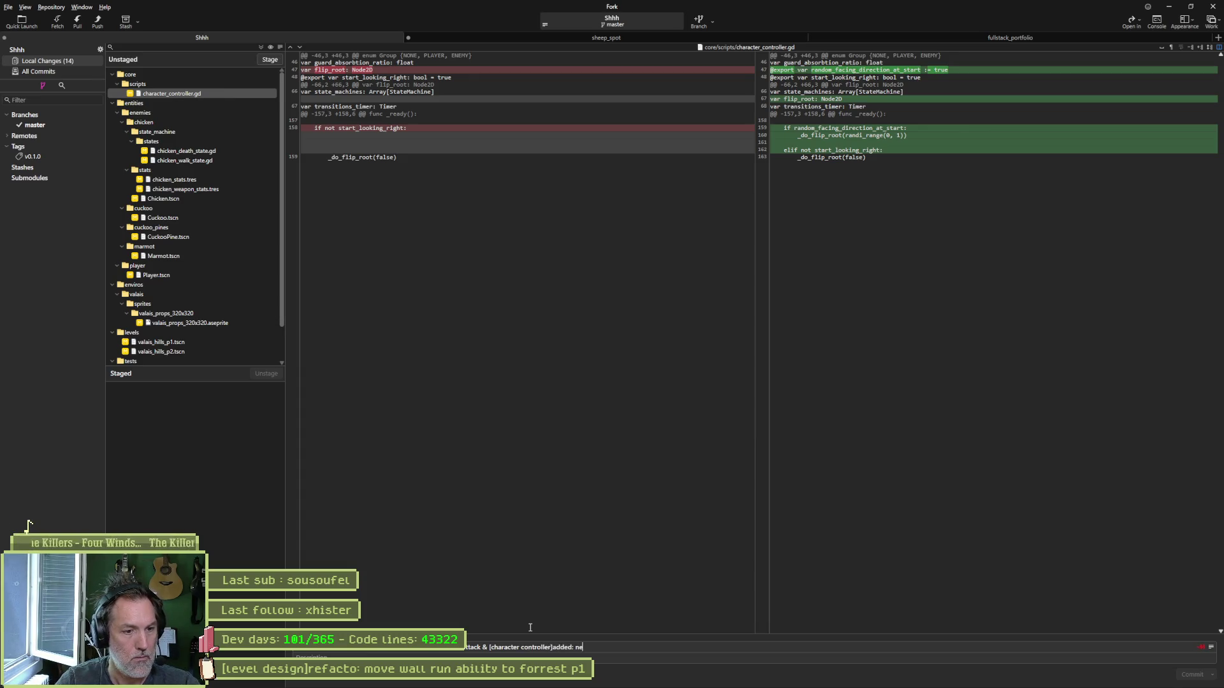
type("w random facing direction")
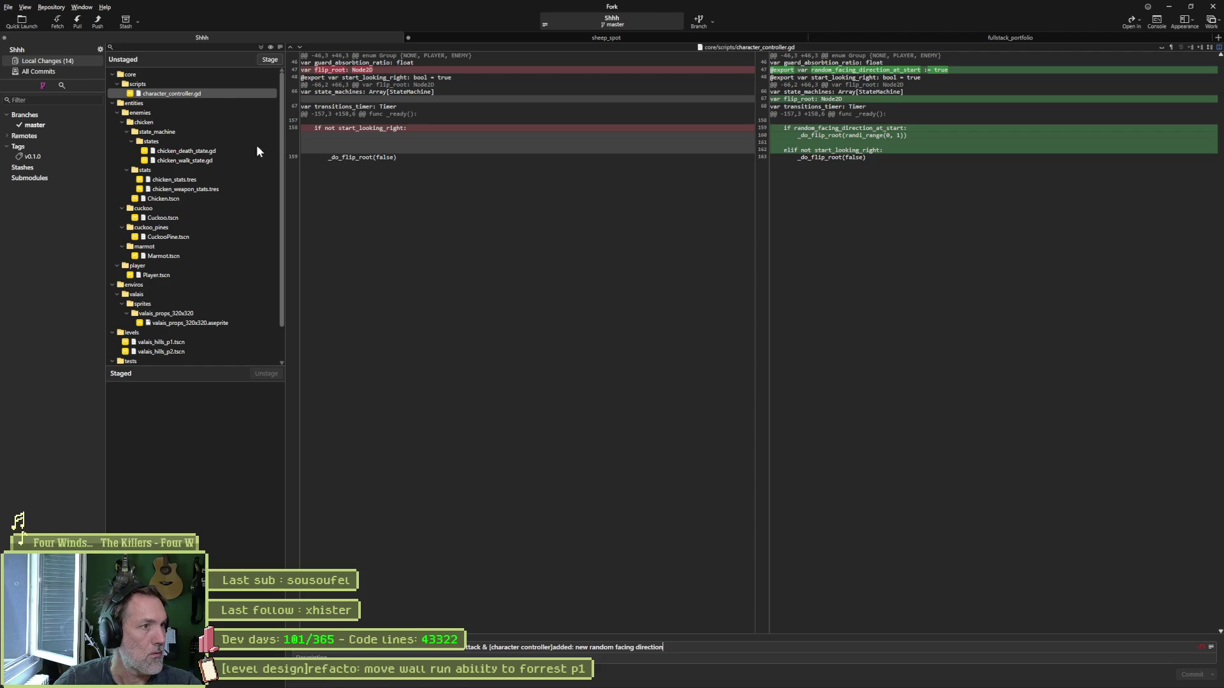
left_click(209, 152)
left_click(685, 645)
type("at start")
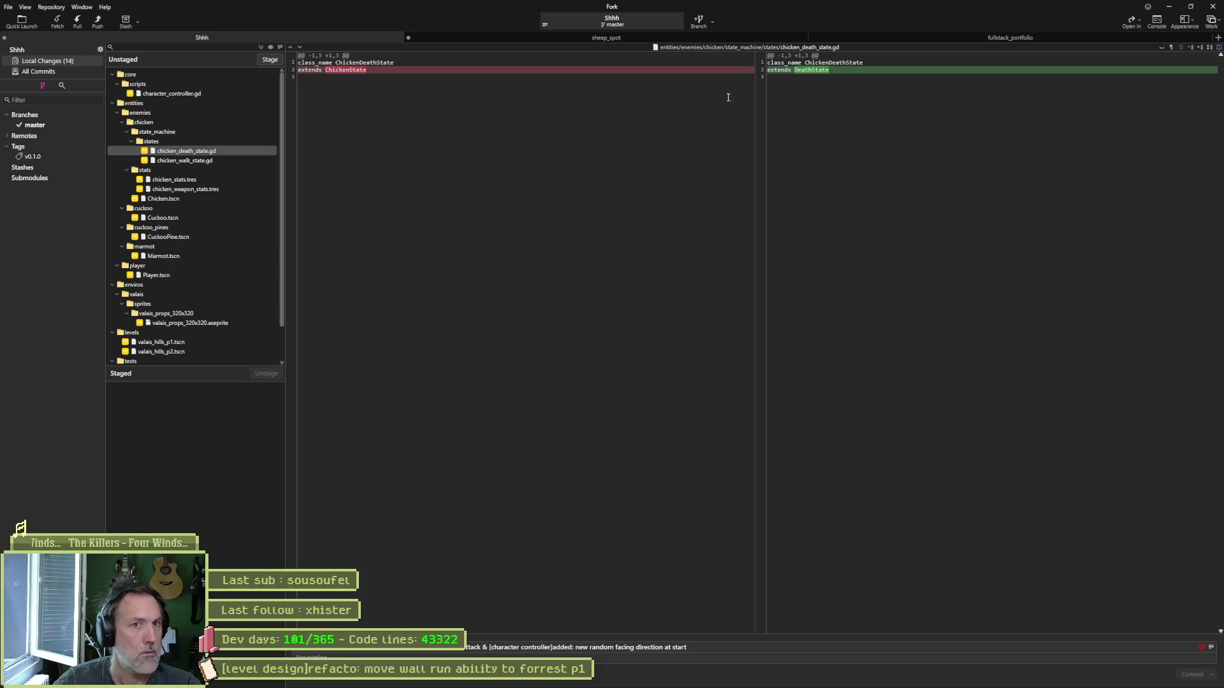
left_click(225, 162)
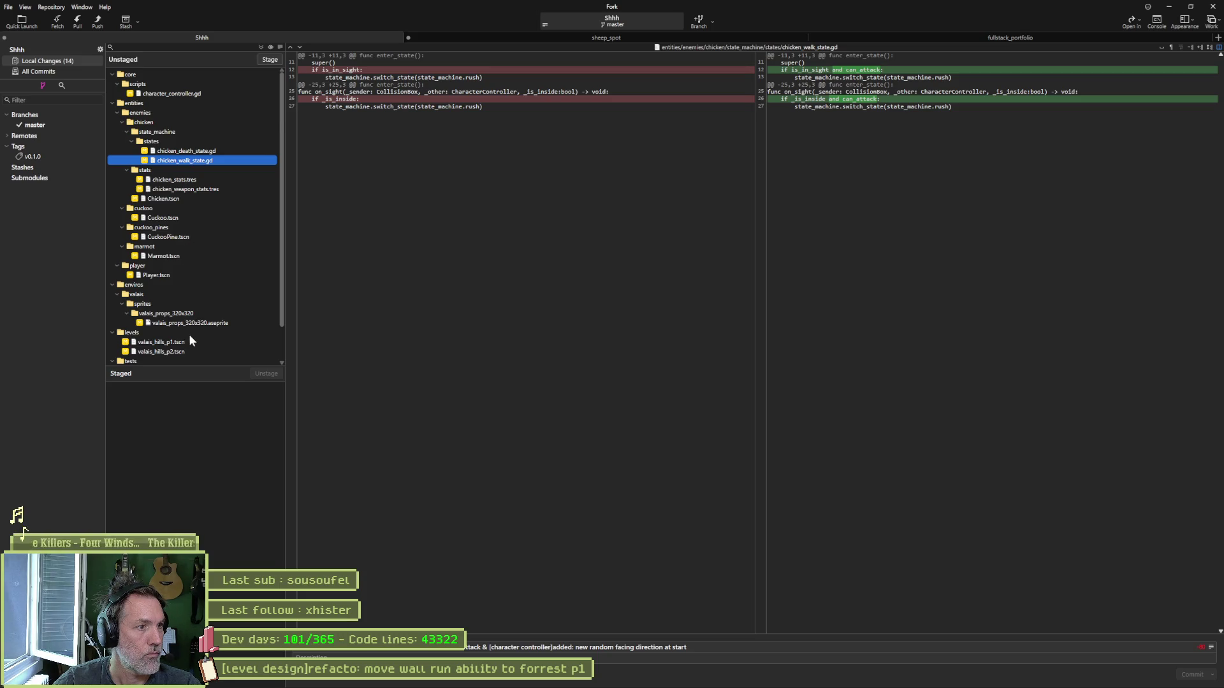
scroll(189, 334, "down", 2)
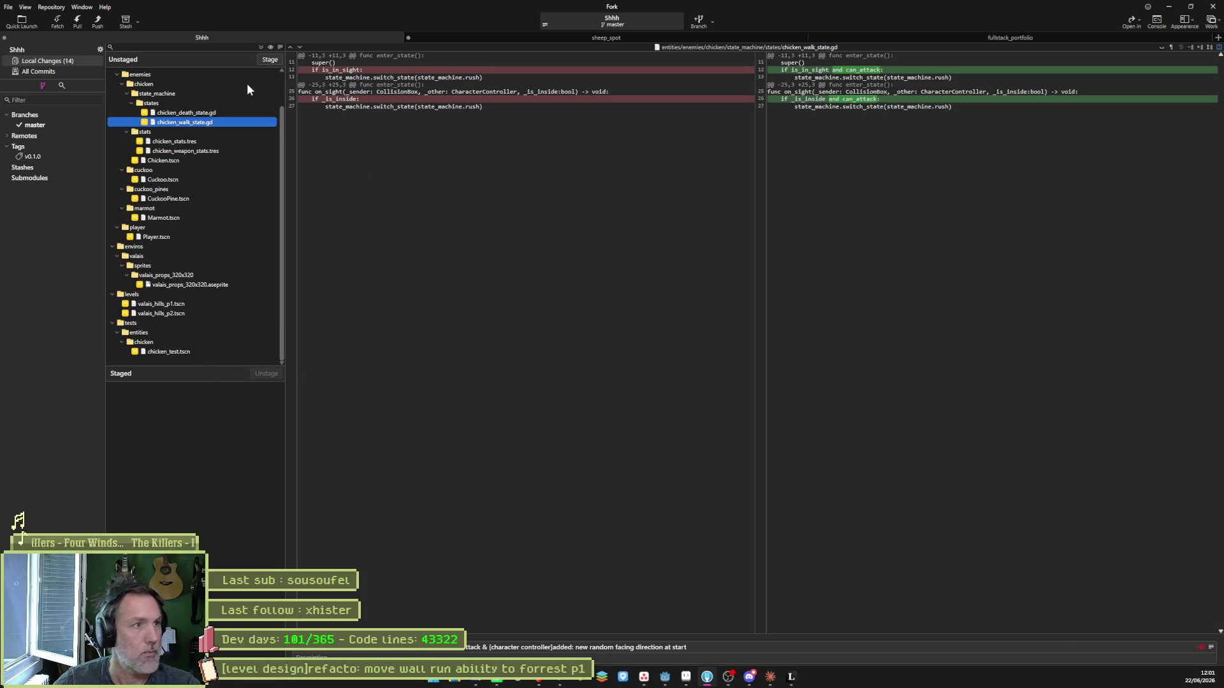
left_click(260, 44)
Step: Commit all 14 changed files, push master to origin, and minimize Fork
key("ctrl+Return")
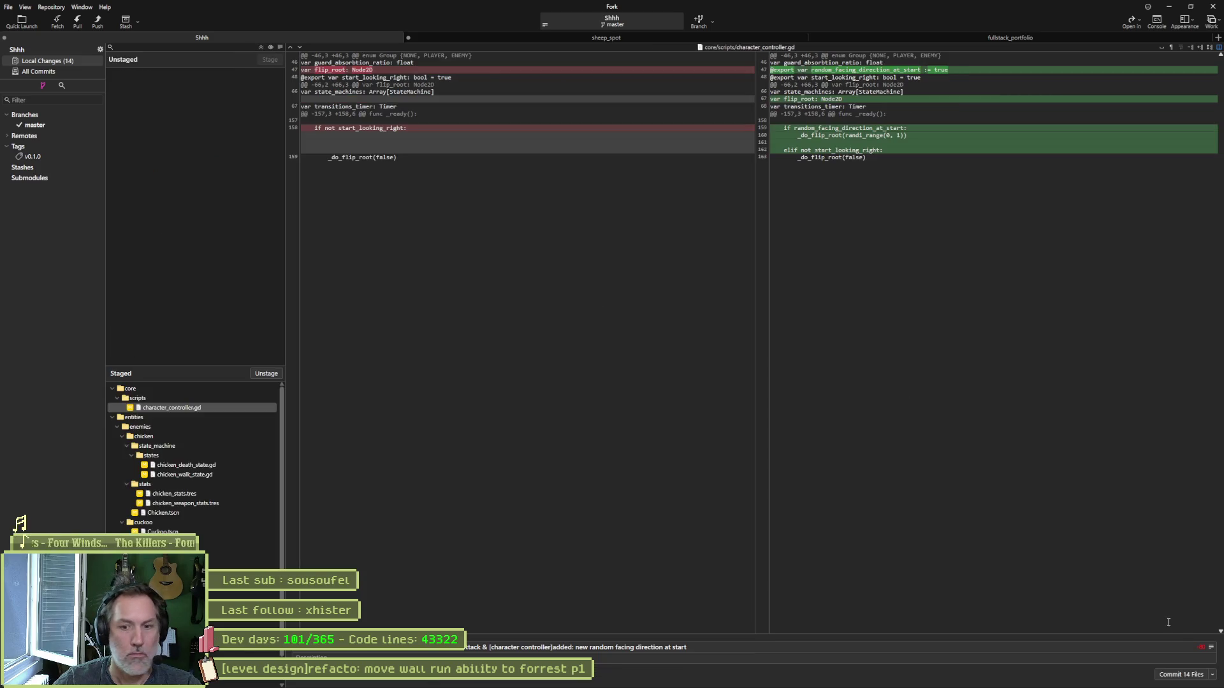
left_click(98, 24)
left_click(677, 375)
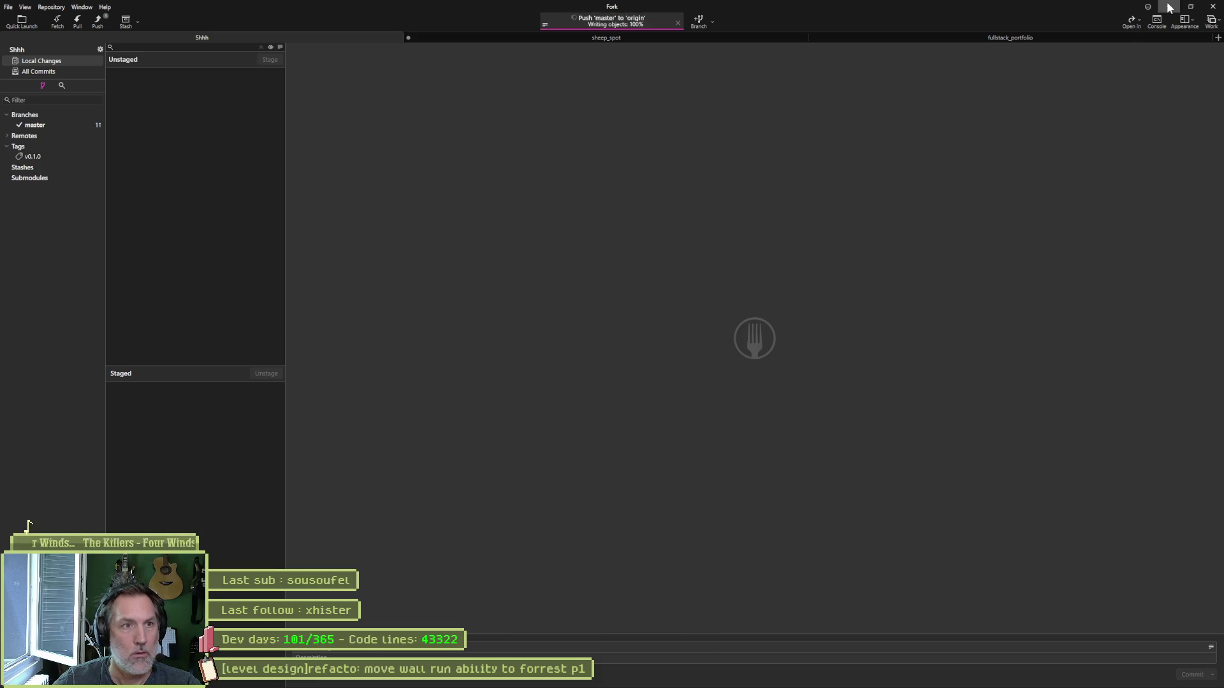
left_click(1170, 7)
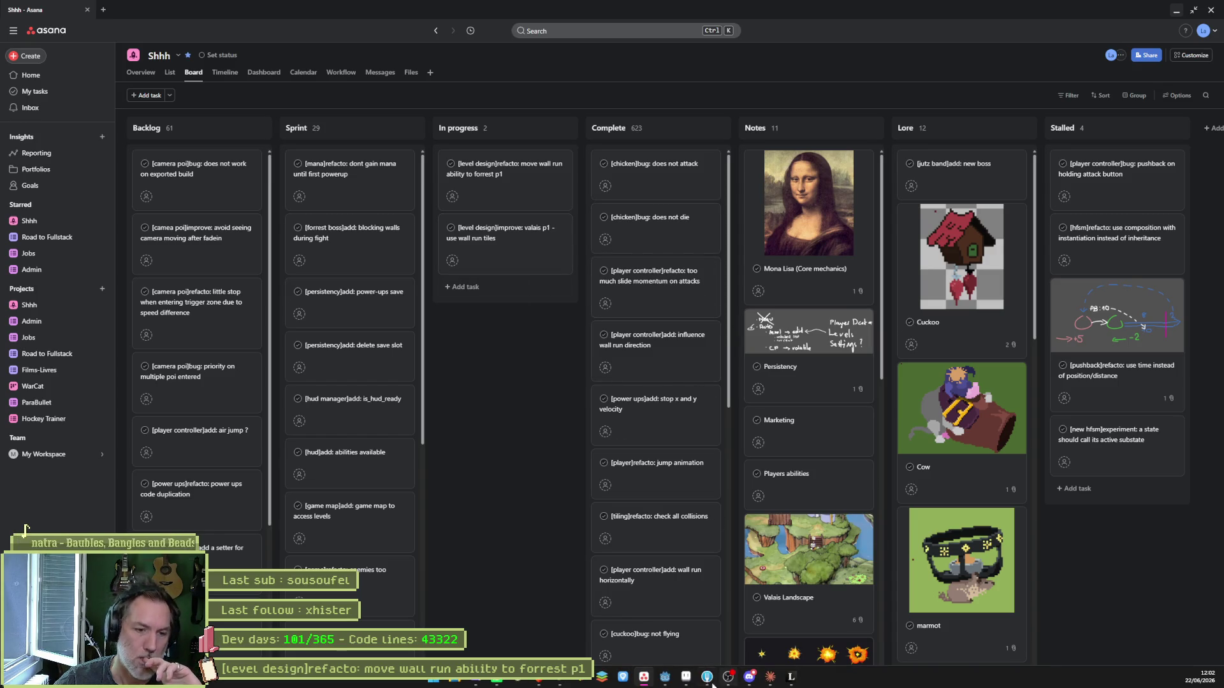
Step: Playtest the valais_hills_p2 level in Godot, stop it, then return to the Asana board
left_click(665, 677)
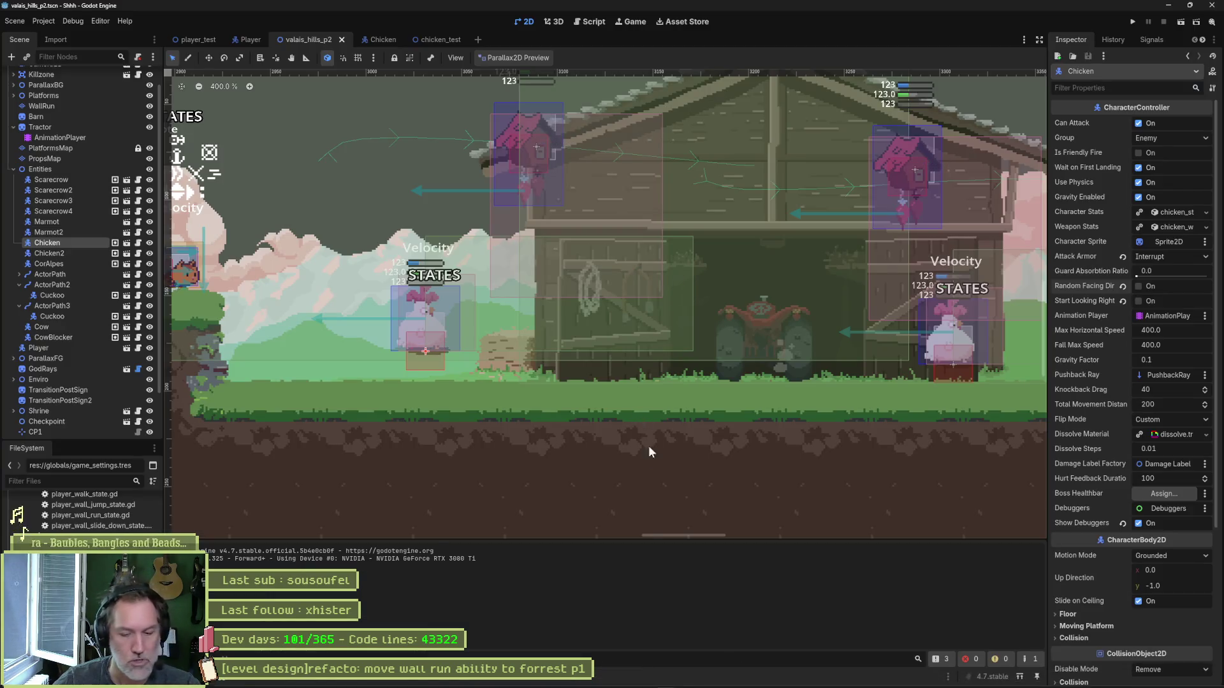
key("F6")
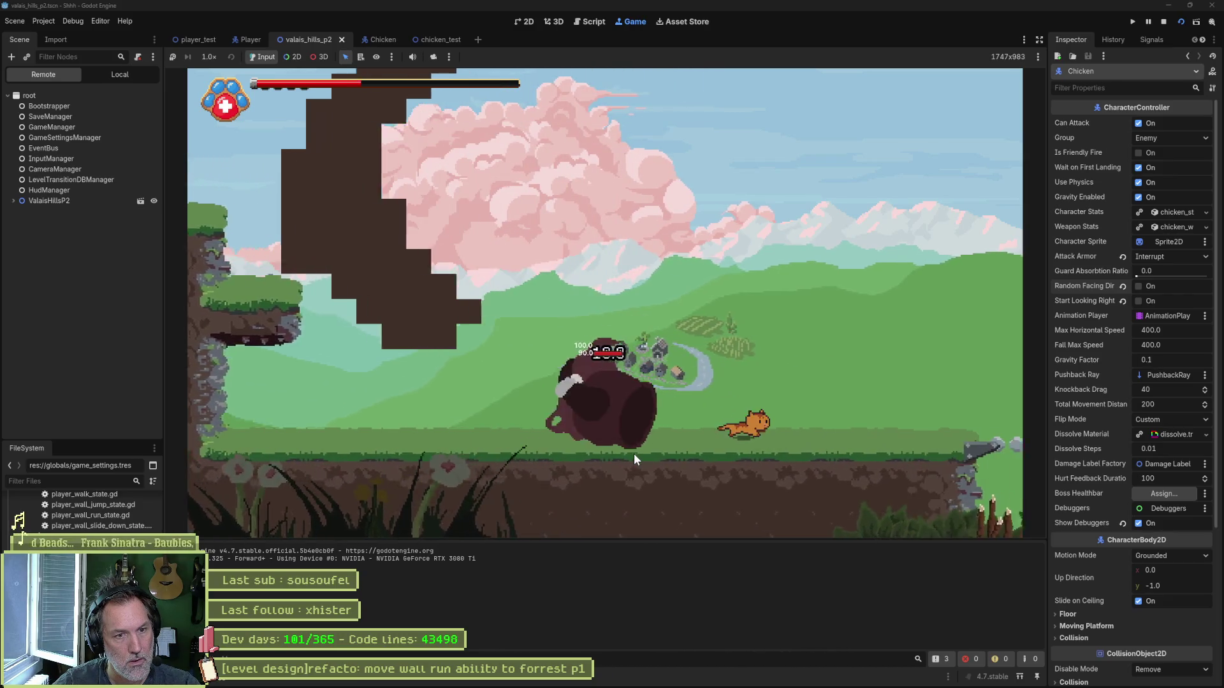
key("F8")
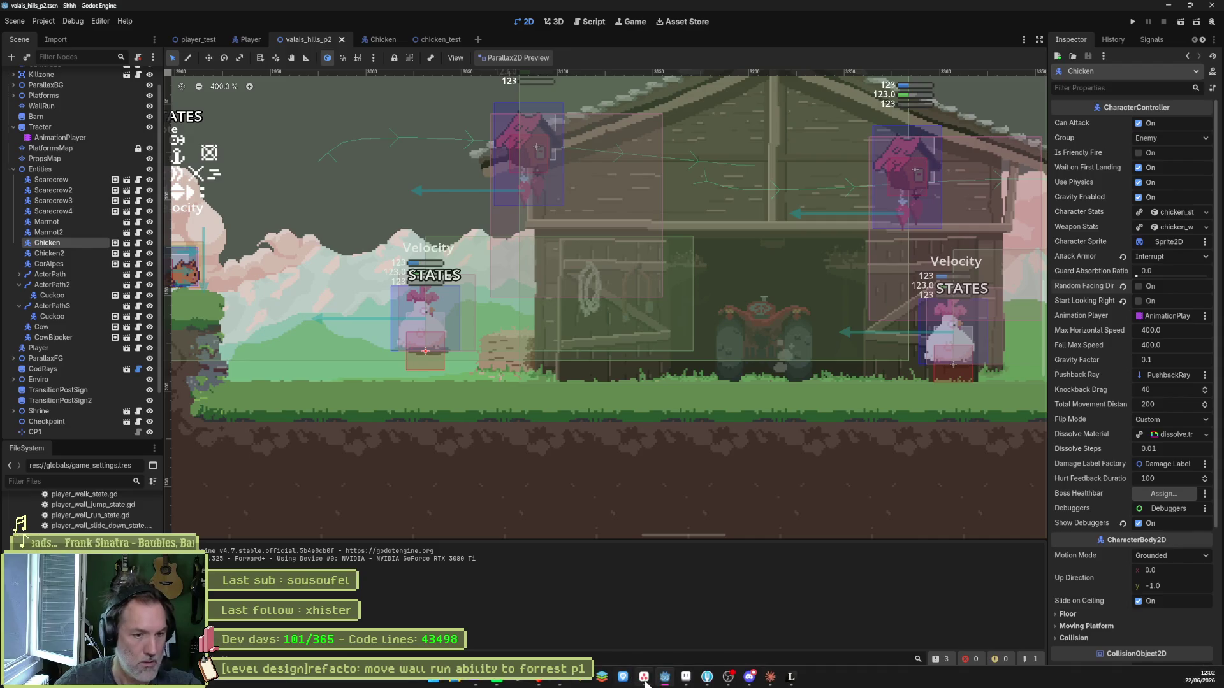
left_click(652, 679)
Step: Create '[player controller]bug: little drift on attack slide momentum' and move it to the top of Sprint
left_click(548, 133)
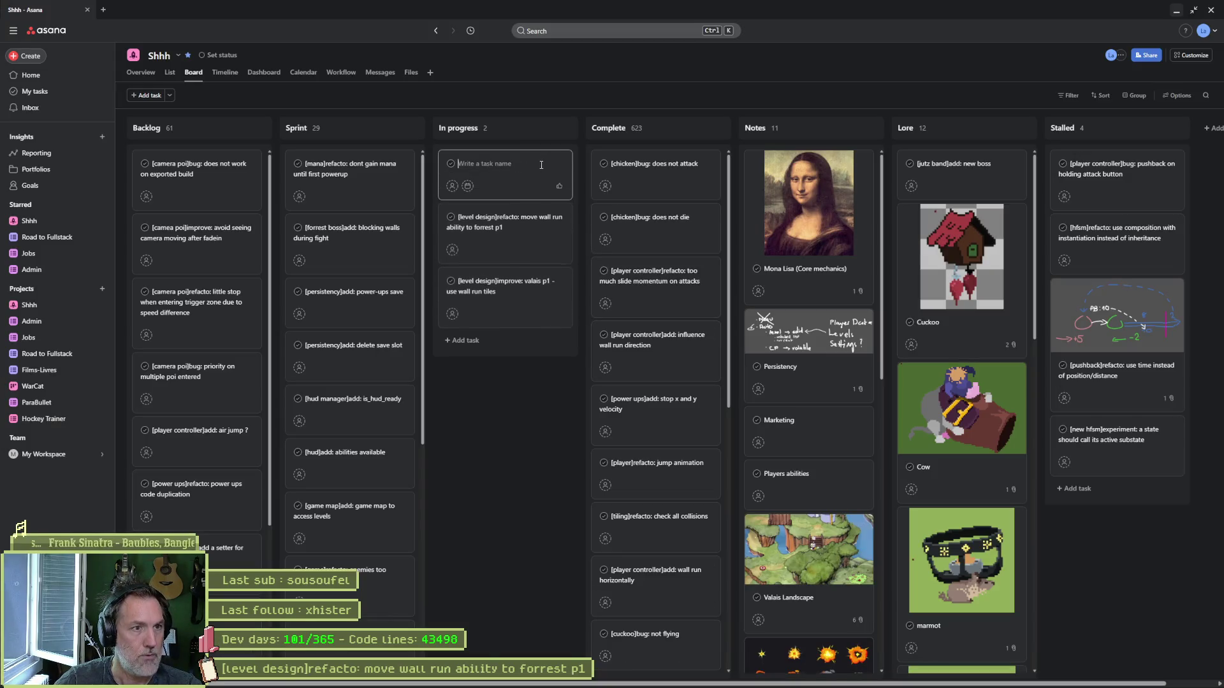
type("[")
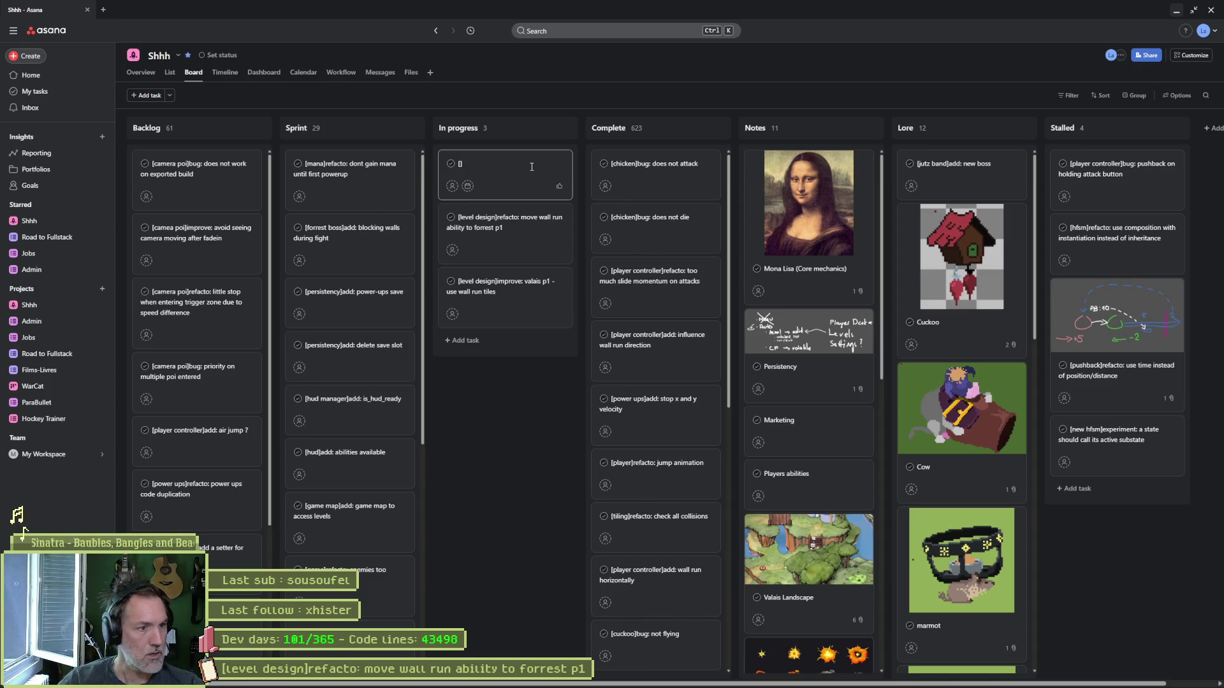
type("player controller]")
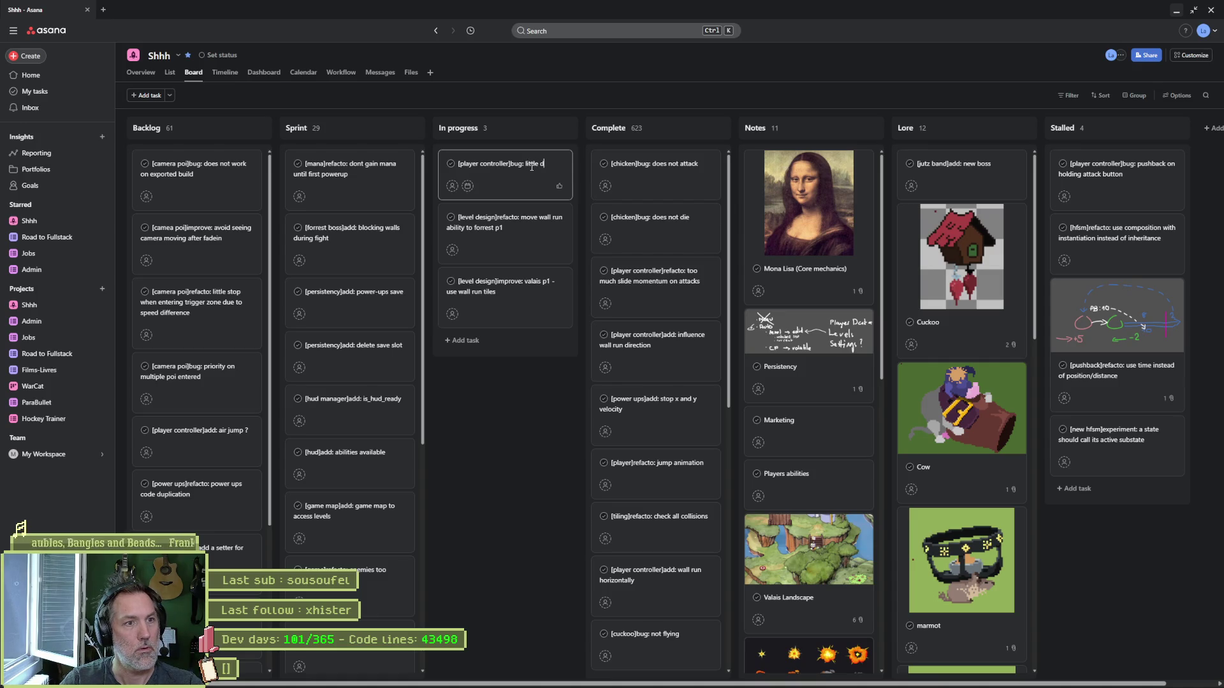
type("attack s")
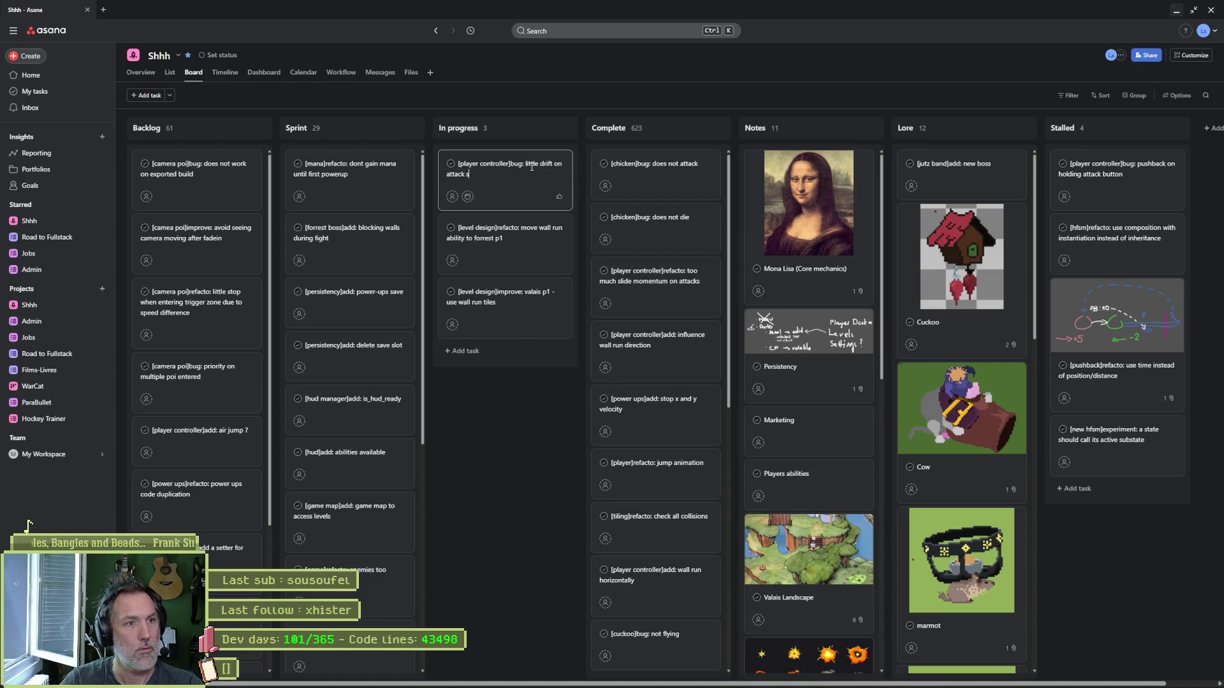
type("lide momentum")
left_click(514, 436)
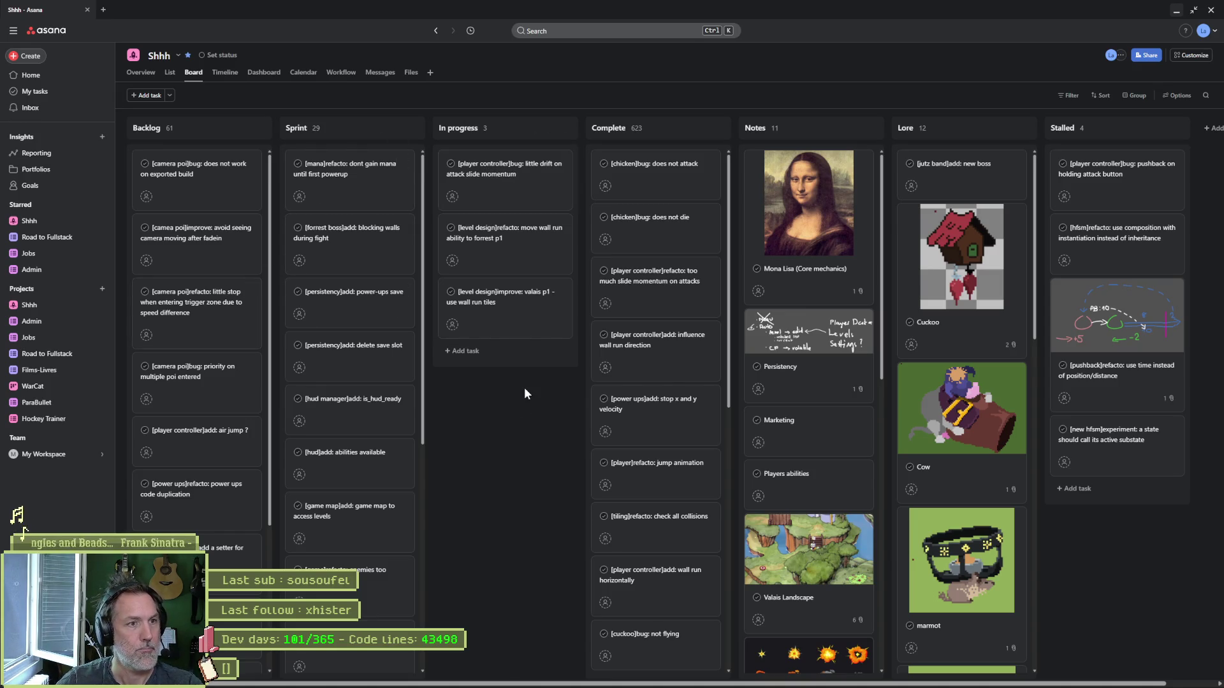
left_click_drag(530, 182, 357, 182)
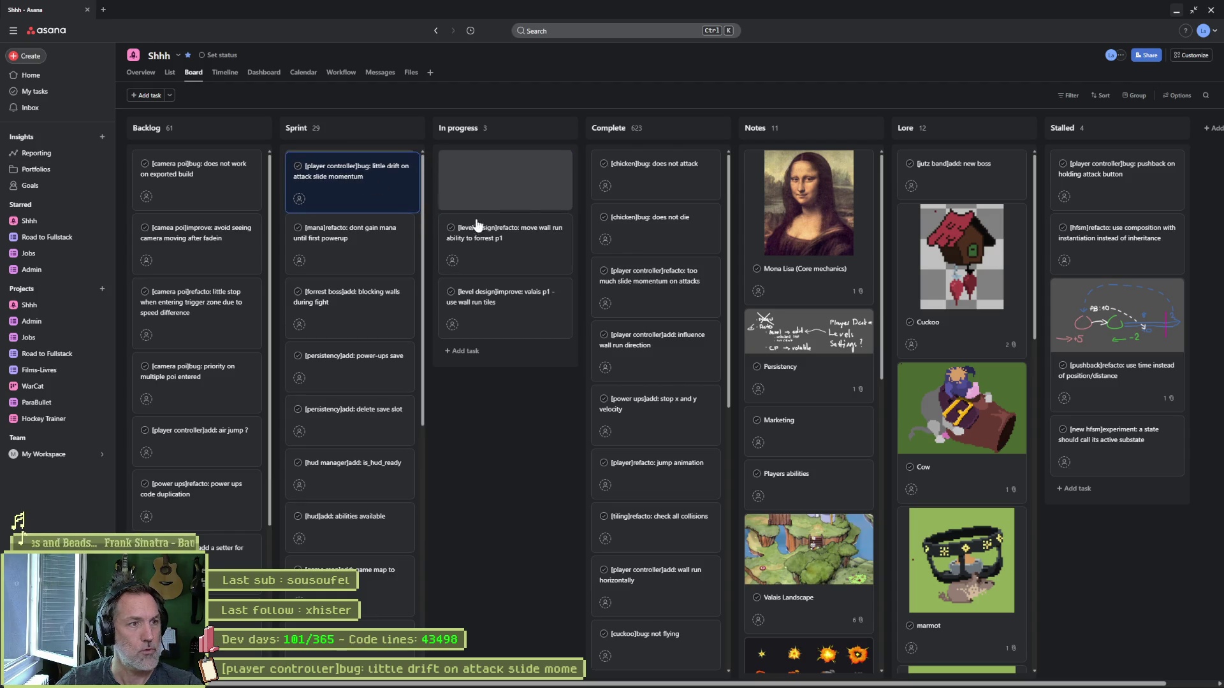
left_click(1176, 10)
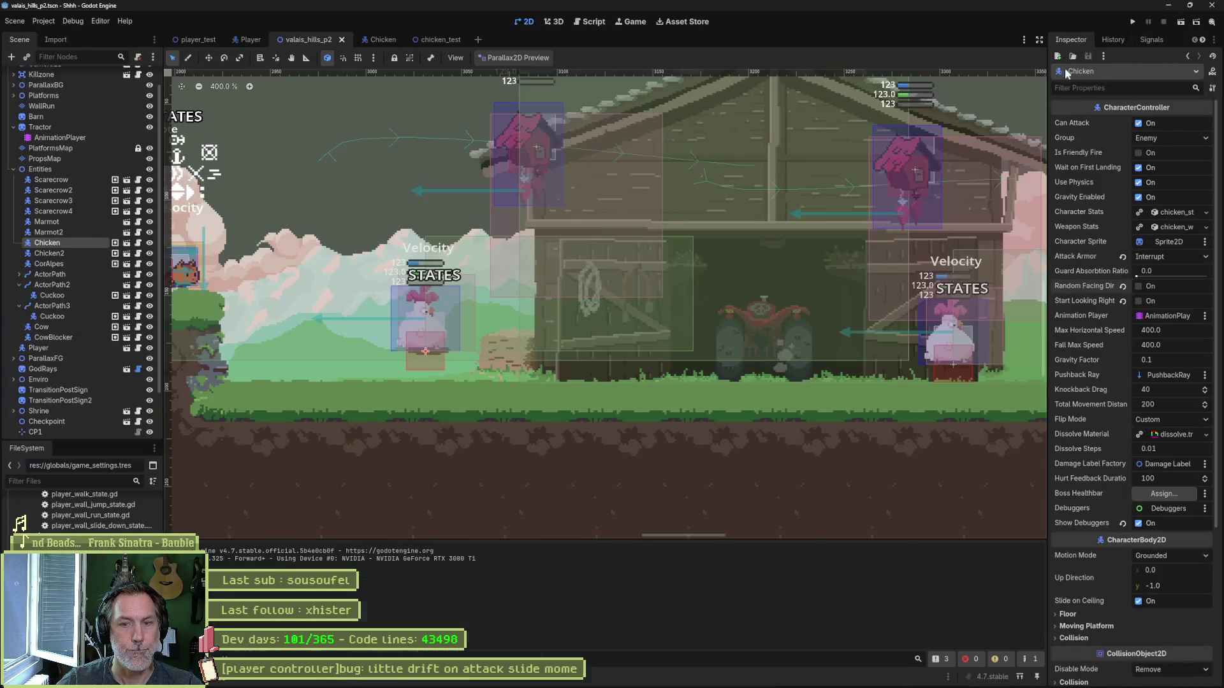
Step: Zoom and pan around the barn on the level canvas, then switch back to Asana
scroll(778, 355, "down", 3)
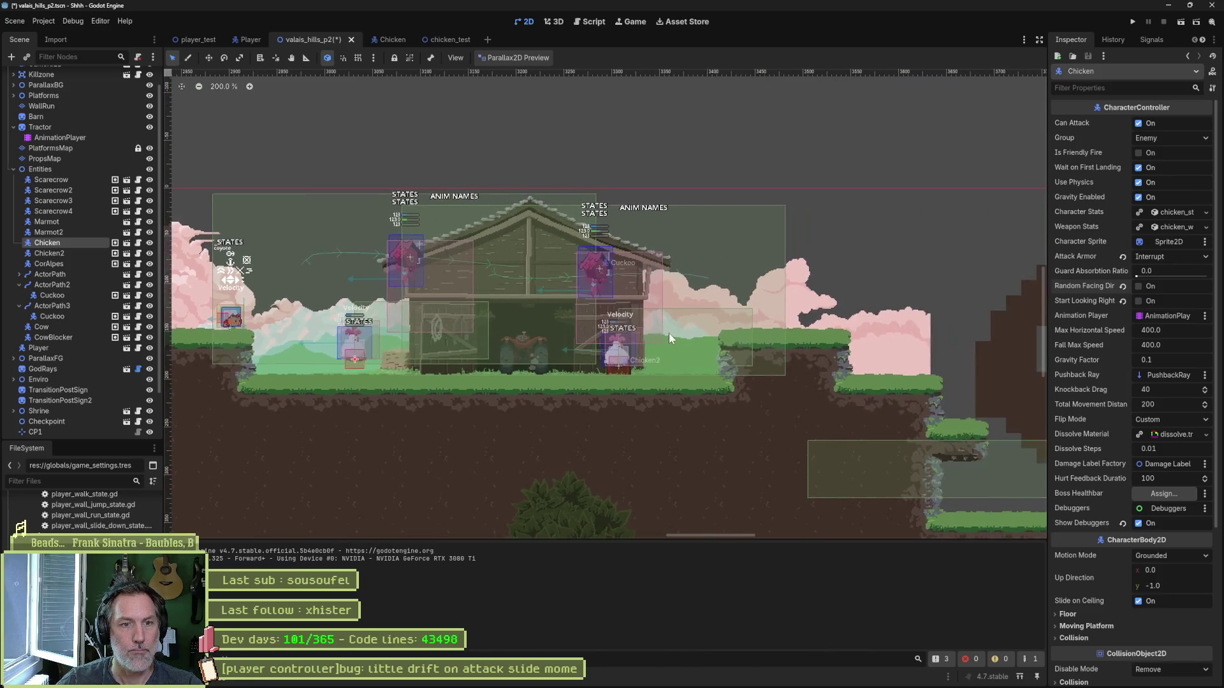
scroll(765, 348, "down", 4)
scroll(890, 363, "up", 2)
scroll(634, 325, "up", 2)
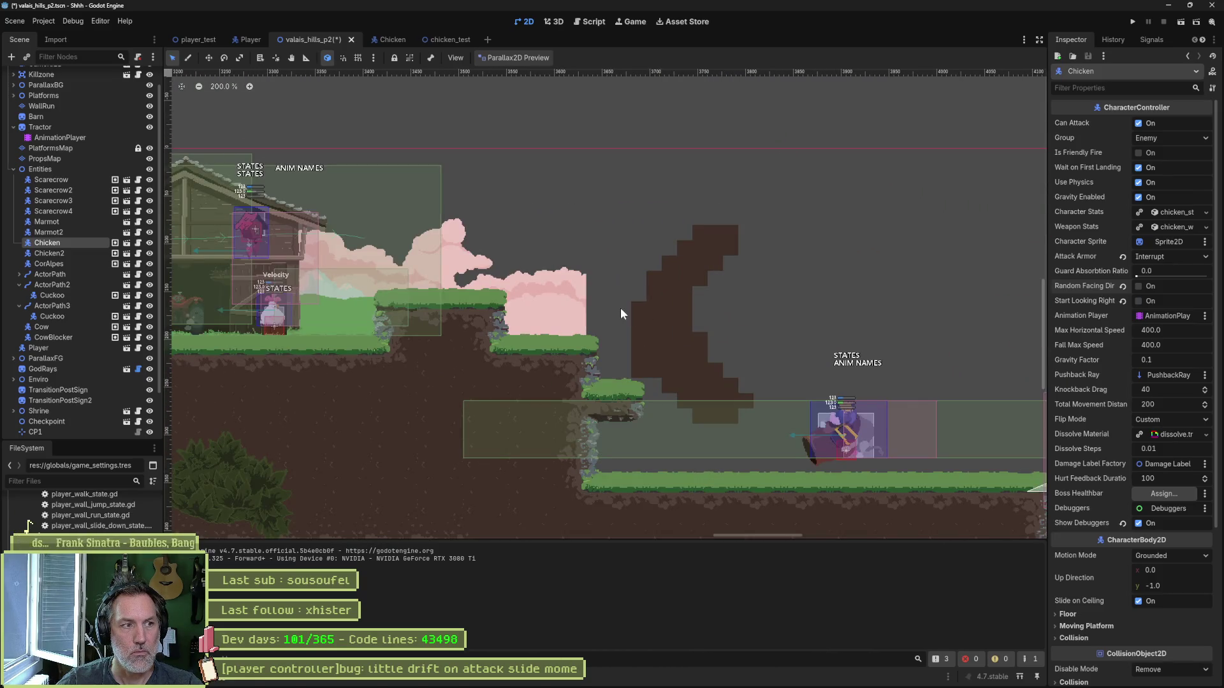
scroll(663, 310, "left", 5)
scroll(637, 304, "up", 2)
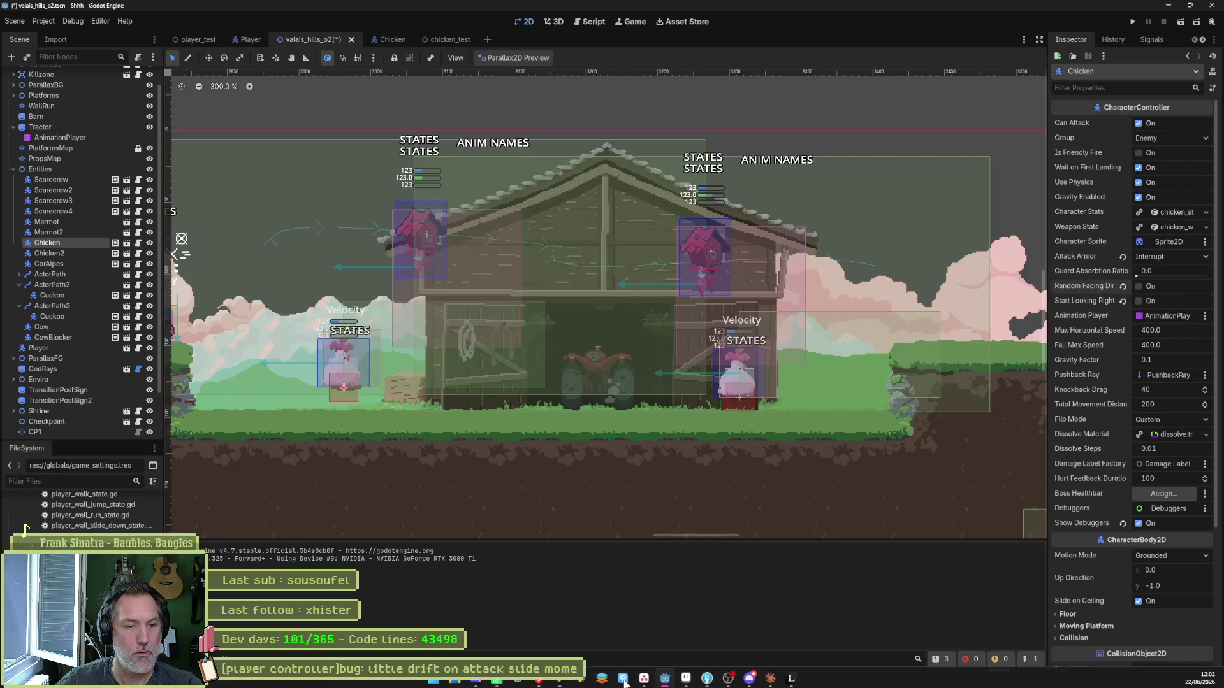
left_click(624, 682)
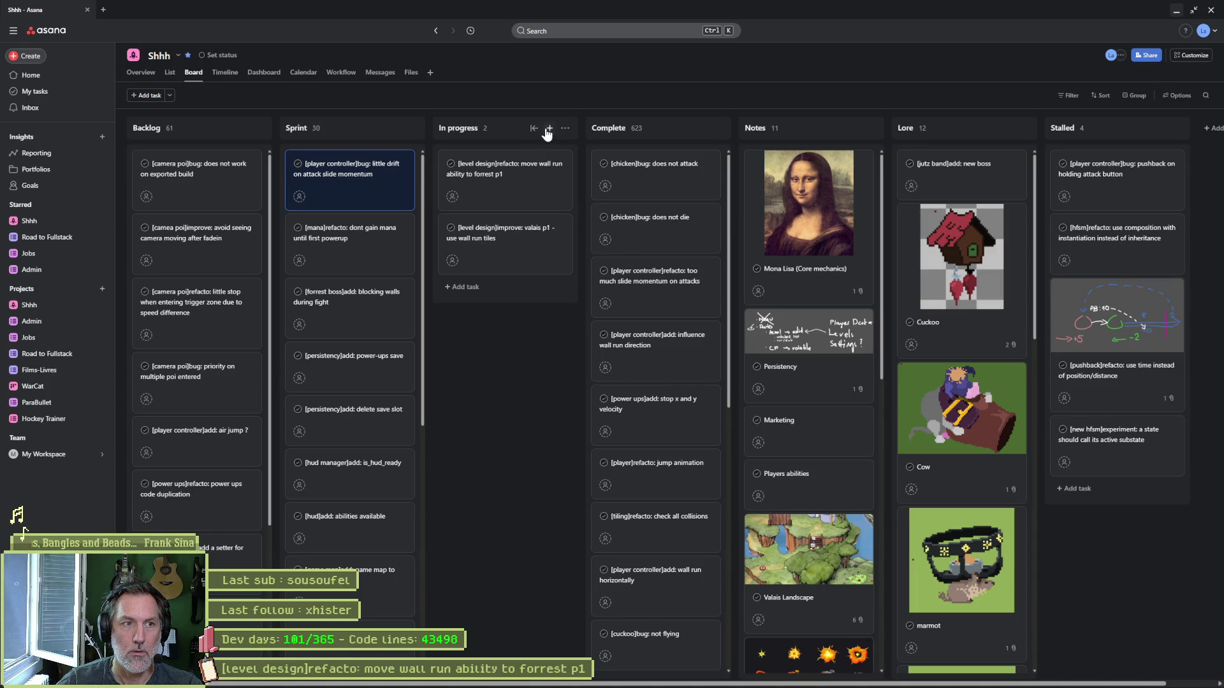
Step: Add the task '[cuckoo]bug: not flipping' at the top of In progress, then minimize the browser
left_click(552, 127)
type("[cuckoo]bug:")
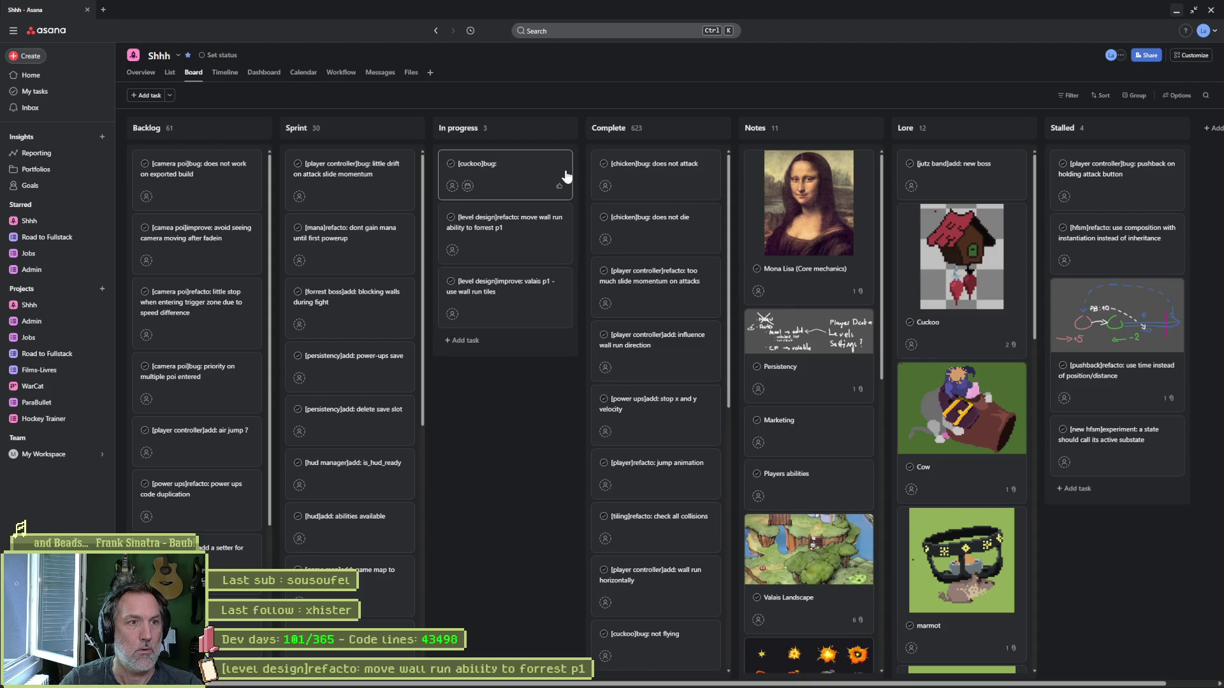
type(" notflipping")
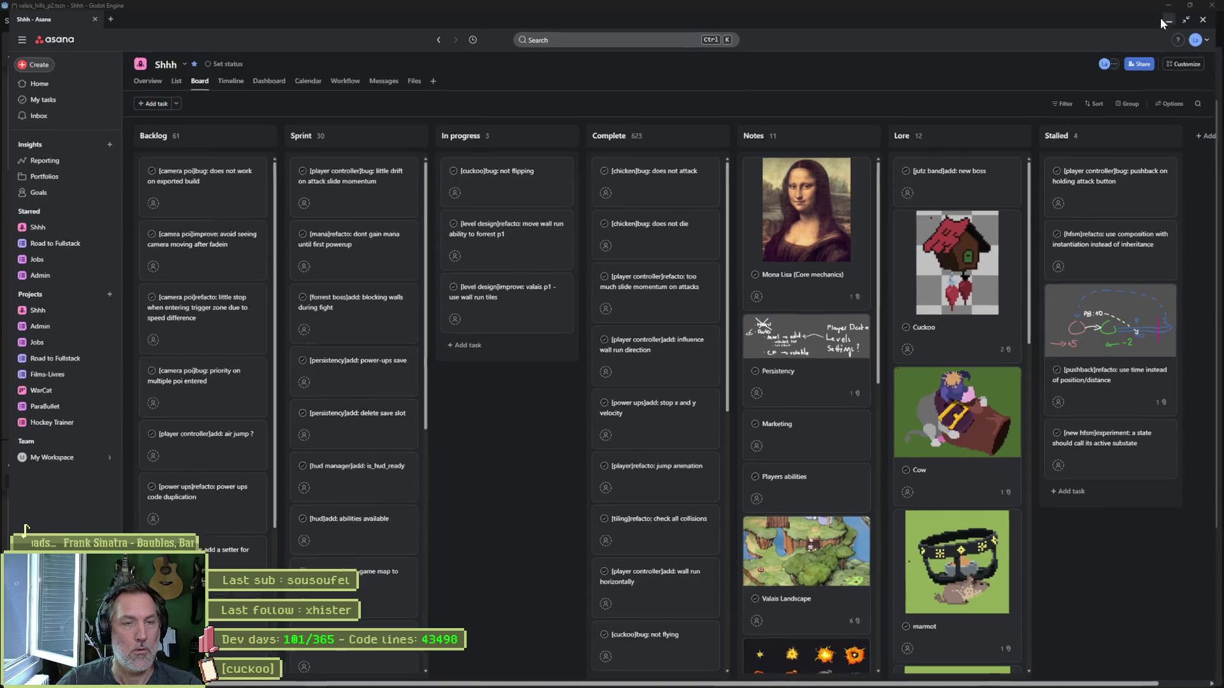
left_click(1174, 11)
Step: Open cuckoo_test.tscn and pull both ActorPath endpoints inward to shorten the path
key("shift+alt+o")
type("cuckoo")
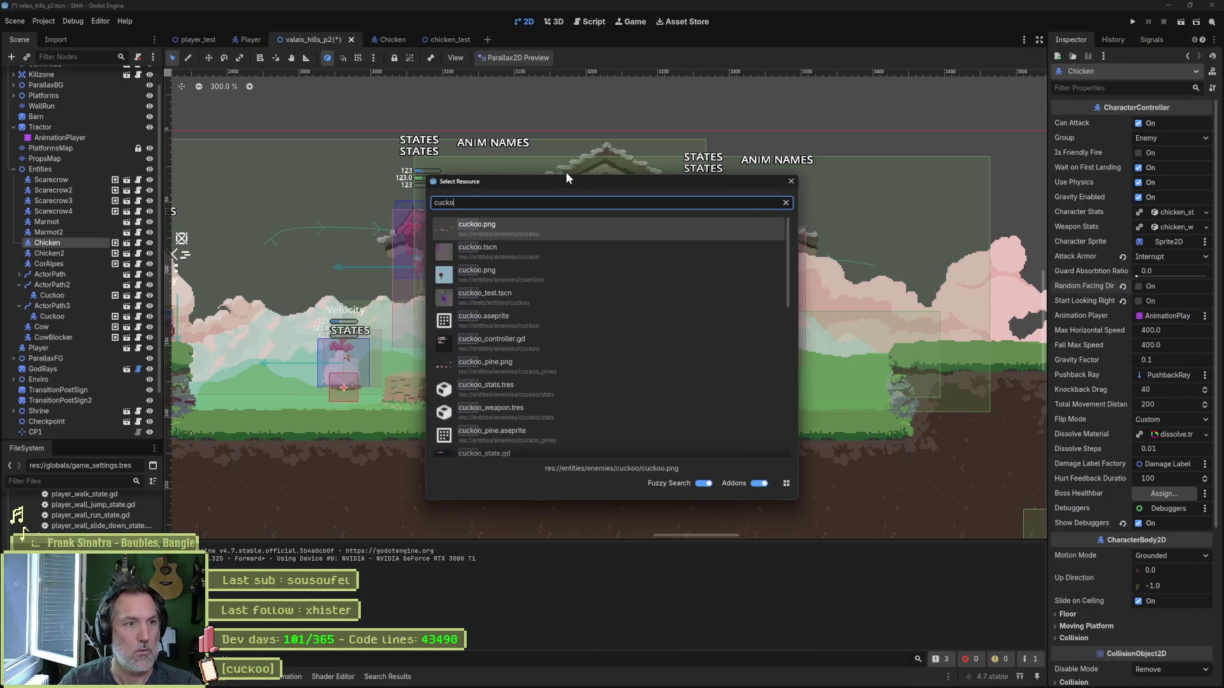
key("Down")
key("Down")
key("Down")
key("Return")
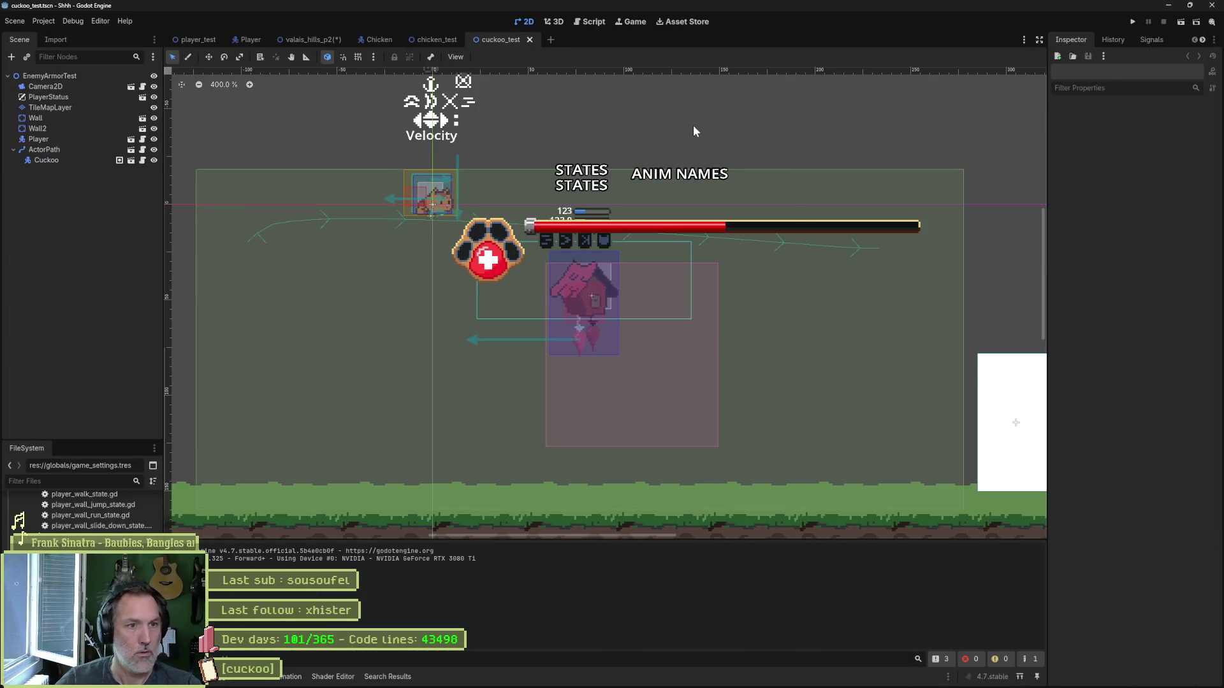
left_click(94, 149)
mouse_move(256, 236)
left_mouse_down()
mouse_move(533, 250)
mouse_move(535, 260)
left_mouse_up()
left_click_drag(880, 251, 779, 255)
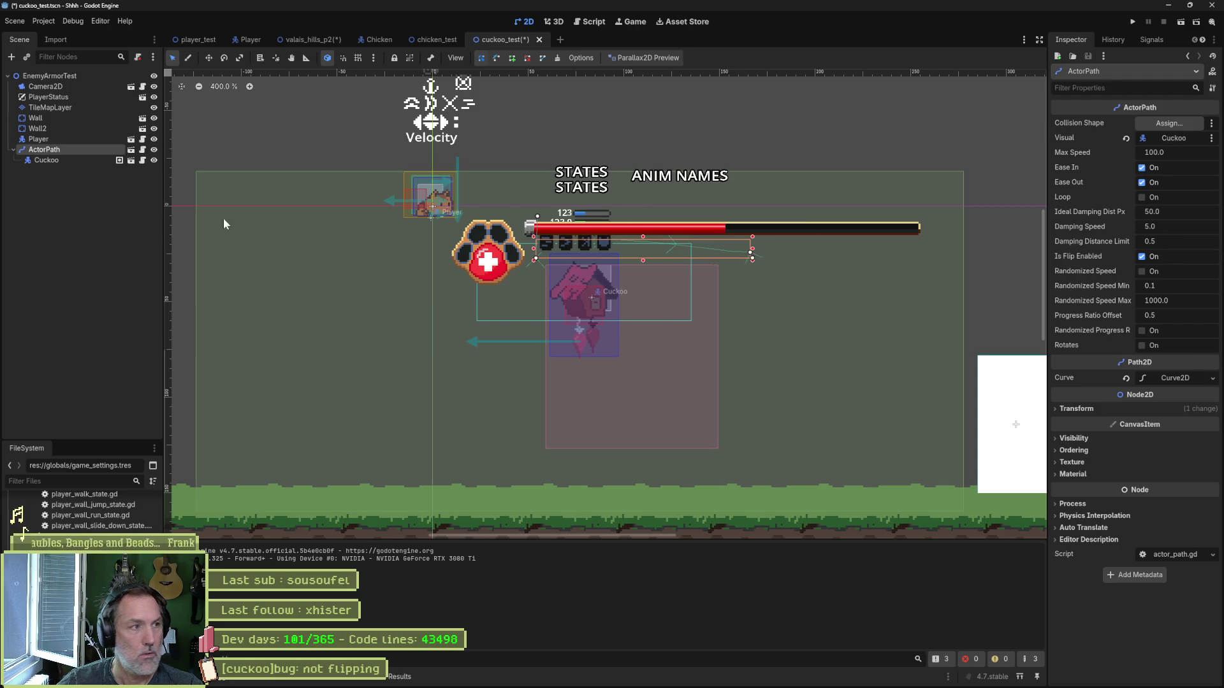
Step: Move the Cuckoo up and right onto the path, then playtest the scene briefly
left_click(41, 160)
key("w")
left_click_drag(649, 331, 681, 275)
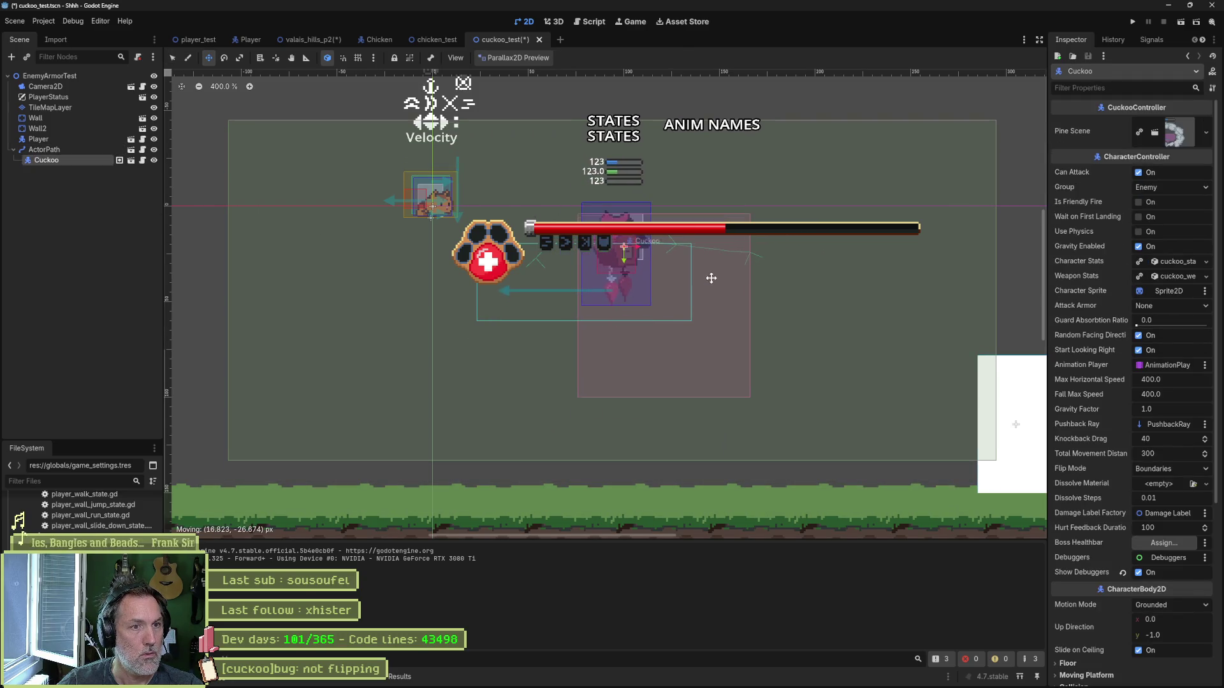
key("F5")
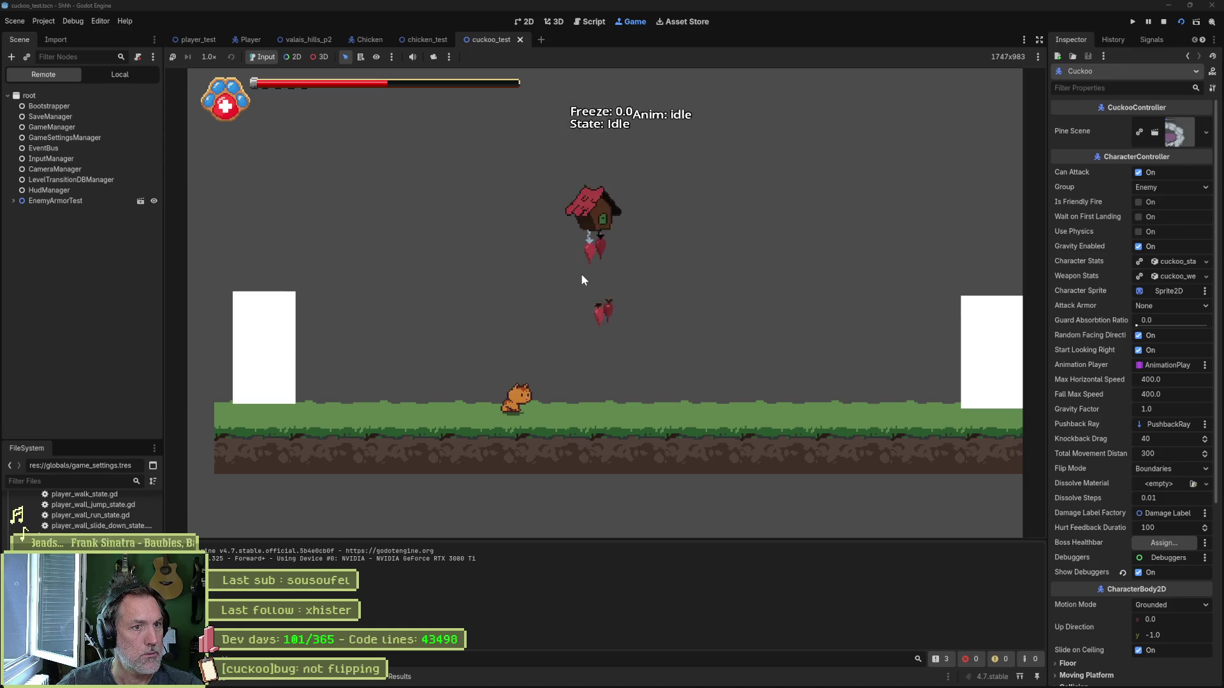
key("F8")
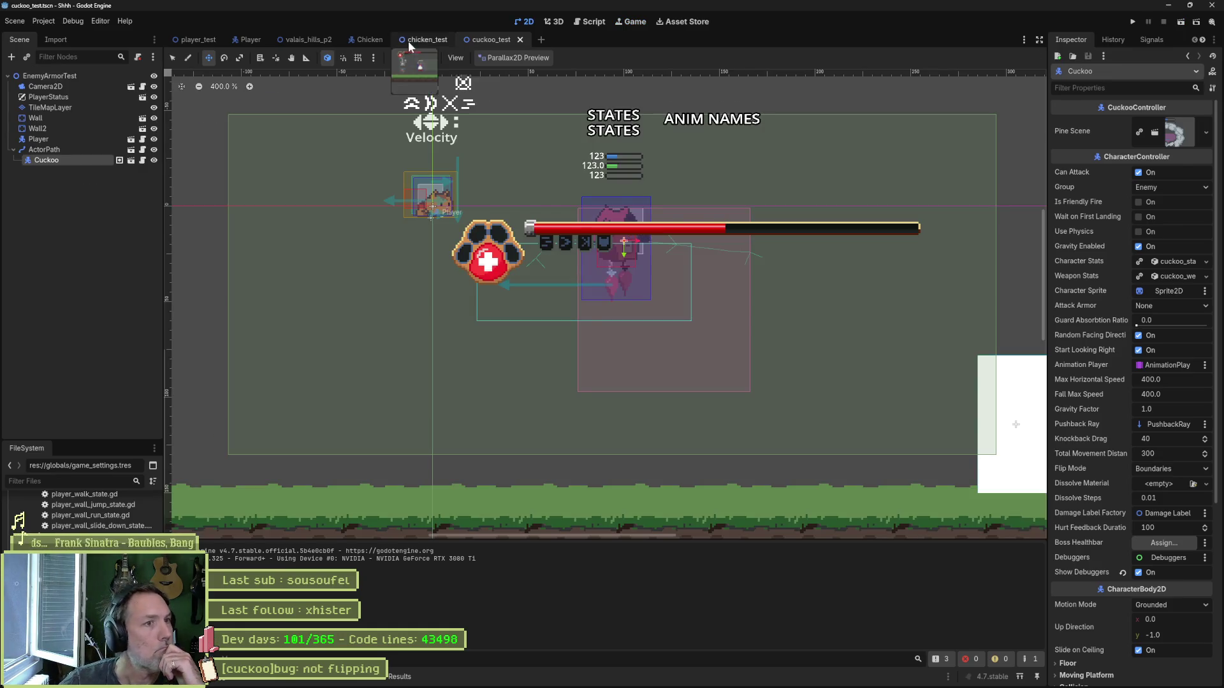
Step: In valais_hills_p2, make ActorPath2 loop with Ease In and Ease Out turned off
left_click(315, 39)
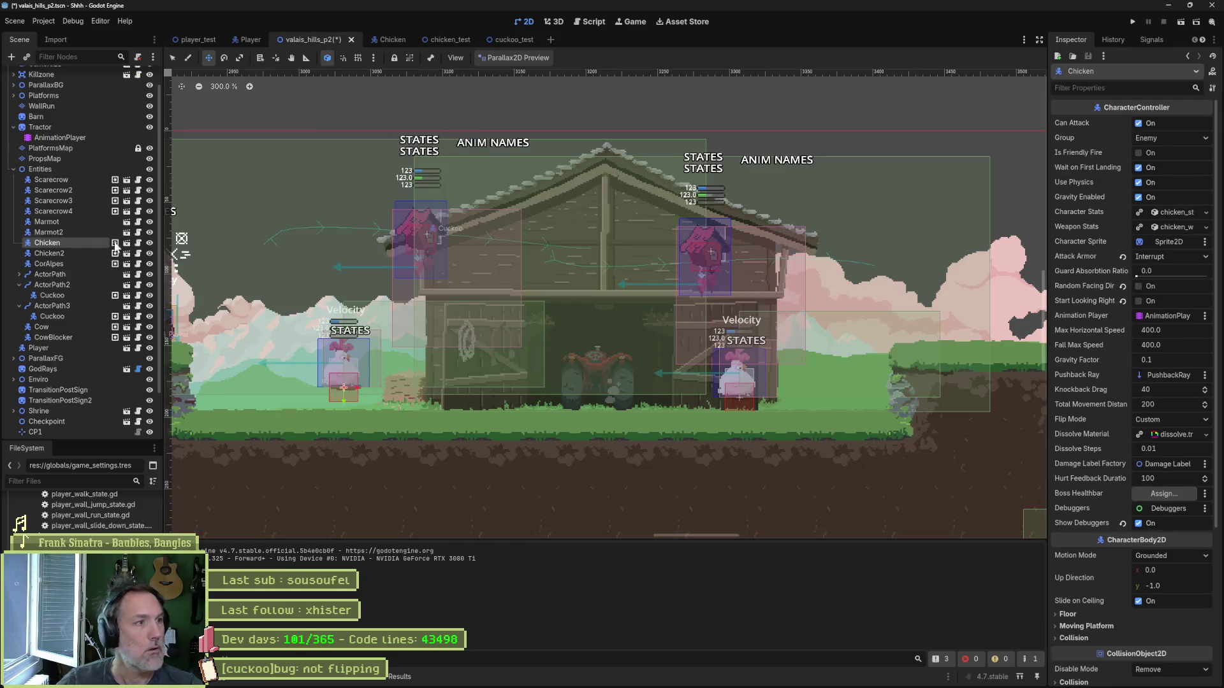
left_click(70, 295)
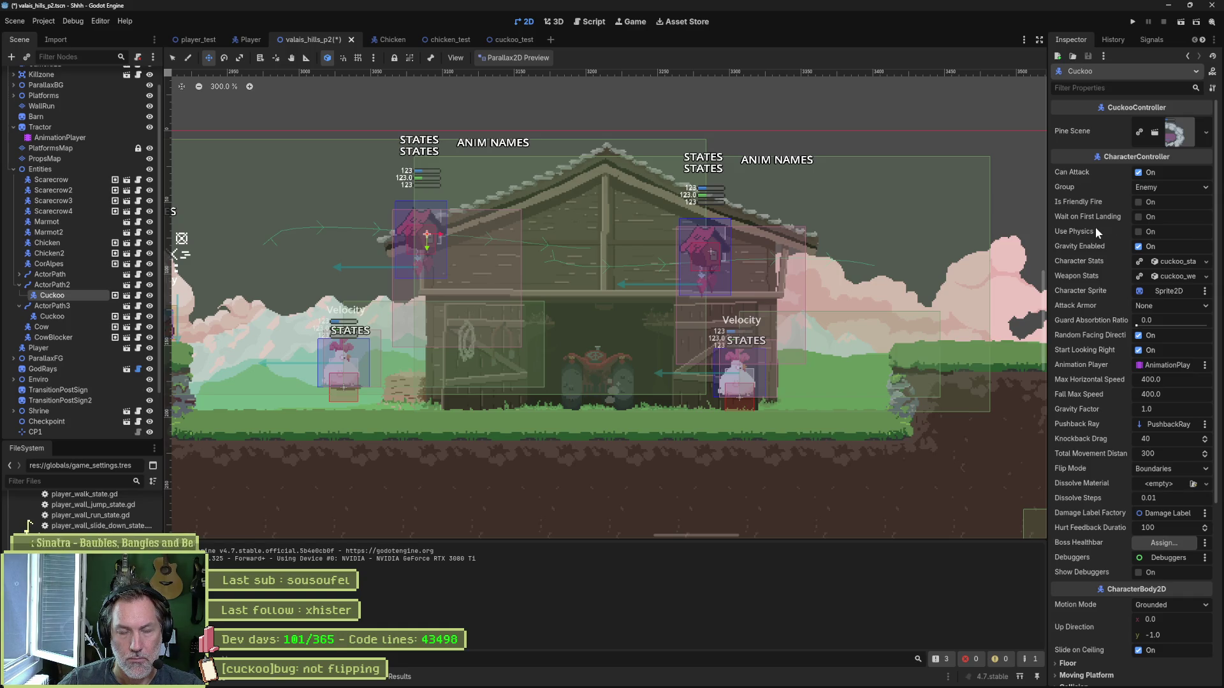
left_click(64, 285)
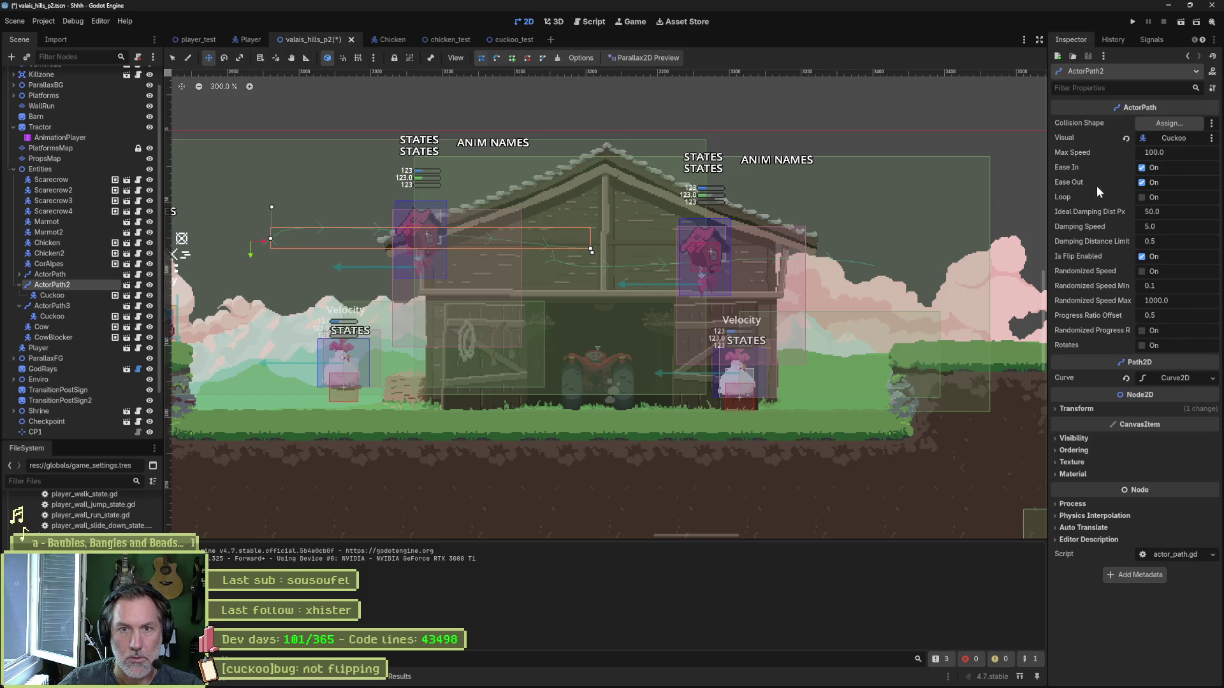
left_click(1142, 197)
left_click(1142, 182)
left_click(1142, 168)
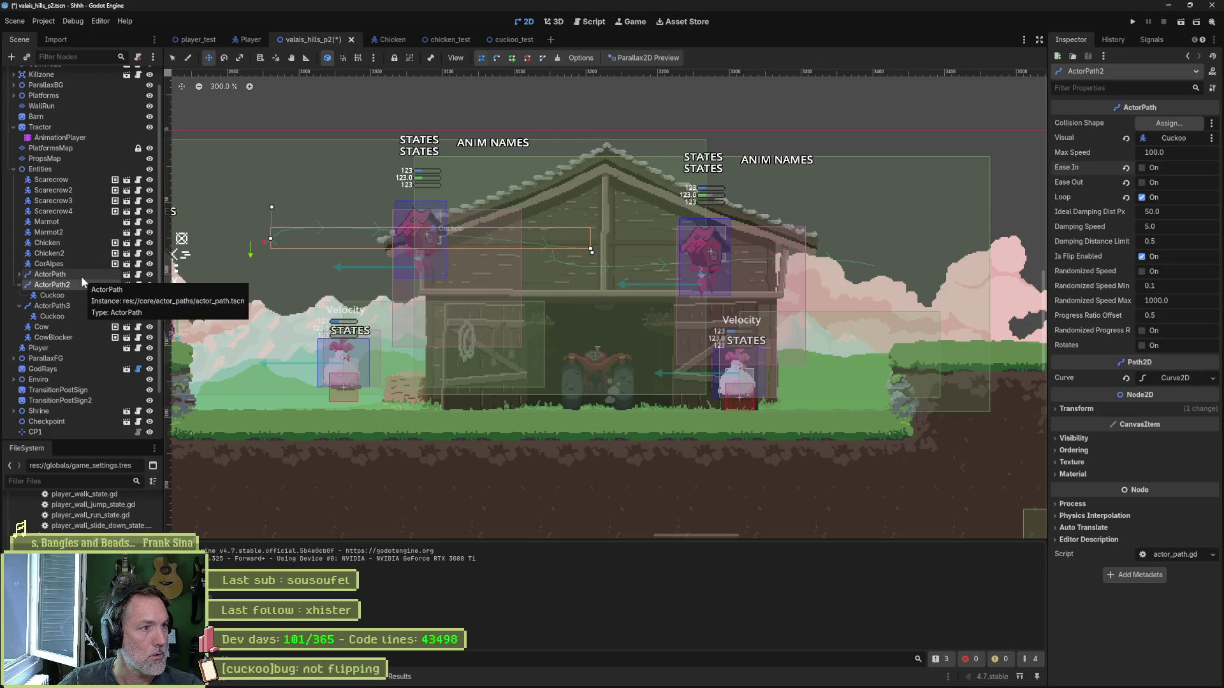
Step: Make ActorPath3 loop without Ease In or Ease Out, then run the game
left_click(67, 305)
left_click(1154, 168)
left_click(1153, 183)
left_click(1153, 197)
key("F6")
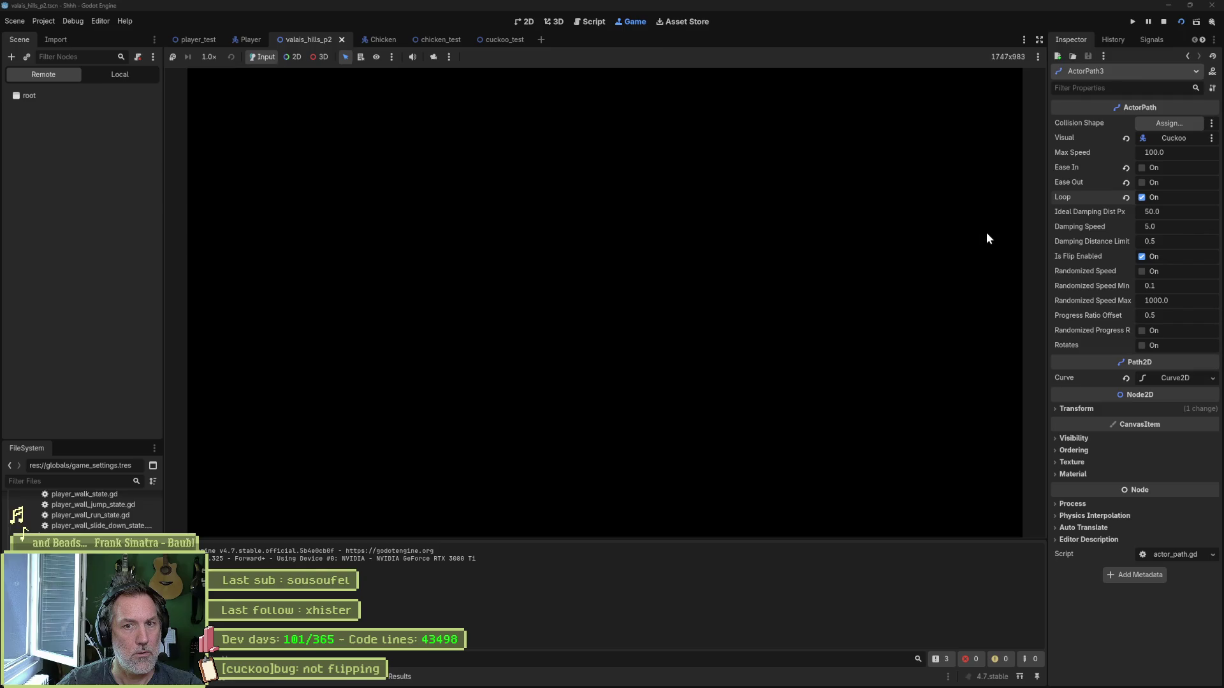
Step: Walk the cat right toward the barn to watch the looping cuckoos, then stop the game
key("Right")
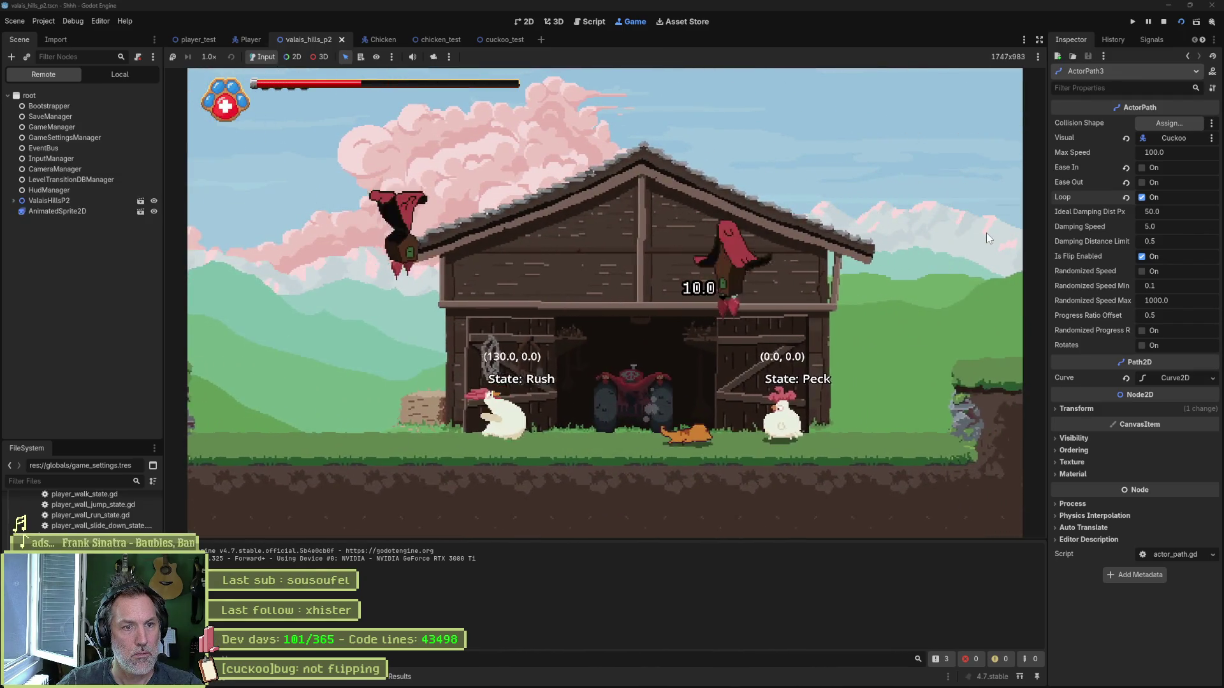
key("F8")
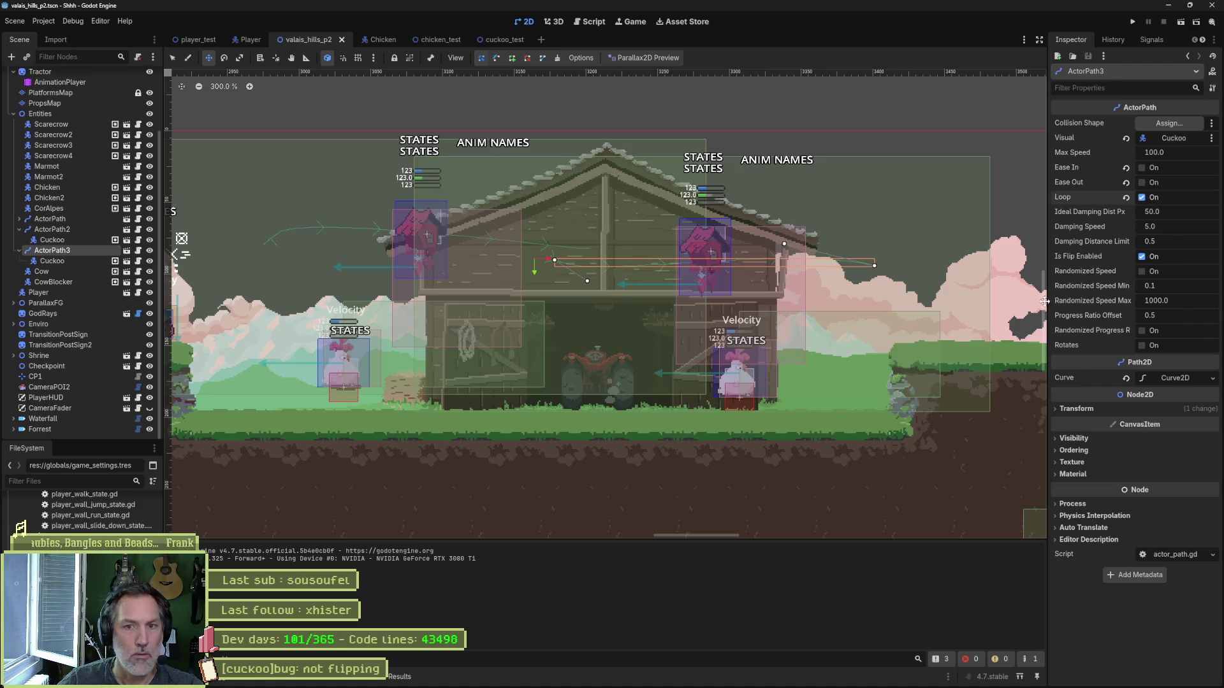
Step: Turn Loop off and Ease Out and Ease In back on for ActorPath3
left_click(1141, 198)
left_click(1141, 183)
left_click(1142, 168)
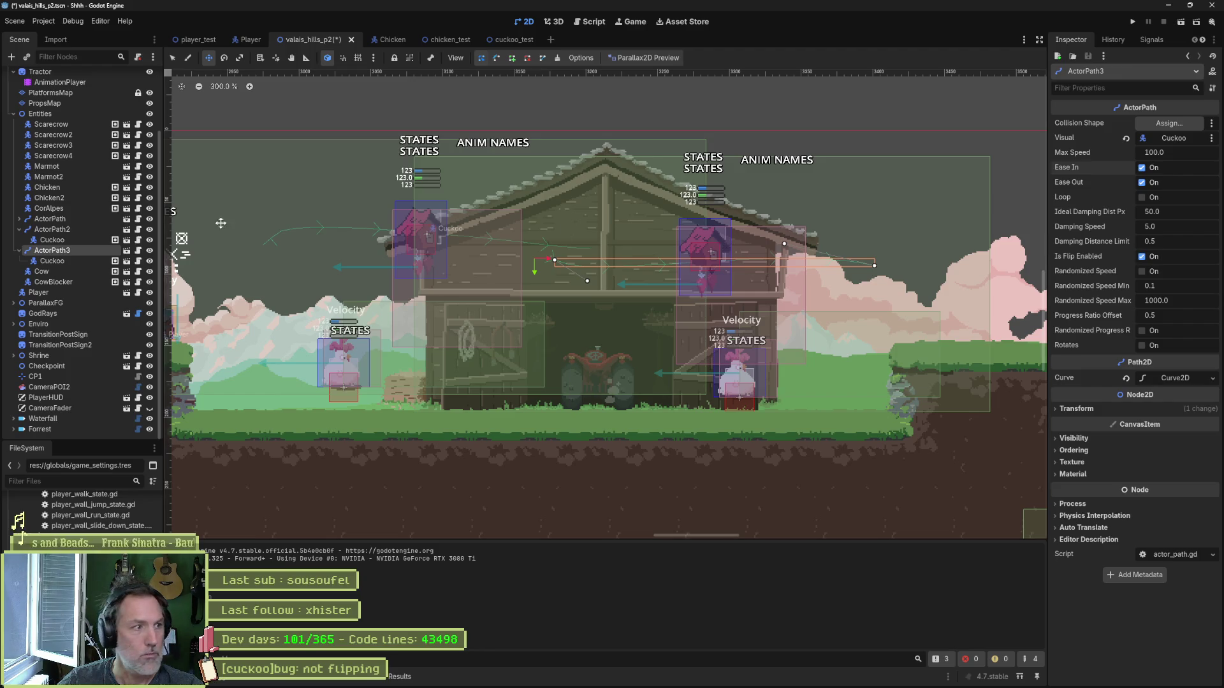
Step: Restore ActorPath2's easing without looping, then open the actor_path.gd script
left_click(1125, 167)
left_click(1125, 182)
left_click(1125, 197)
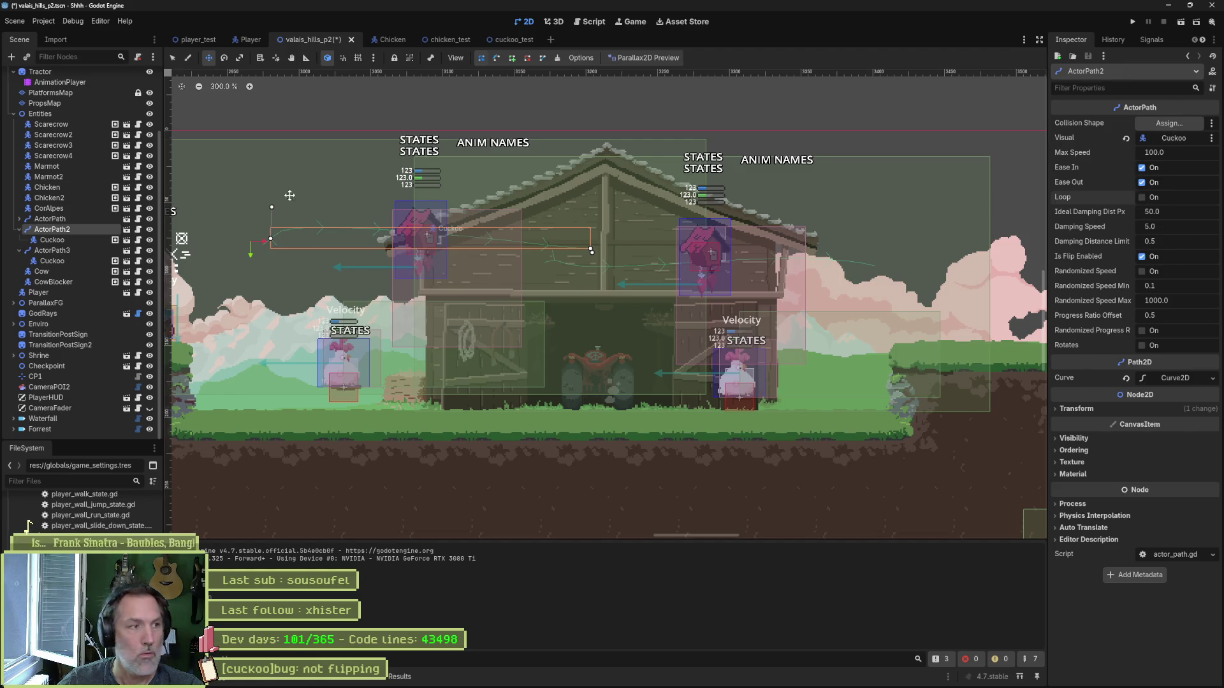
left_click(138, 229)
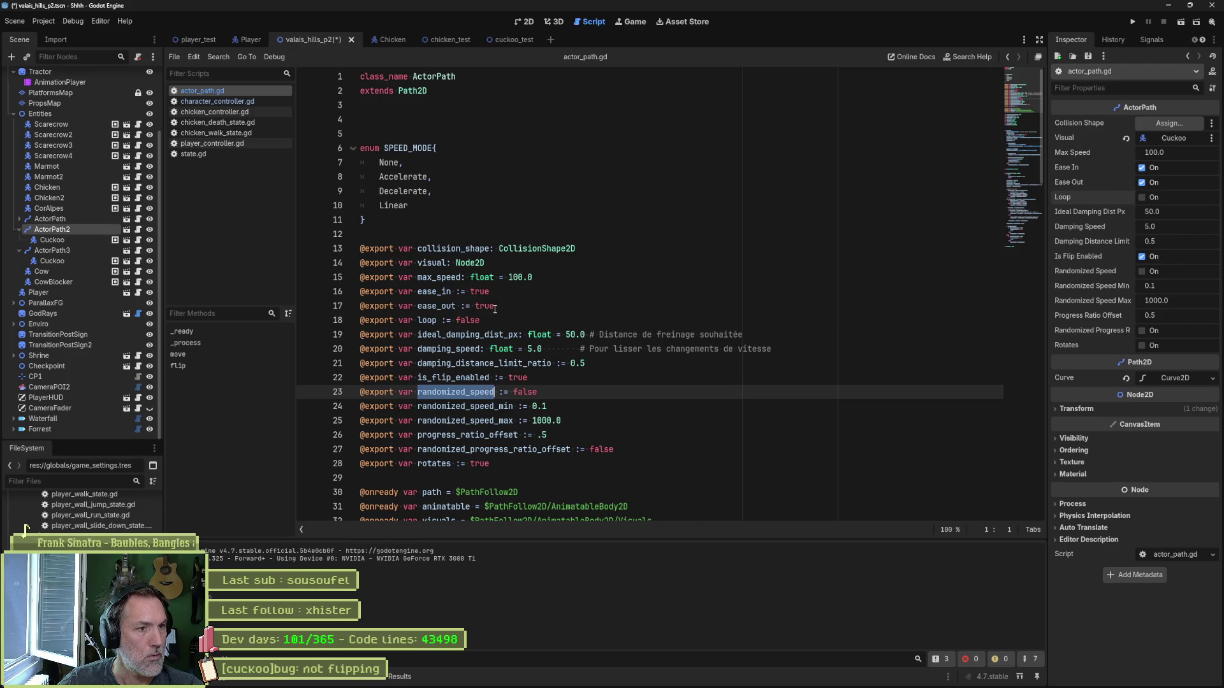
Step: Search the whole project for every use of is_flip_enabled
double_click(453, 378)
key("ctrl+shift+f")
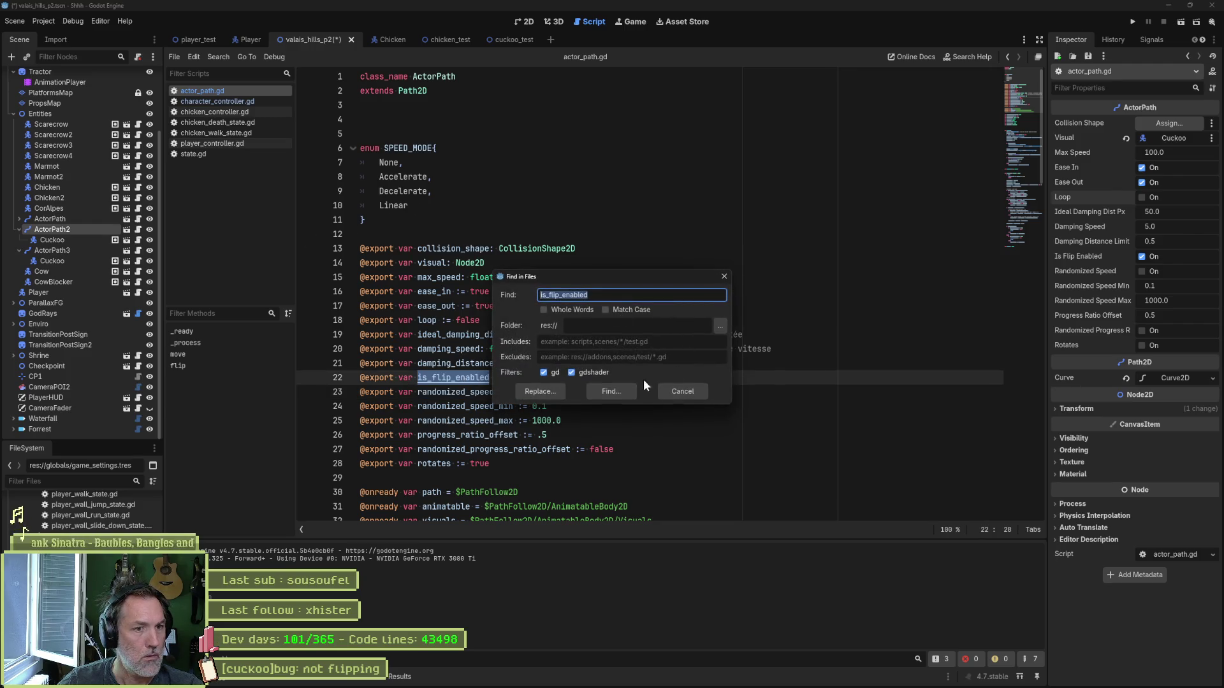
key("Return")
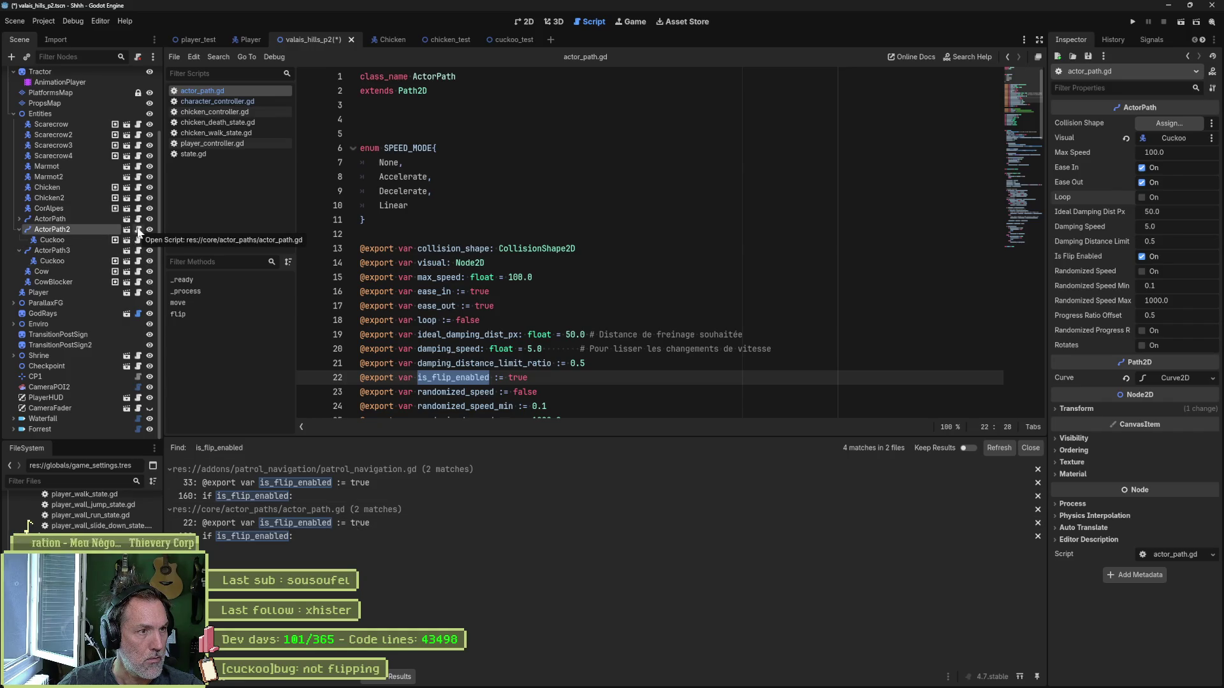
Step: Put a breakpoint on the is_flip_enabled check at line 128 in flip(), then run the game
left_click(312, 537)
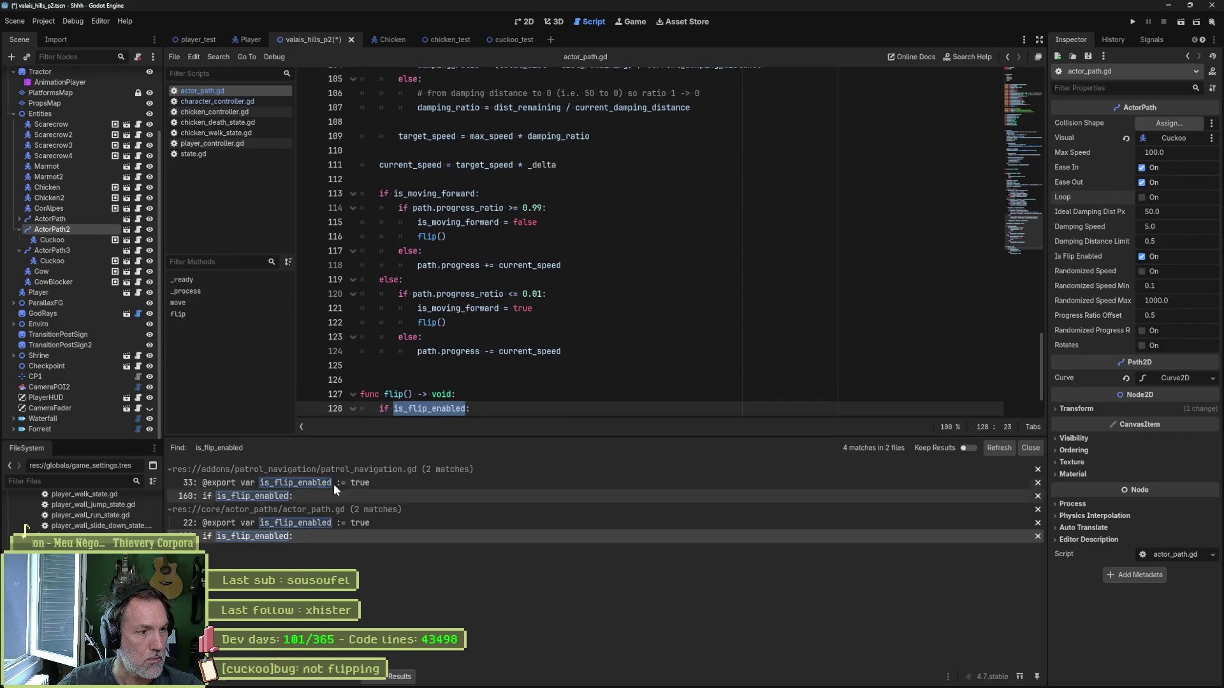
scroll(545, 321, "down", 2)
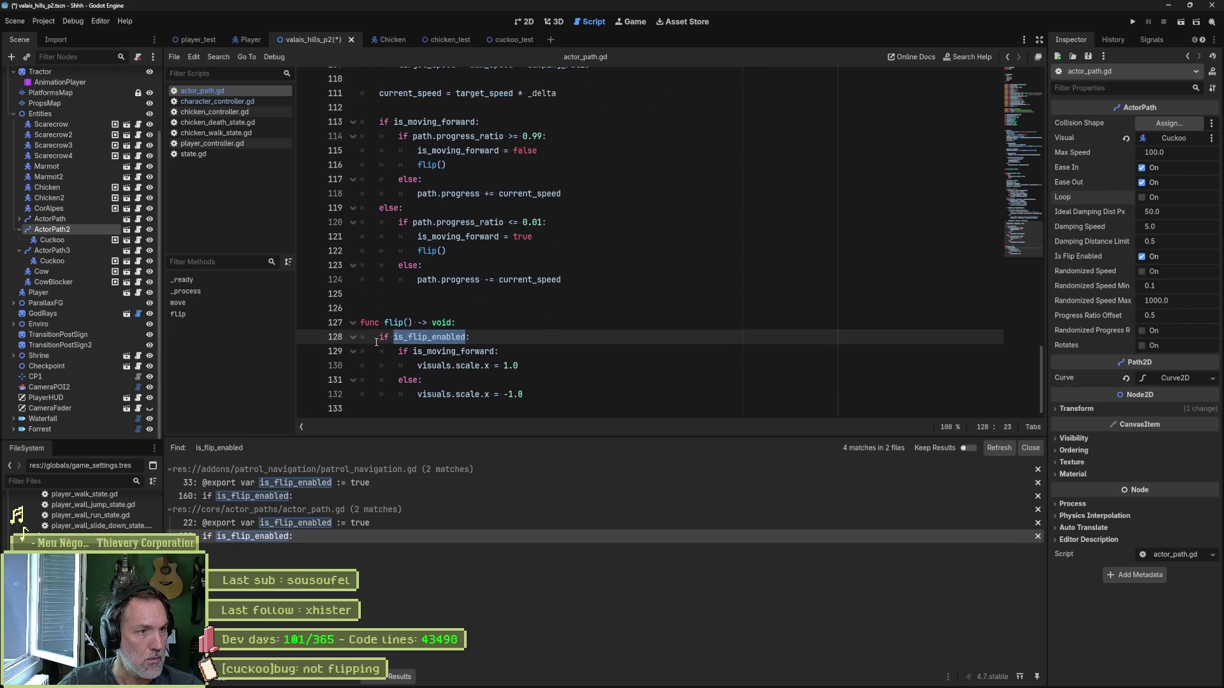
left_click(307, 337)
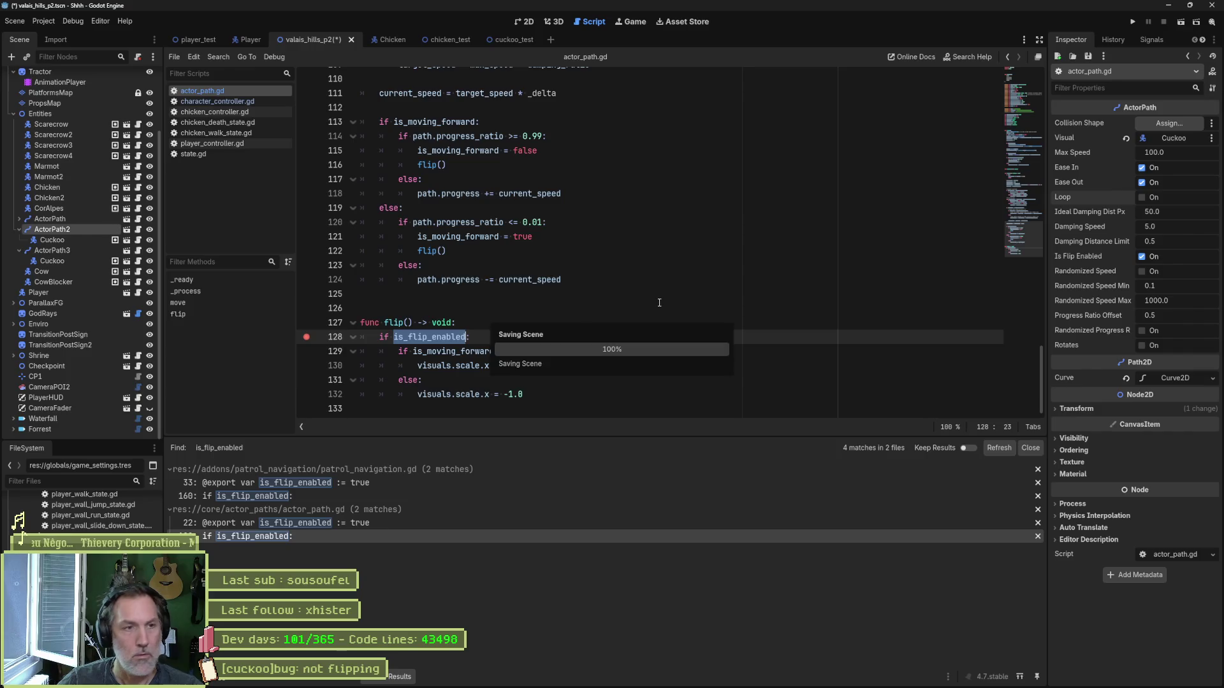
key("F6")
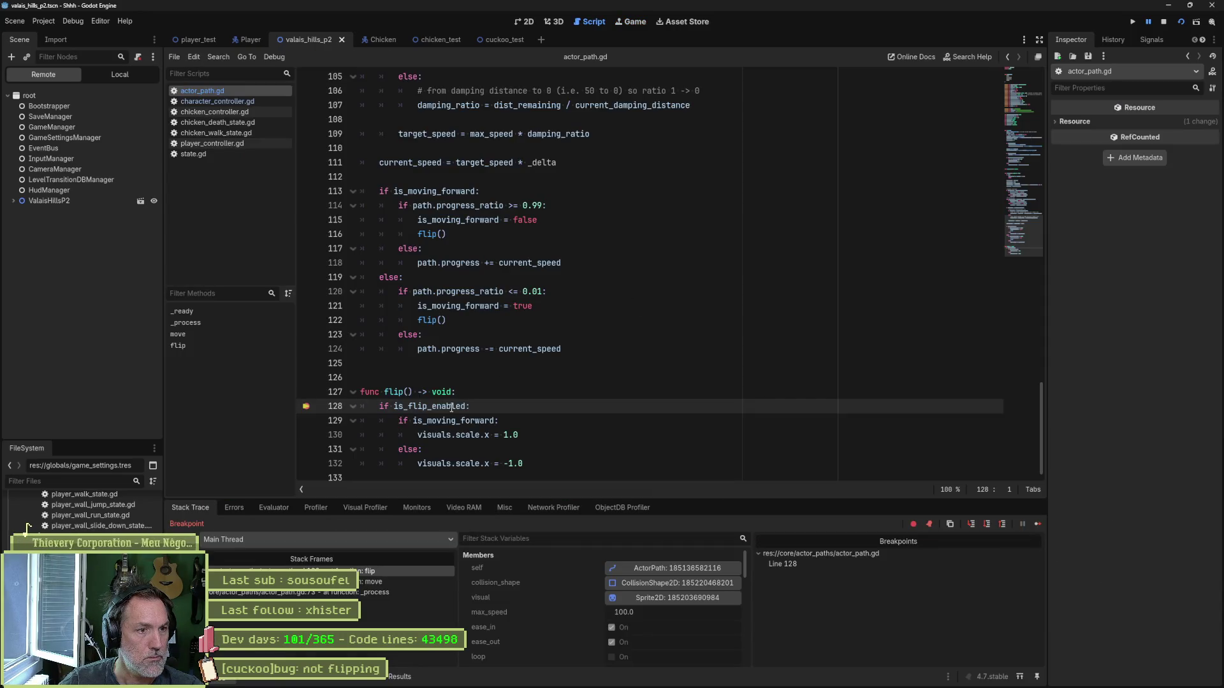
Step: At the breakpoint, examine the paused variables and evaluate 'visuals' in the Evaluator
mouse_move(451, 407)
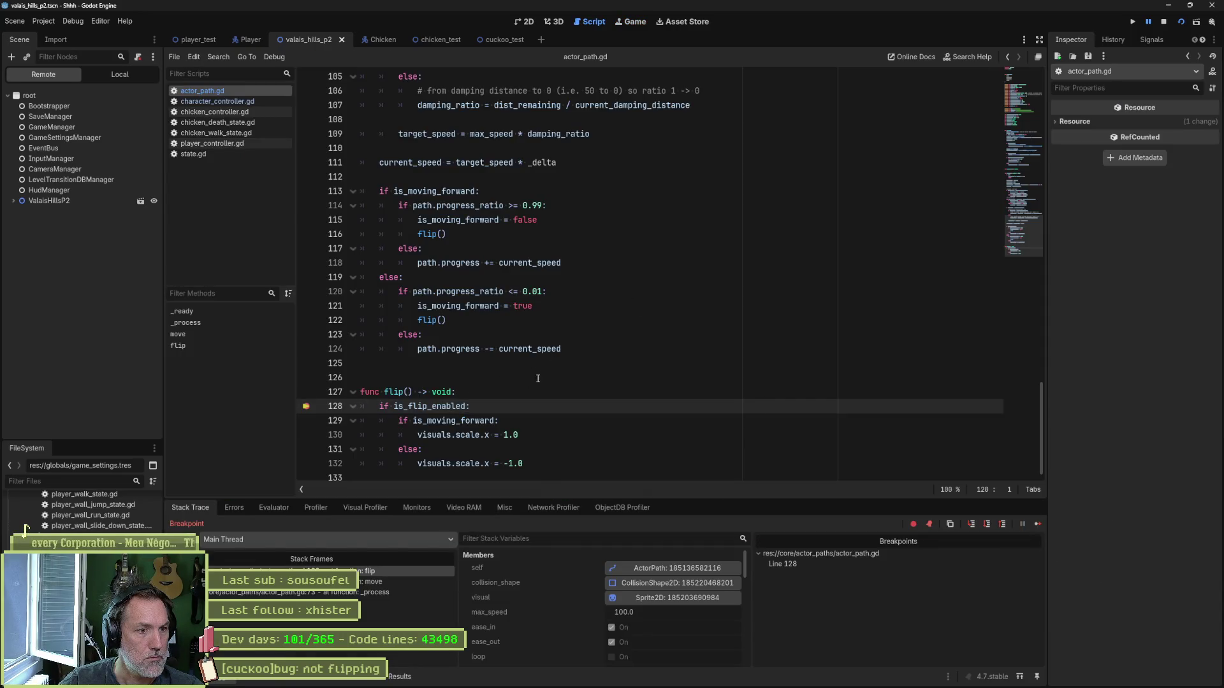
mouse_move(483, 419)
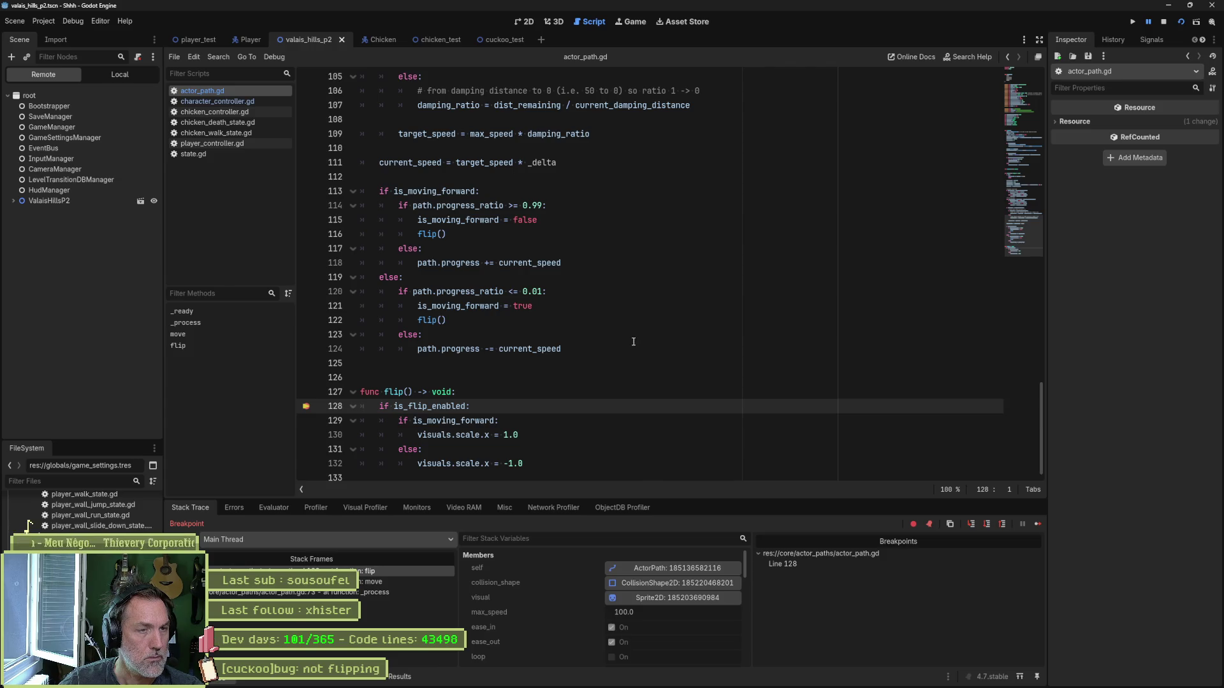
left_click(444, 436)
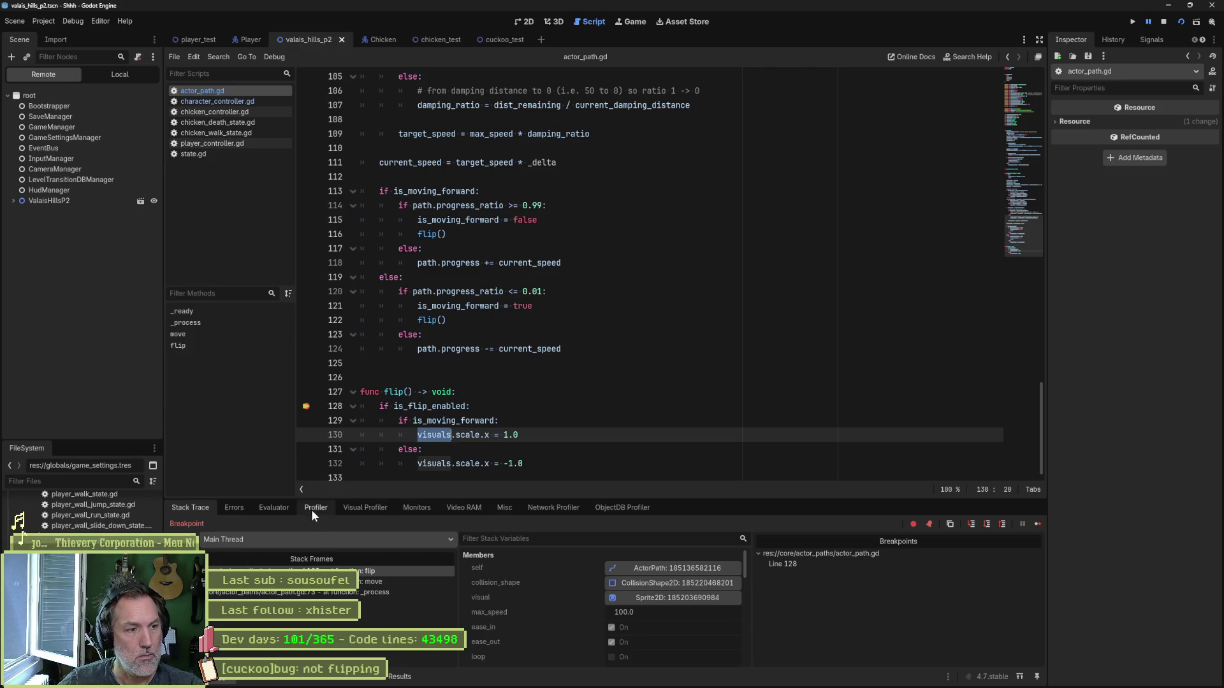
left_click(285, 508)
type("visuals")
key("Return")
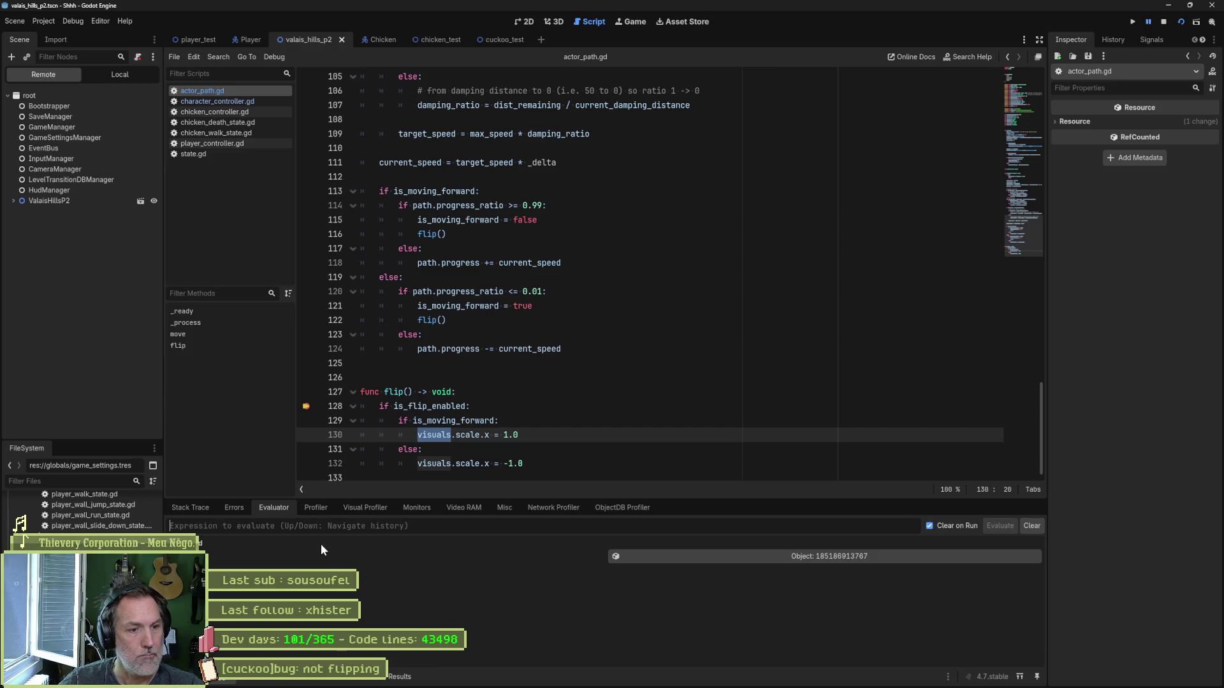
Step: Inspect the remote Visuals node and its child sprite, then stop the debug run
left_click(784, 560)
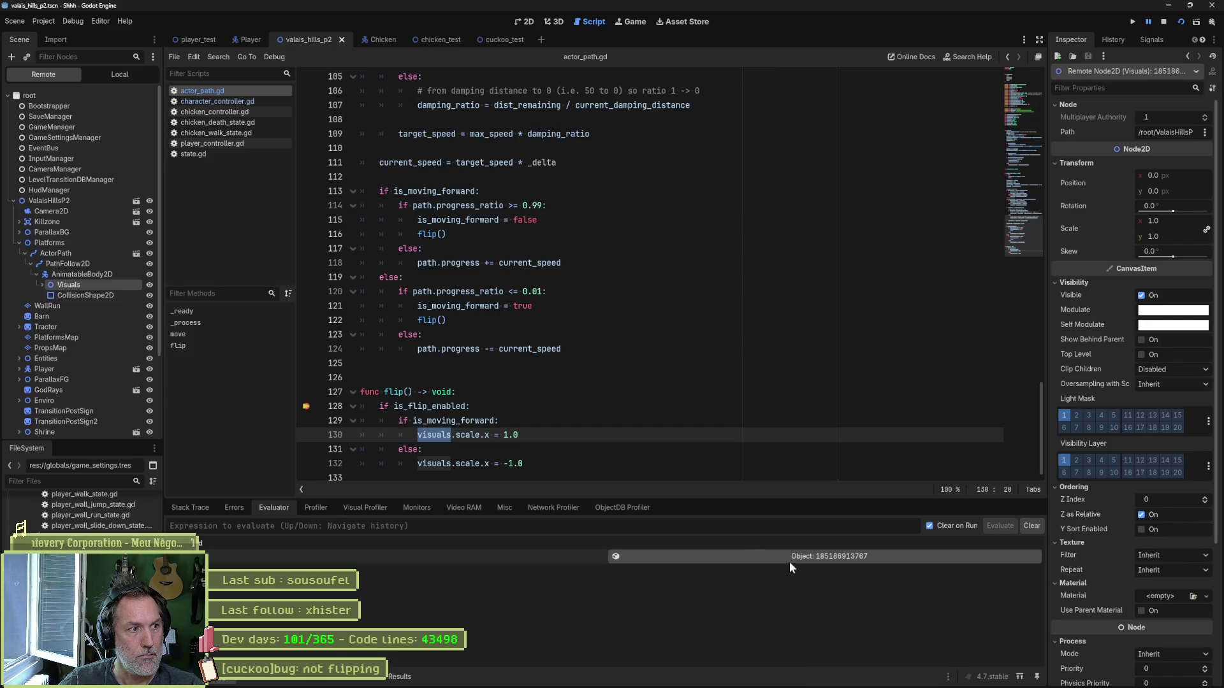
left_click(41, 284)
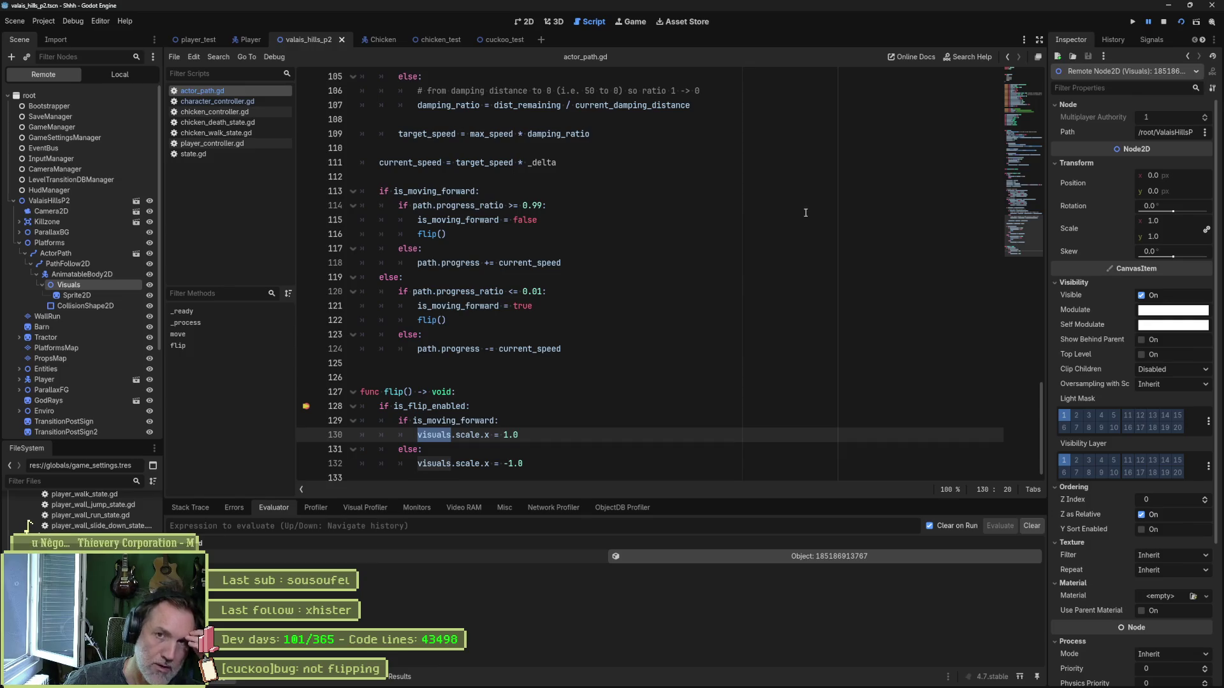
left_click(1163, 21)
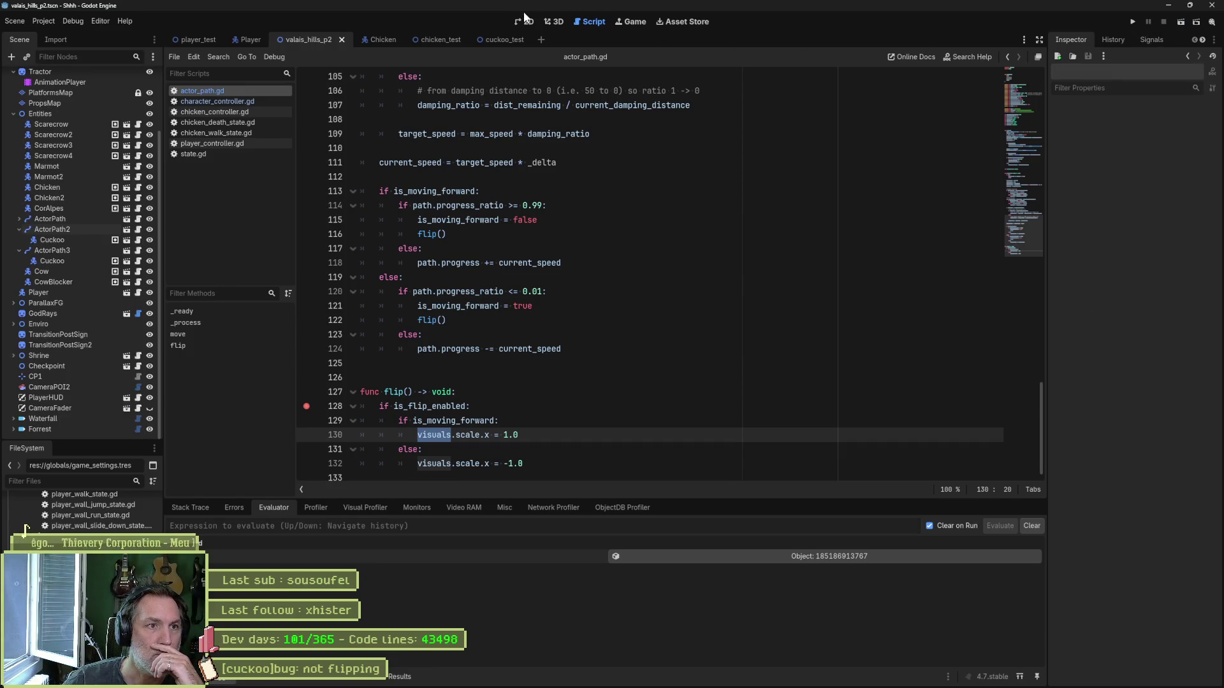
Step: In the level, turn off Random Facing Direction for the Cuckoo on ActorPath2
left_click(526, 21)
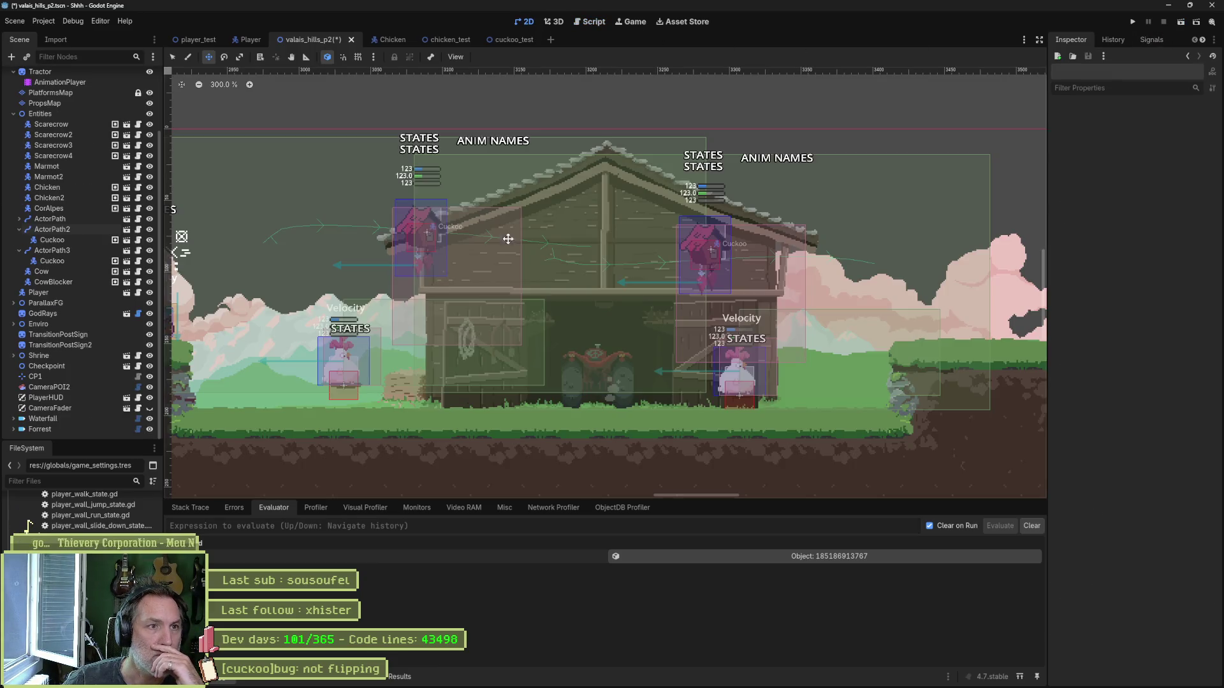
left_click(48, 240)
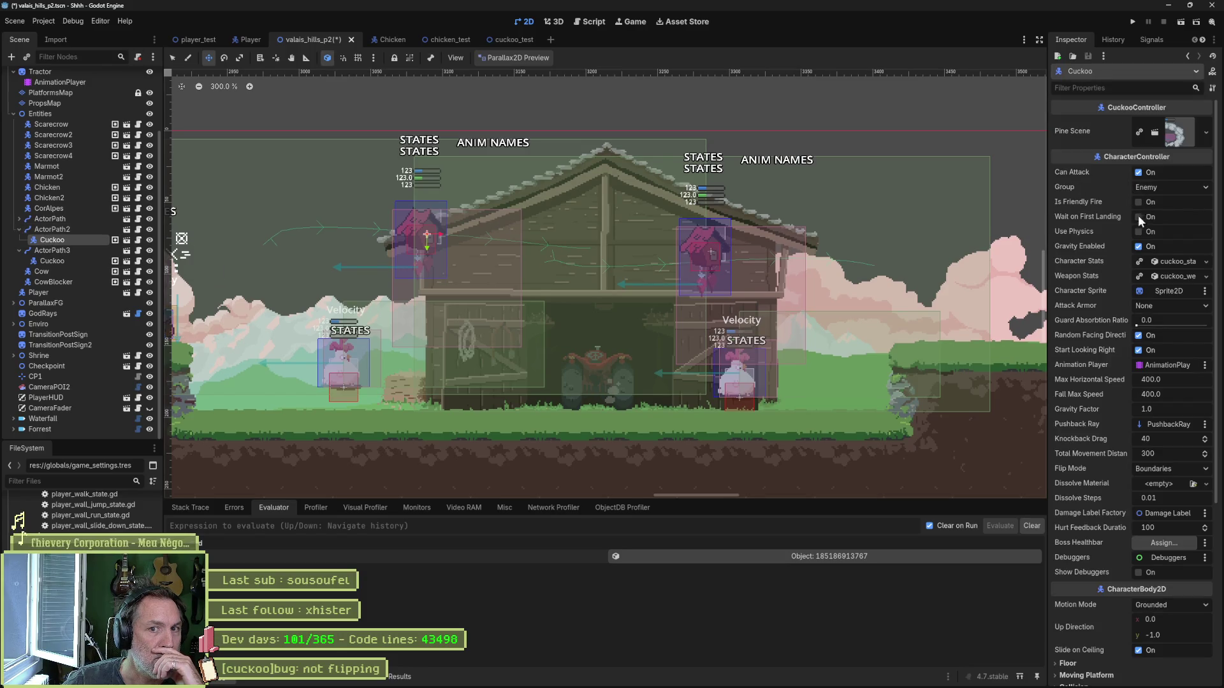
left_click(1138, 336)
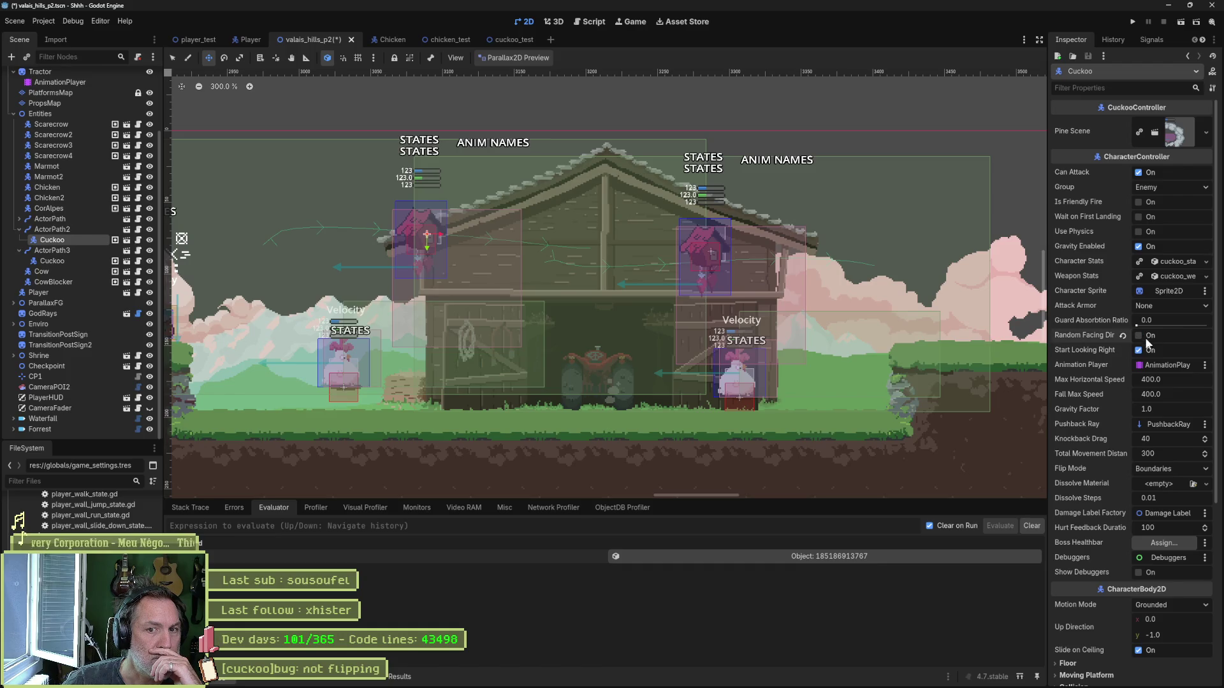
Step: Turn off Random Facing Direction in the Cuckoo's own scene and save it
left_click(76, 261)
left_click(127, 241)
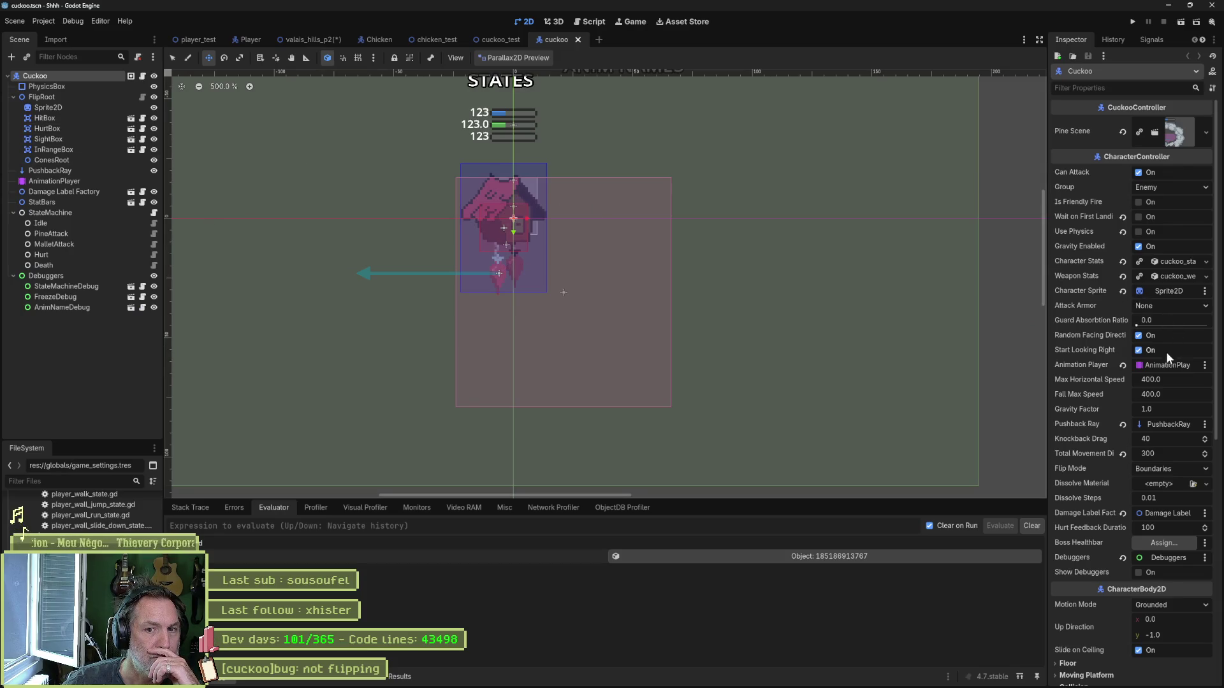
left_click(1146, 341)
key("ctrl+s")
Step: Run cuckoo_test, remove the line 128 breakpoint, and resume the paused debug run
left_click(587, 40)
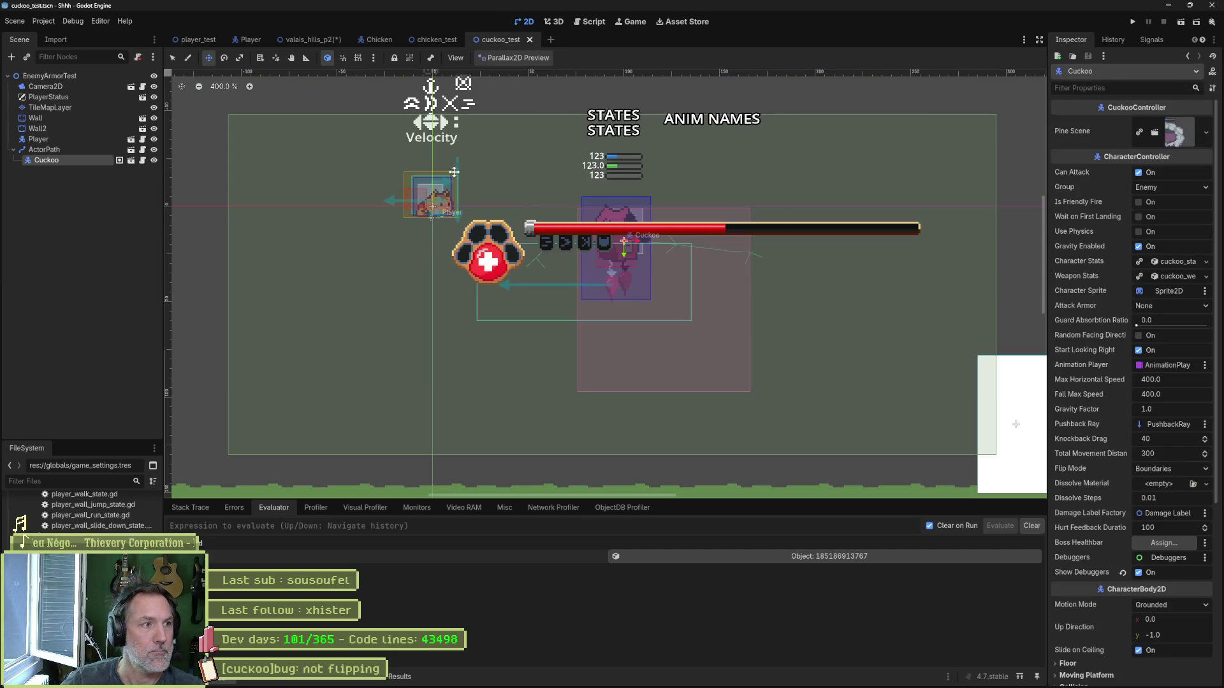
key("F5")
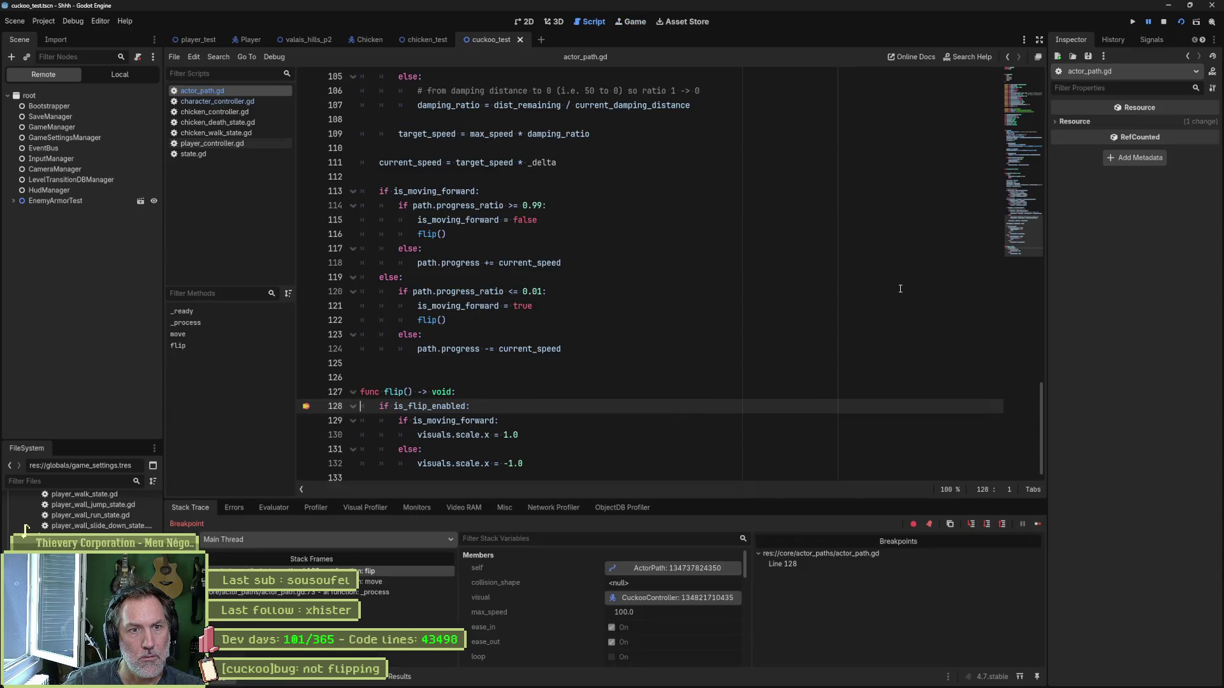
left_click(306, 406)
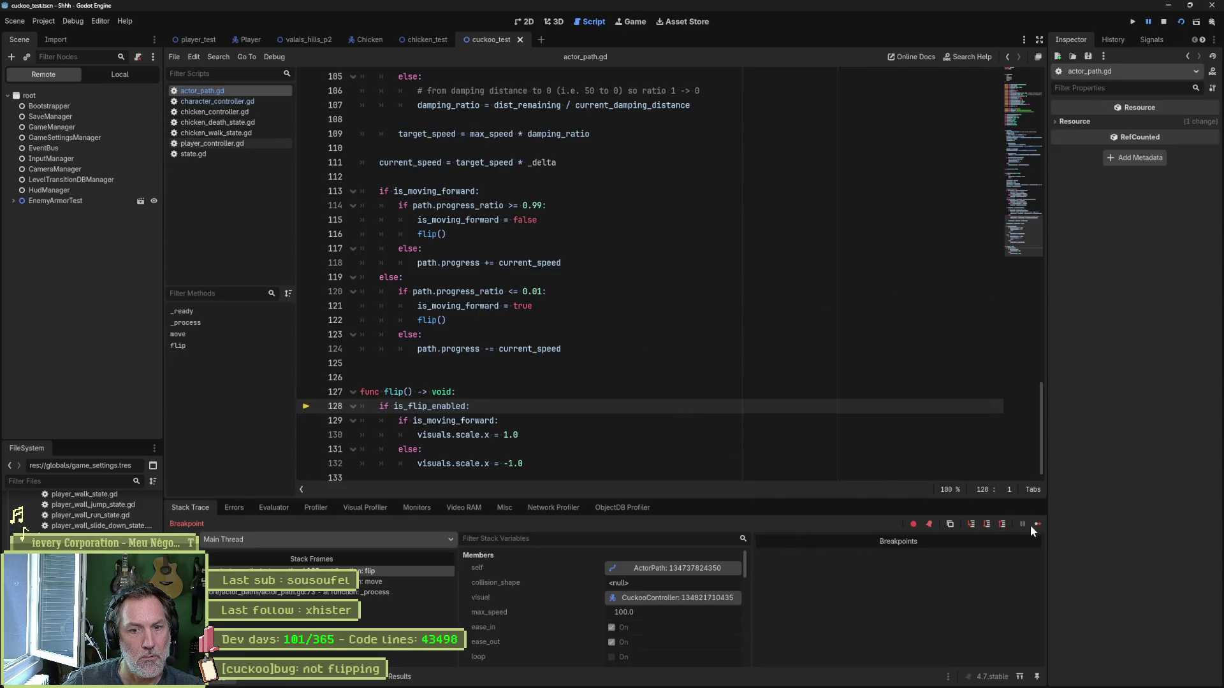
left_click(1034, 525)
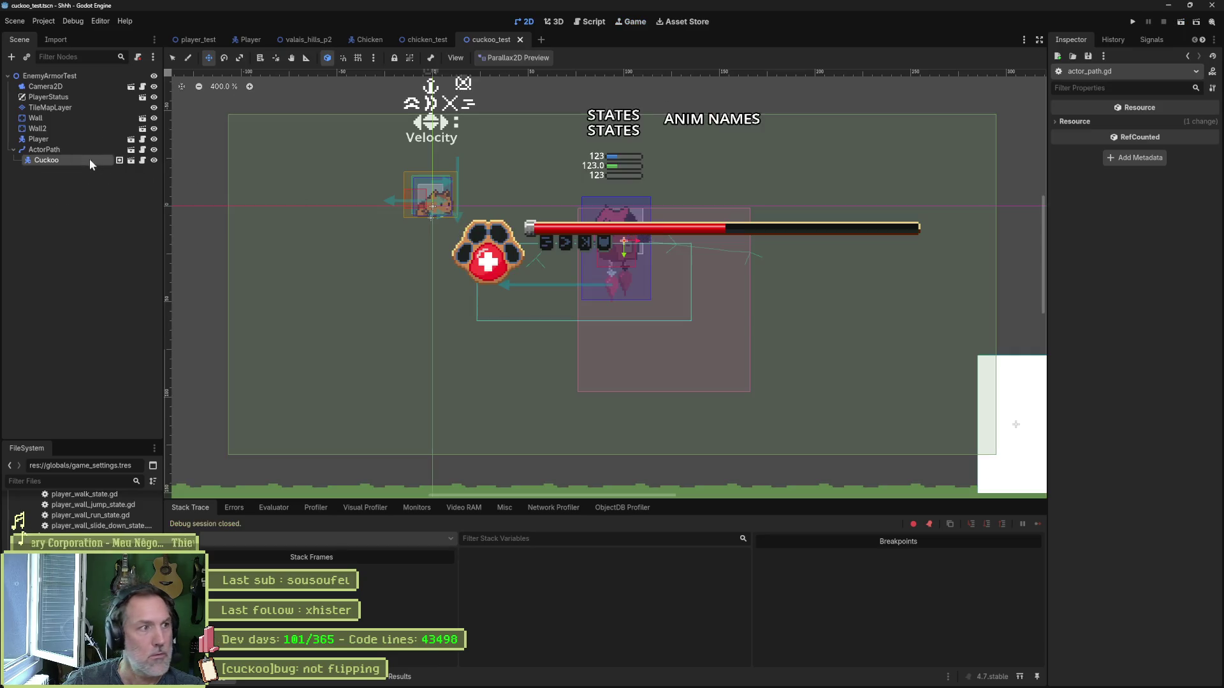
Step: Playtest valais_hills_p2, stop and save it, then switch to the Asana board
left_click(311, 40)
key("F5")
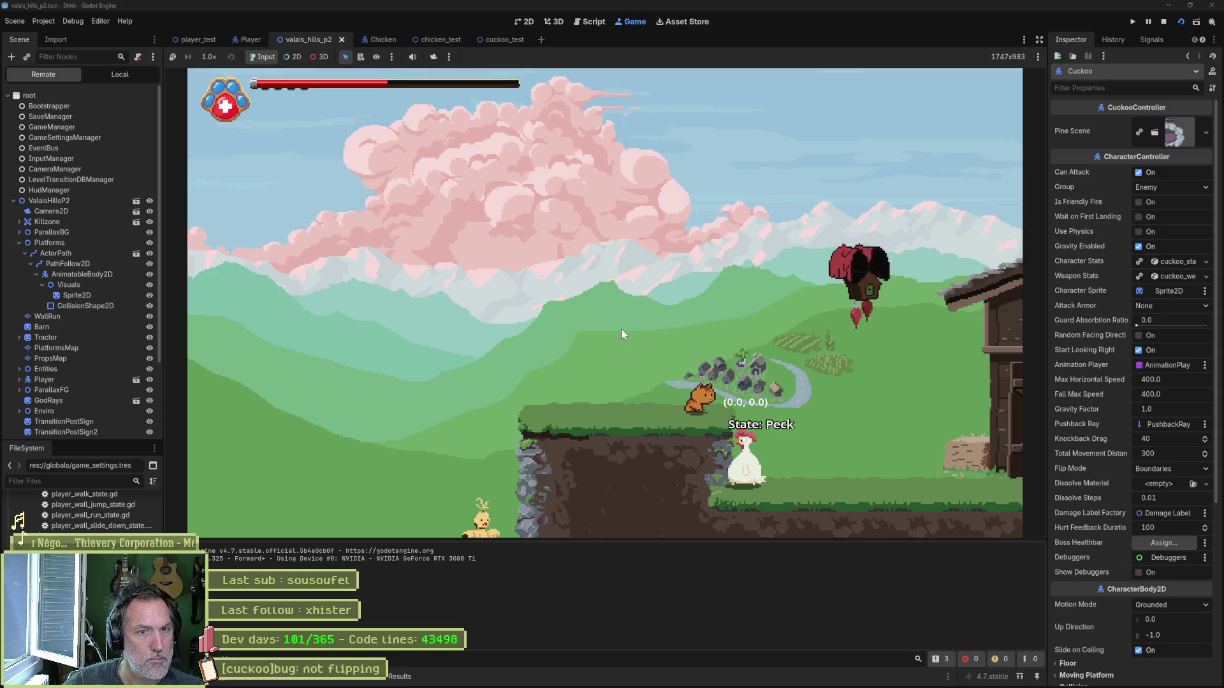
key("F8")
key("ctrl+s")
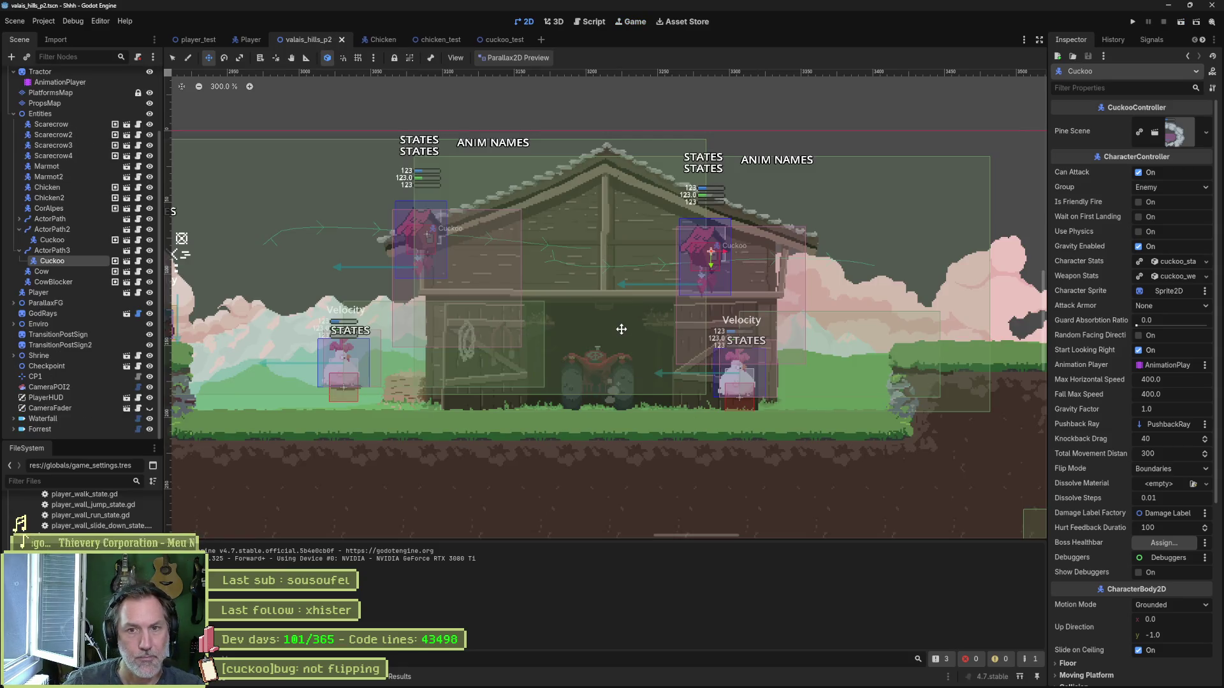
left_click(645, 677)
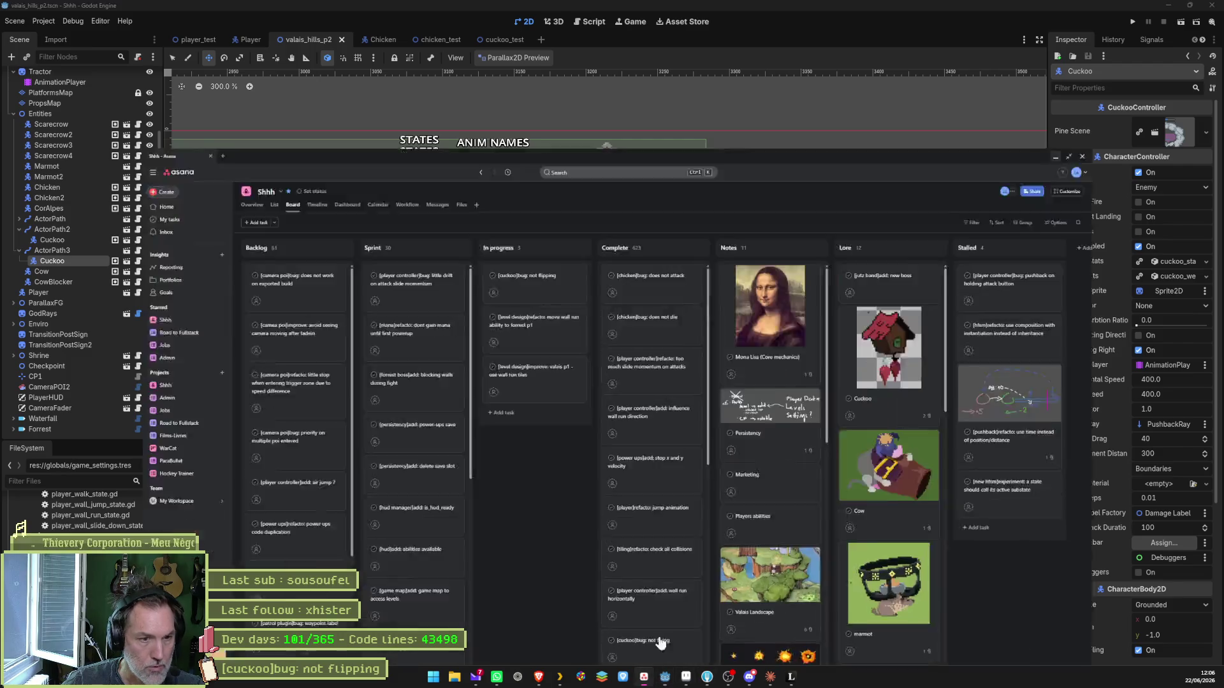
Step: Drag the '[cuckoo]bug: not flipping' card from In progress into Complete, then switch to Fork
left_click(503, 172)
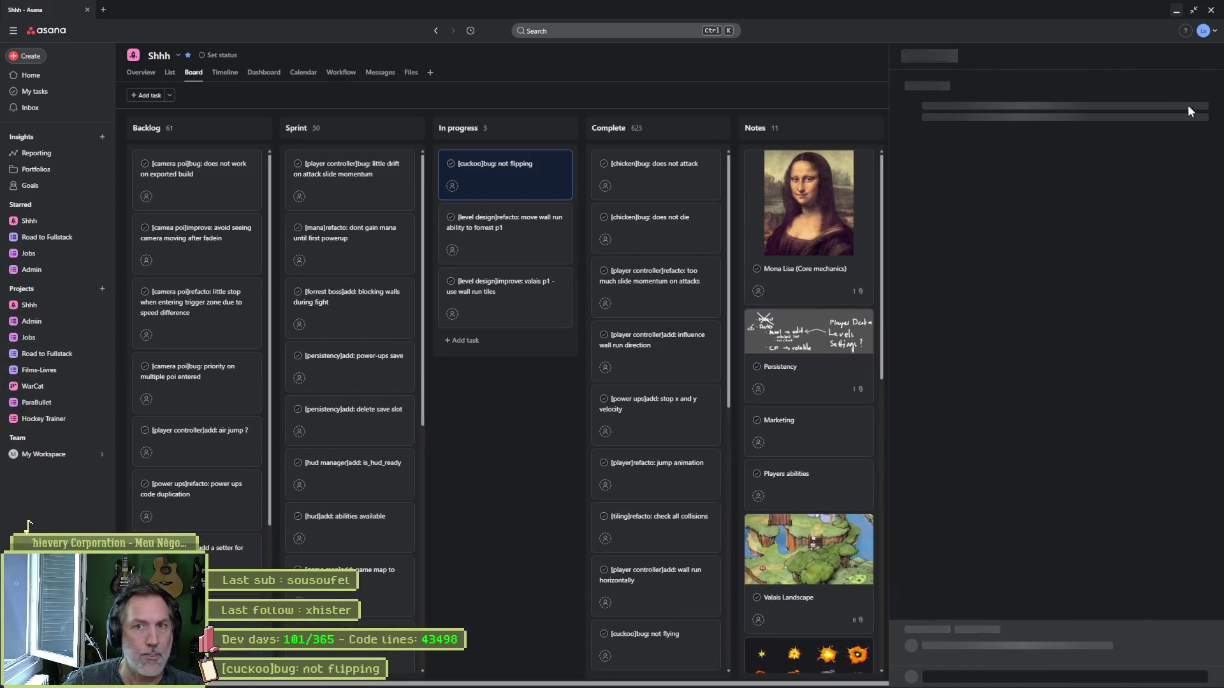
left_click(1188, 56)
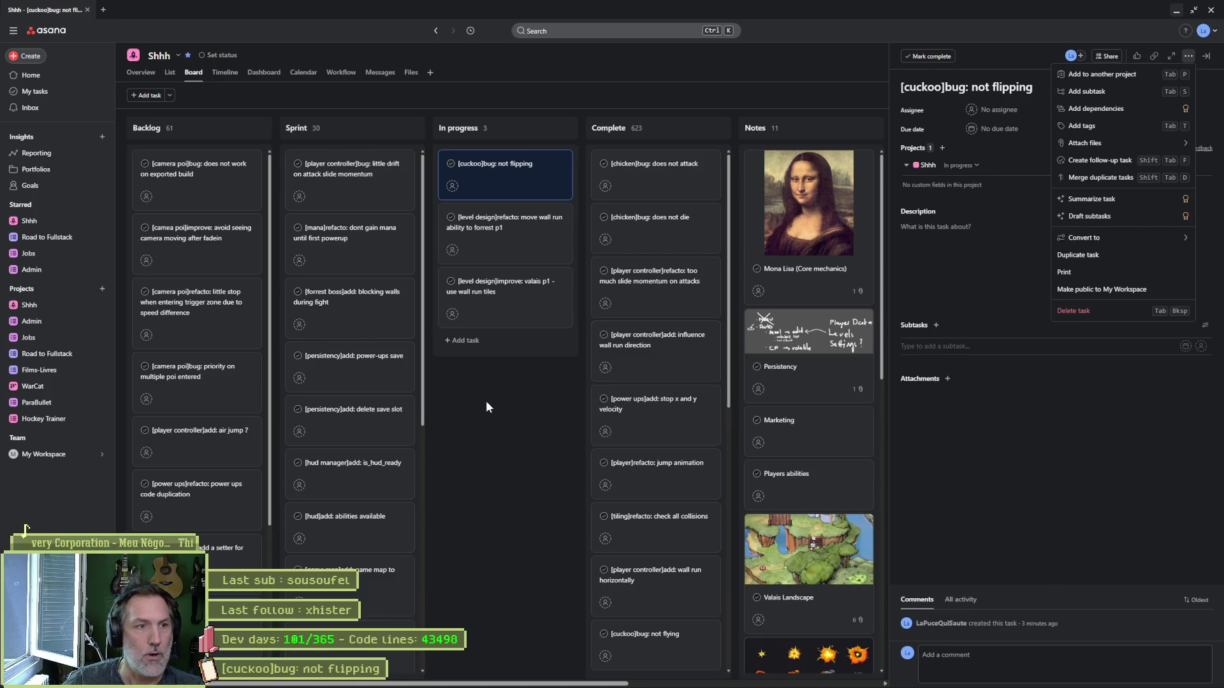
left_click(486, 404)
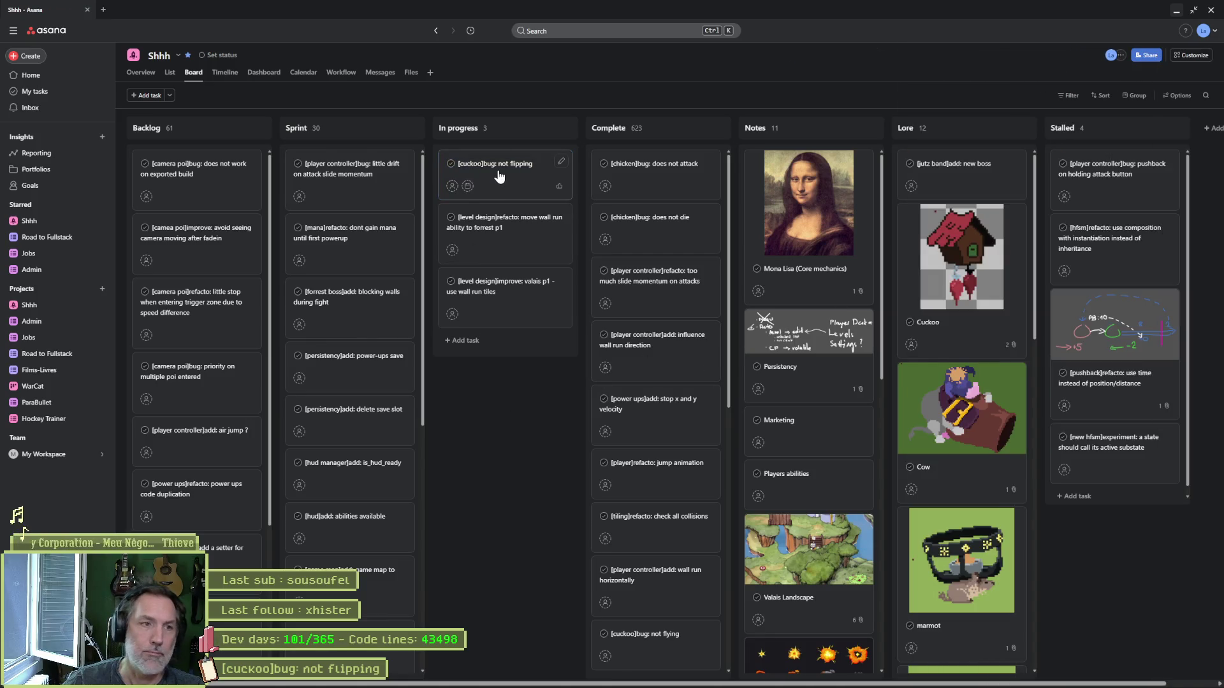
left_click_drag(499, 176, 637, 170)
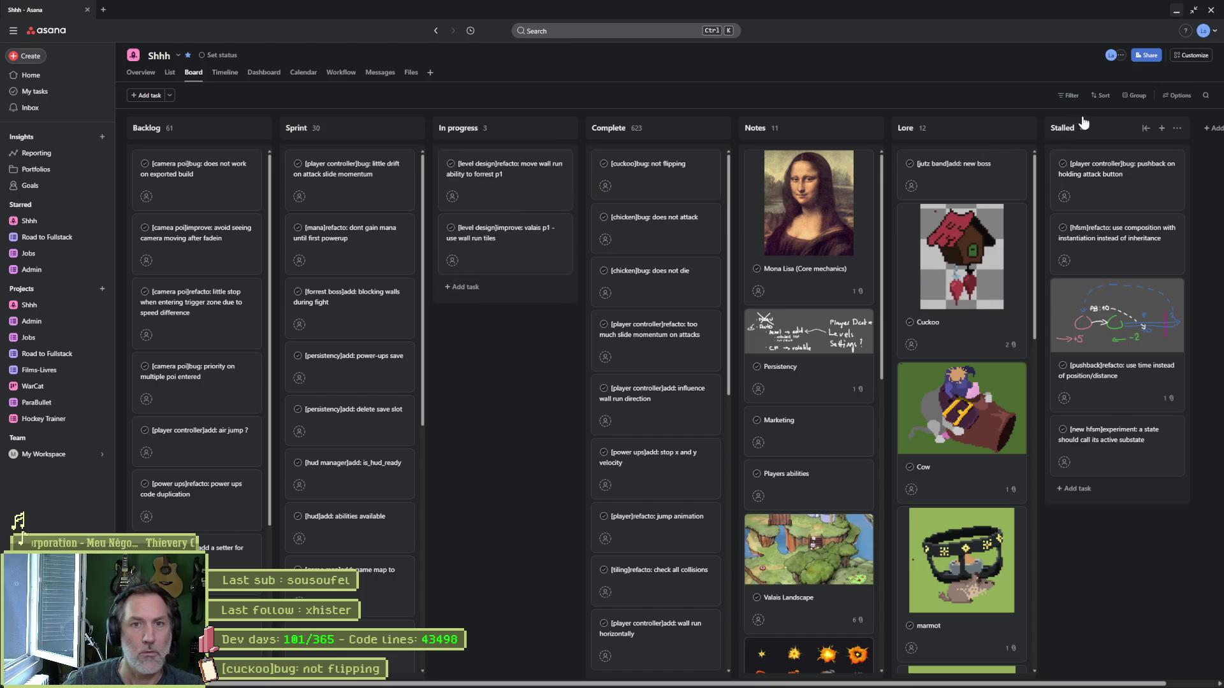
left_click(657, 170)
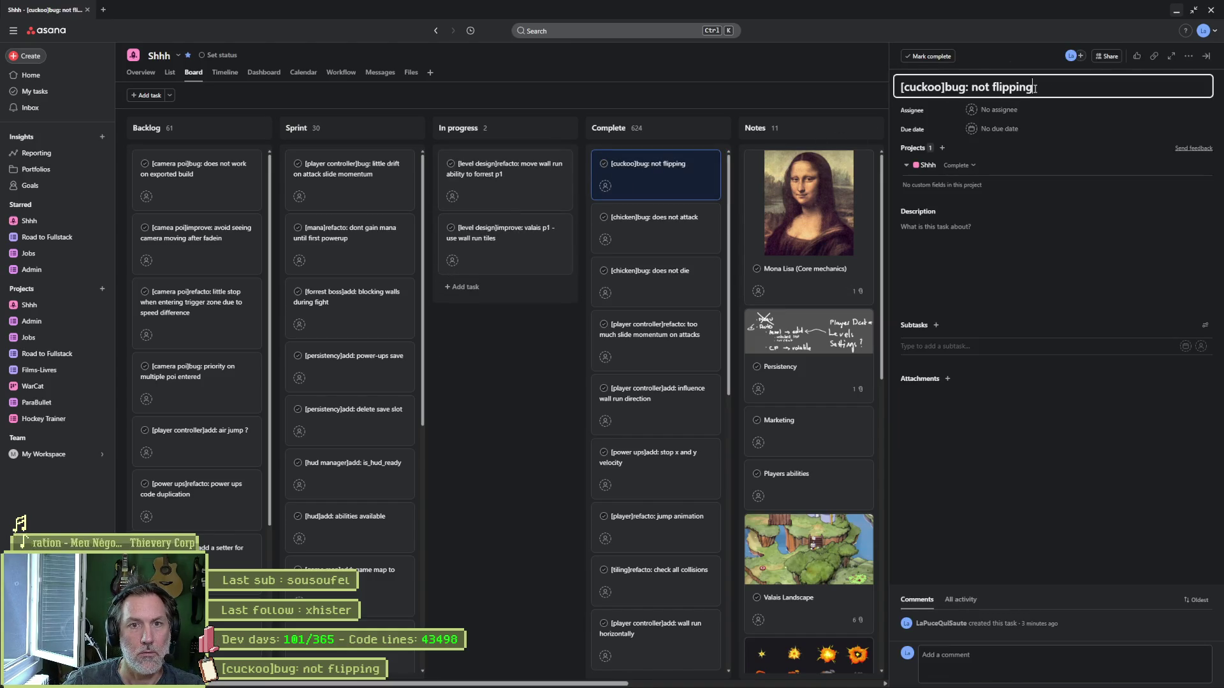
left_click(527, 450)
left_click(709, 679)
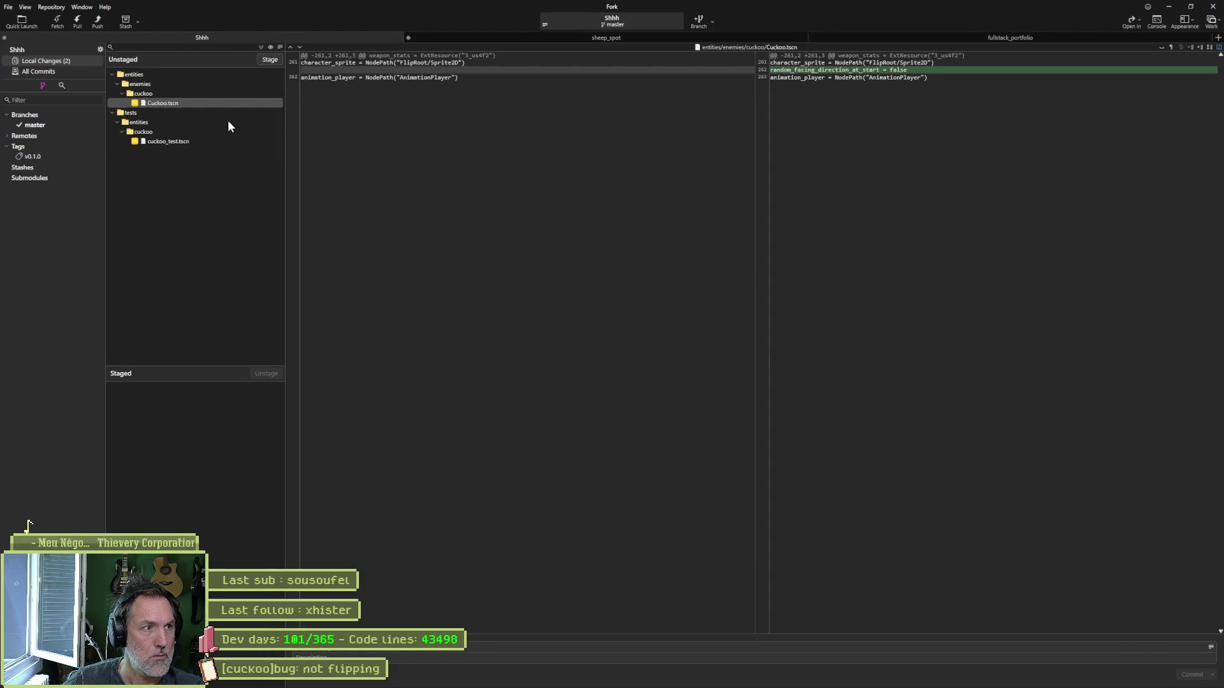
Step: Stage, commit and push Cuckoo.tscn and cuckoo_test.tscn, then minimize Fork
left_click(269, 60)
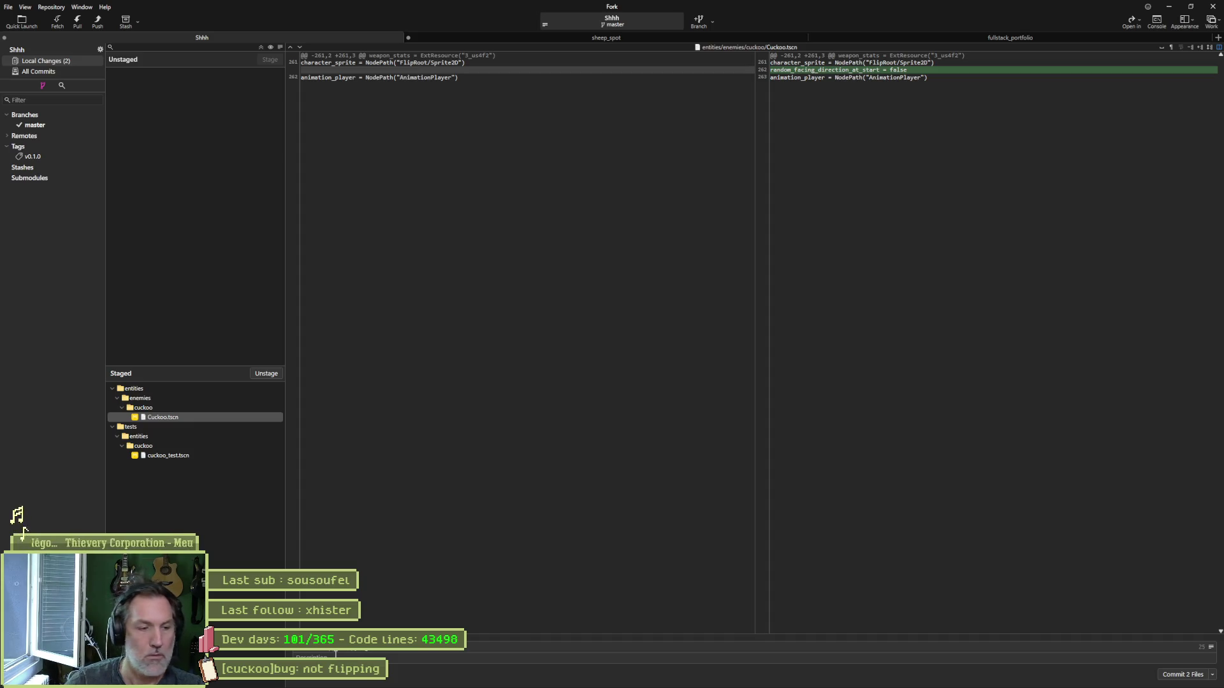
left_click(1182, 674)
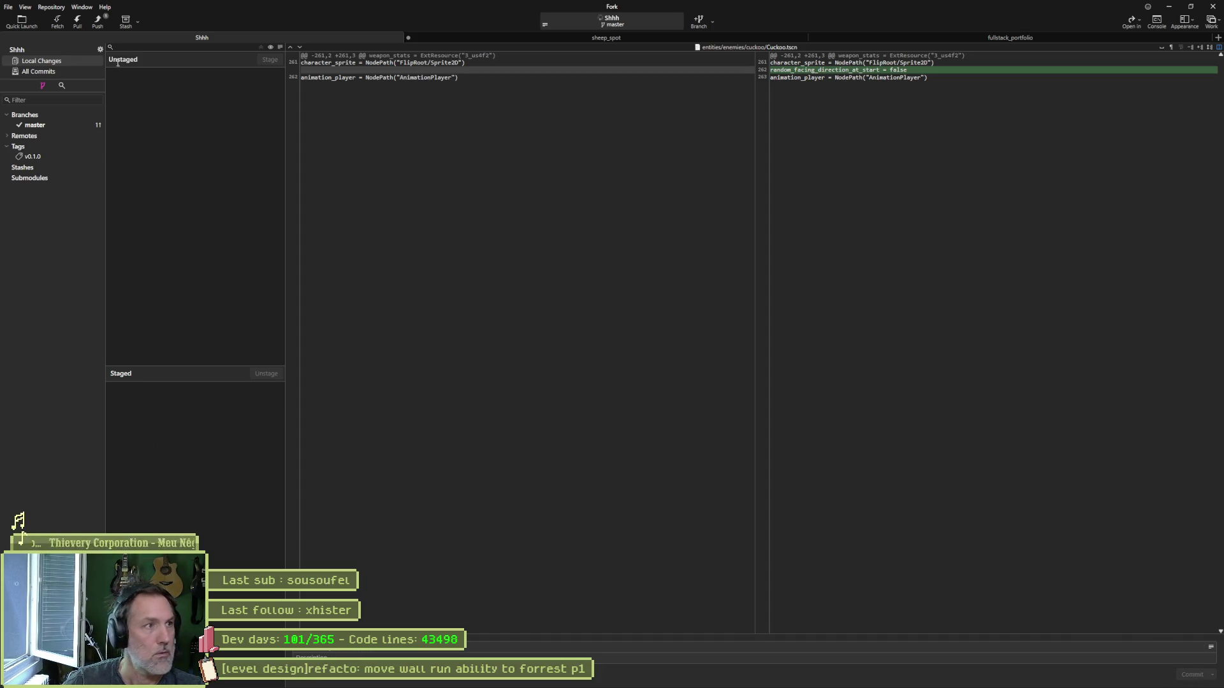
left_click(98, 21)
left_click(671, 376)
left_click(1169, 7)
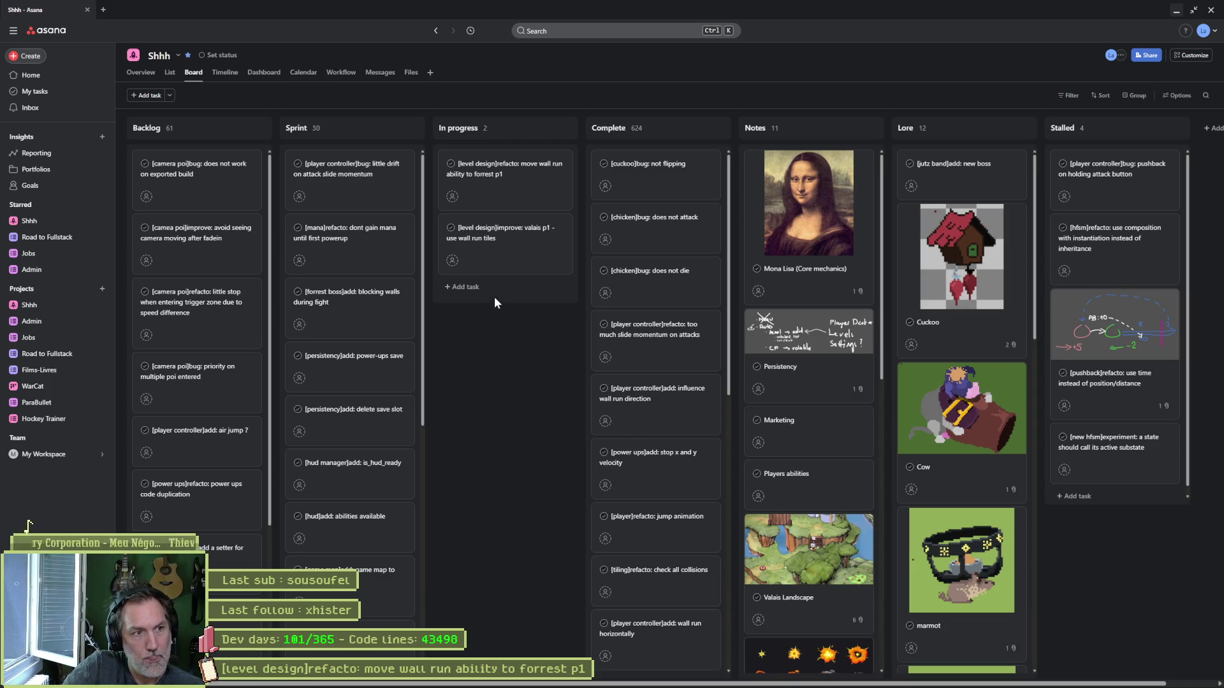
Step: Bring Godot back in front of Asana, showing the valais_hills_p2 level
mouse_move(510, 687)
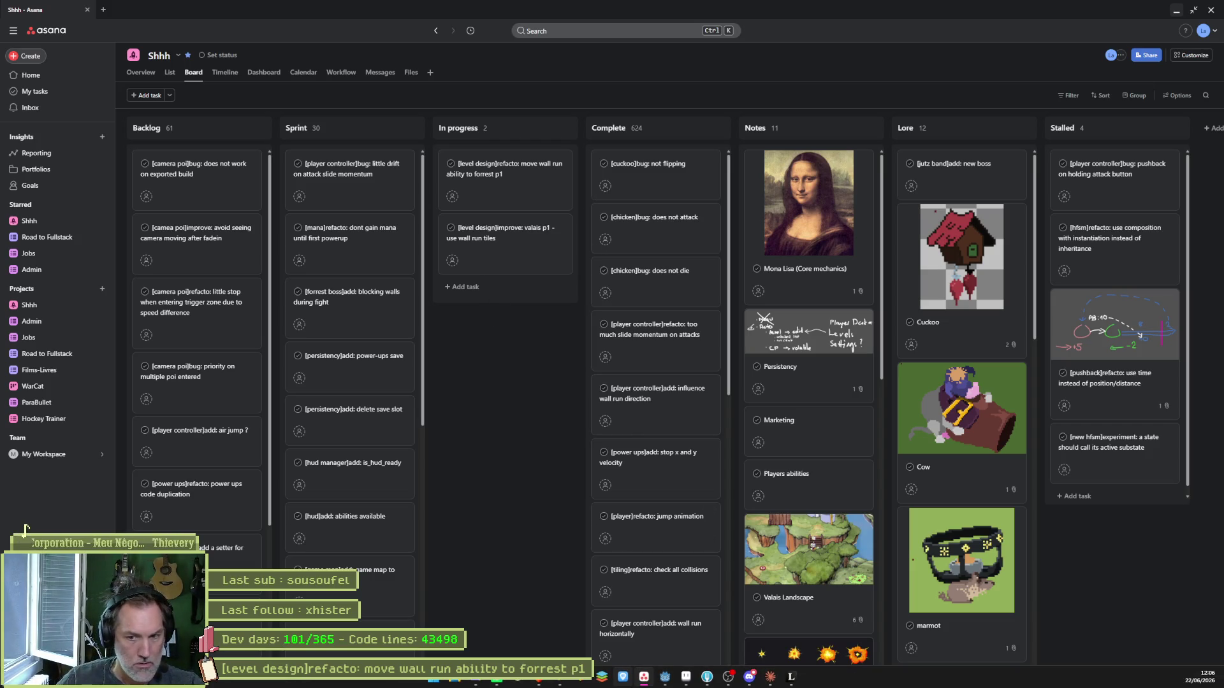
mouse_move(724, 682)
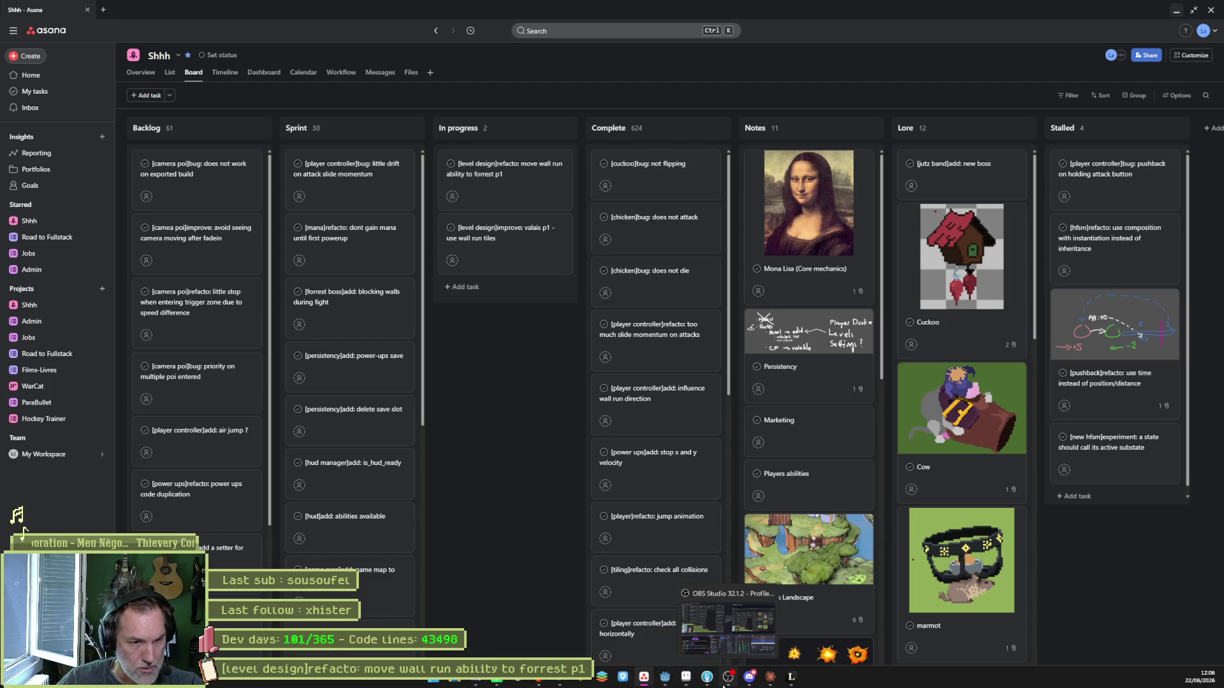
left_click(664, 677)
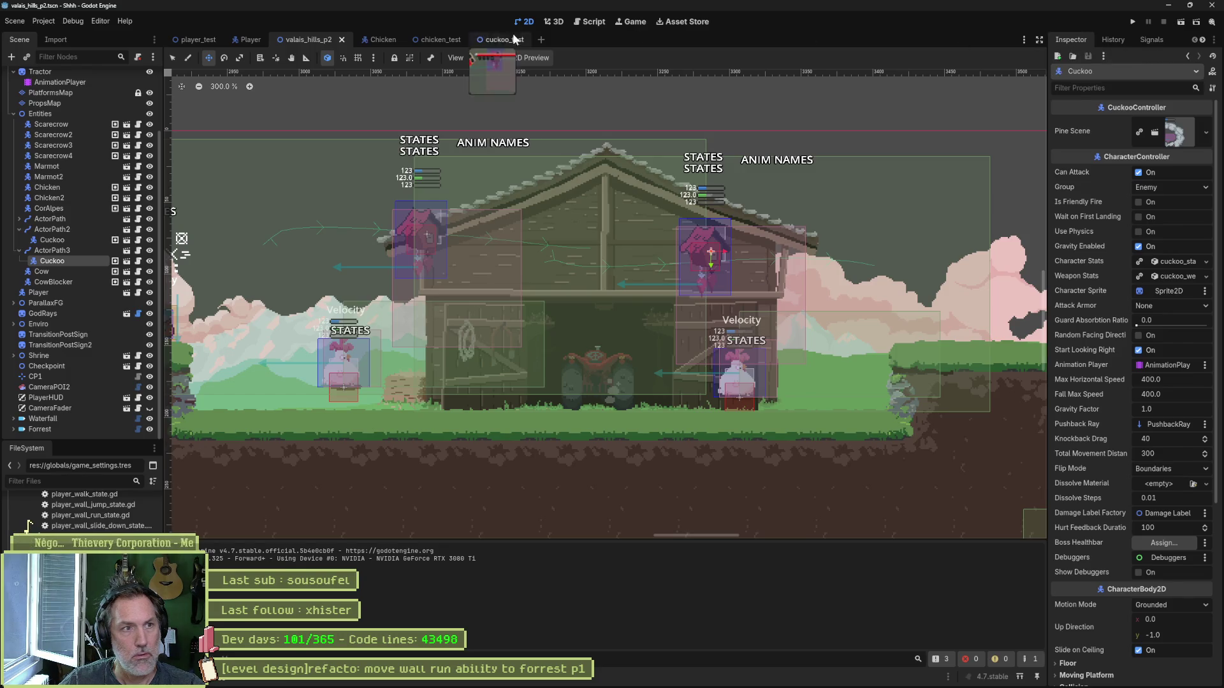
Step: Switch to the Game workspace and look through its camera and selection options
left_click(628, 22)
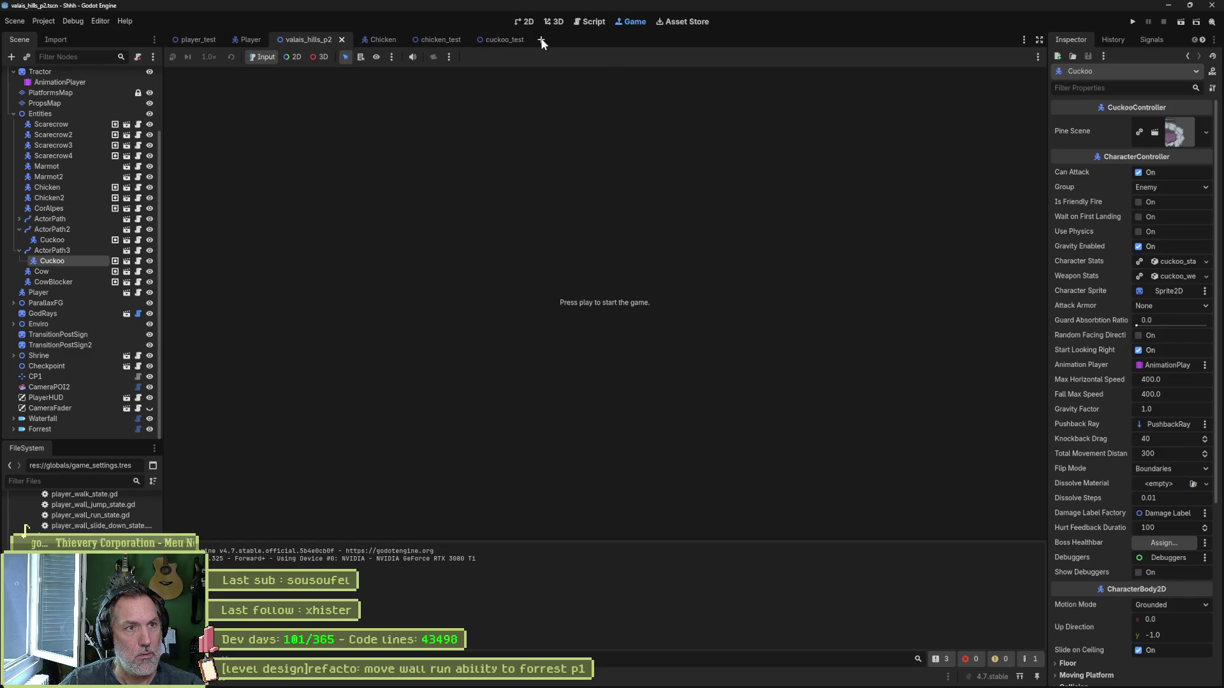
left_click(449, 58)
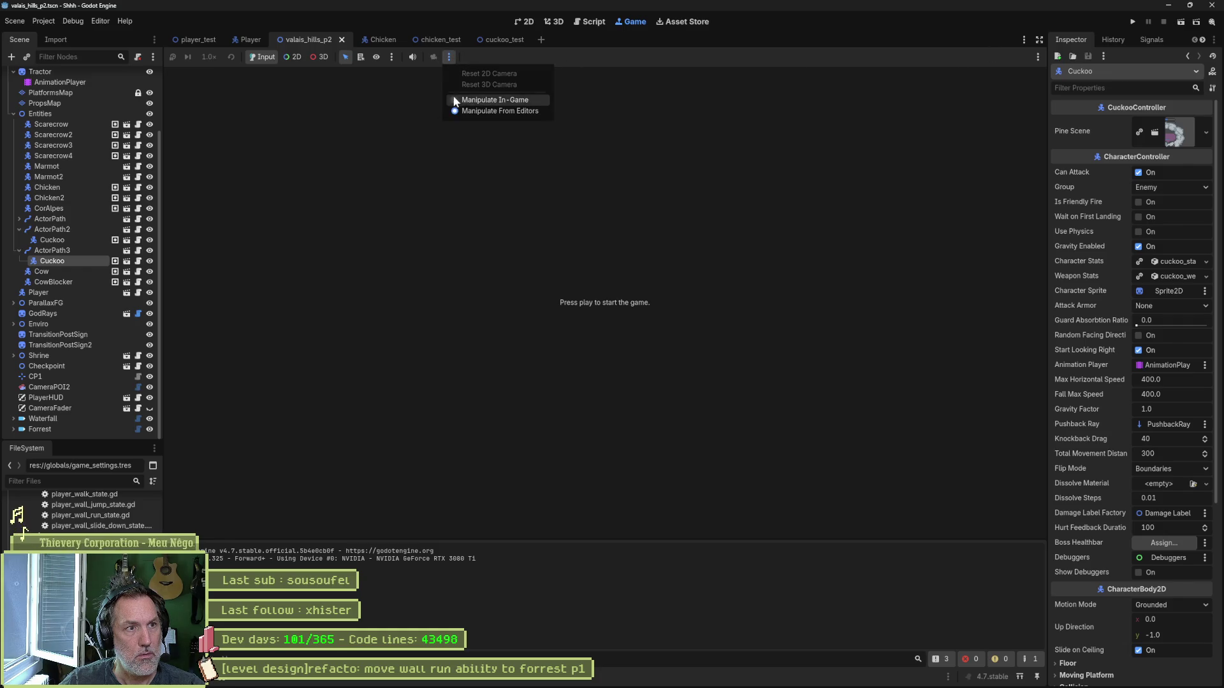
left_click(392, 67)
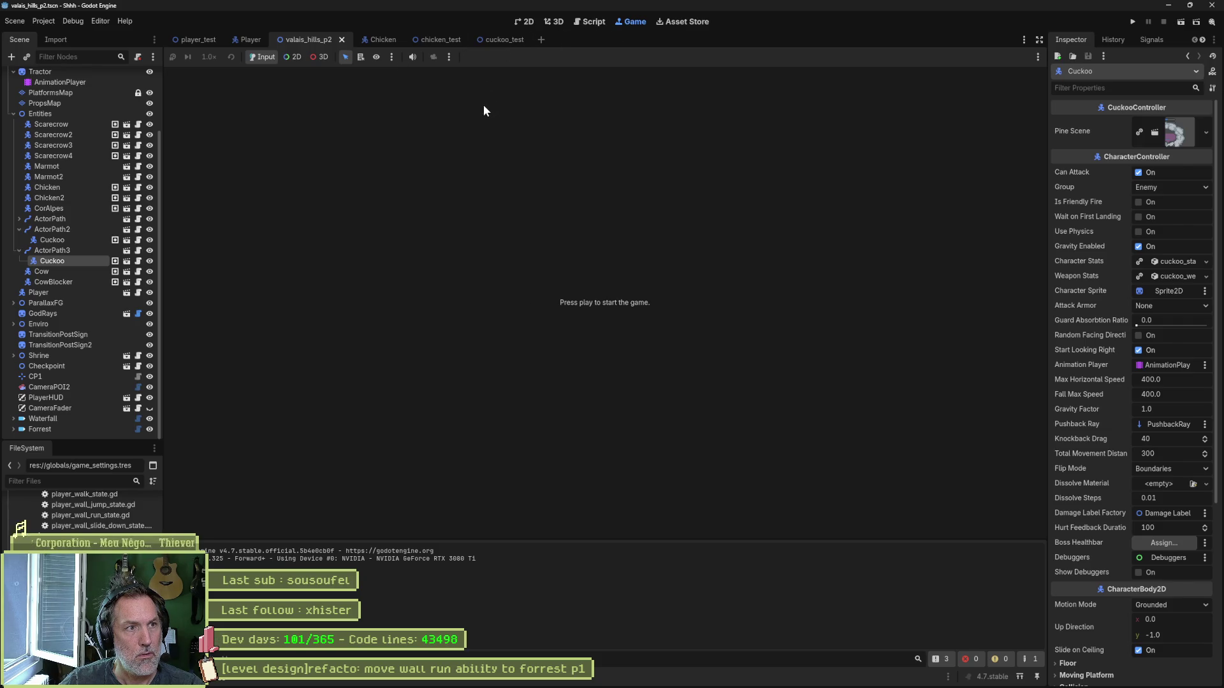
left_click(449, 57)
left_click(395, 56)
left_click(392, 57)
left_click(485, 56)
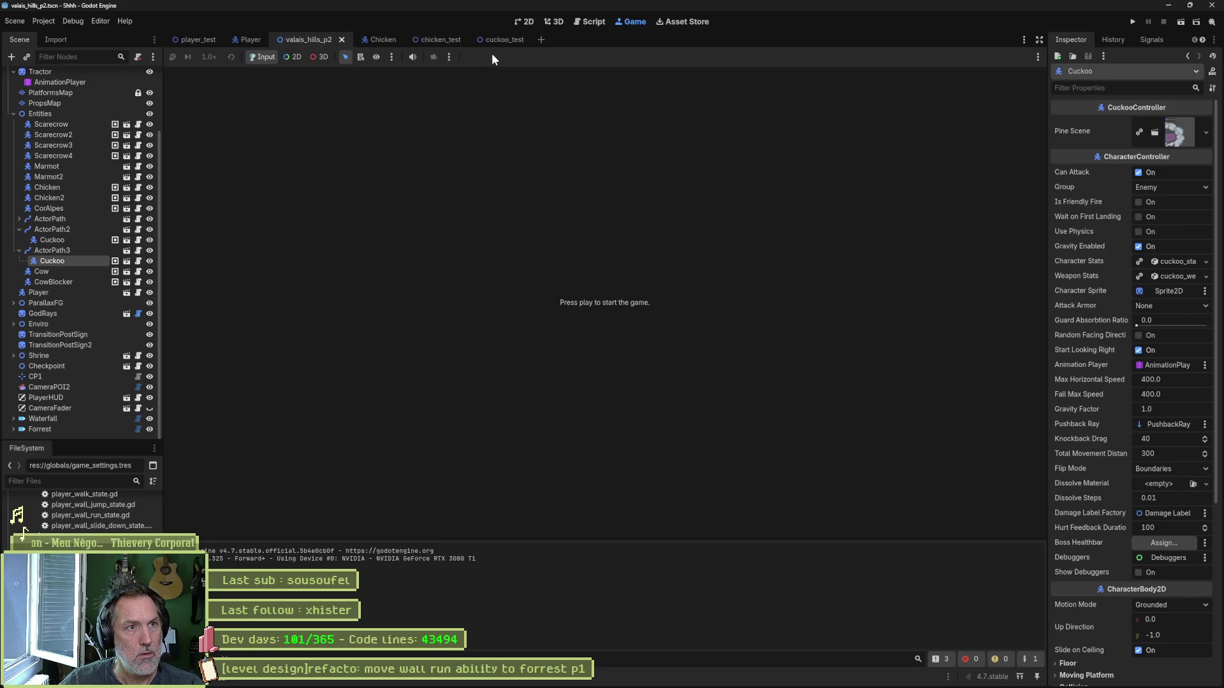
Step: Enable 'Make Game Workspace Floating on Next Play' and launch the game with F5
left_click(1037, 58)
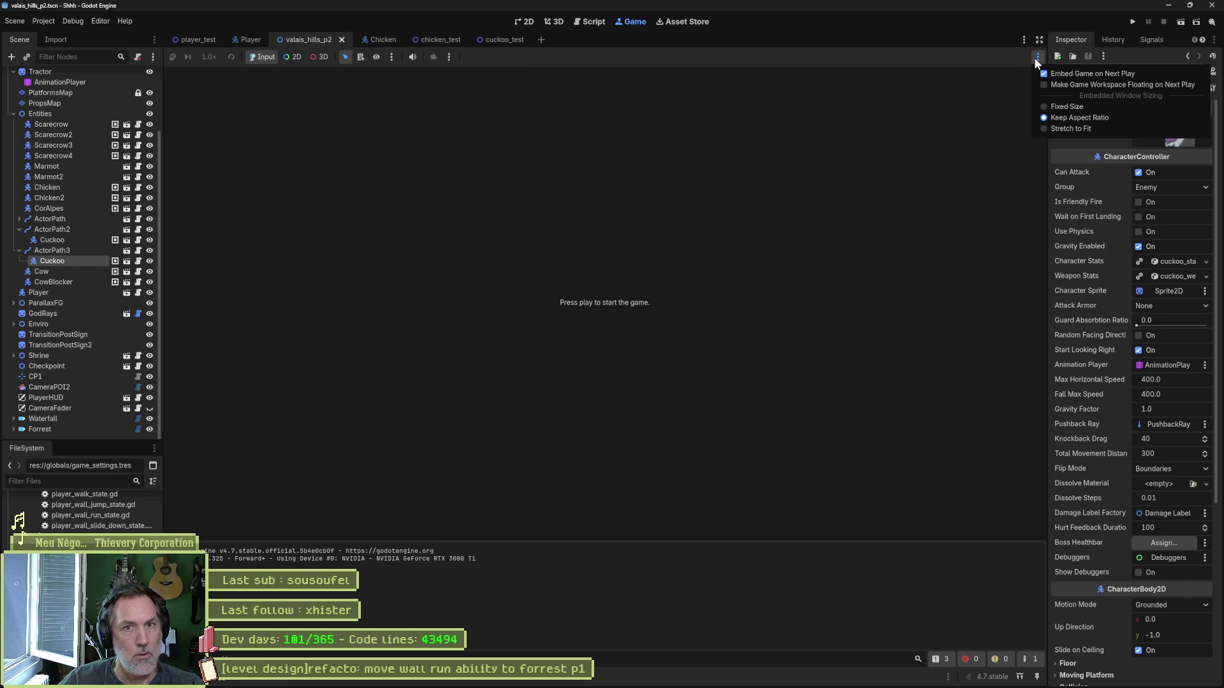
left_click(1060, 86)
key("F5")
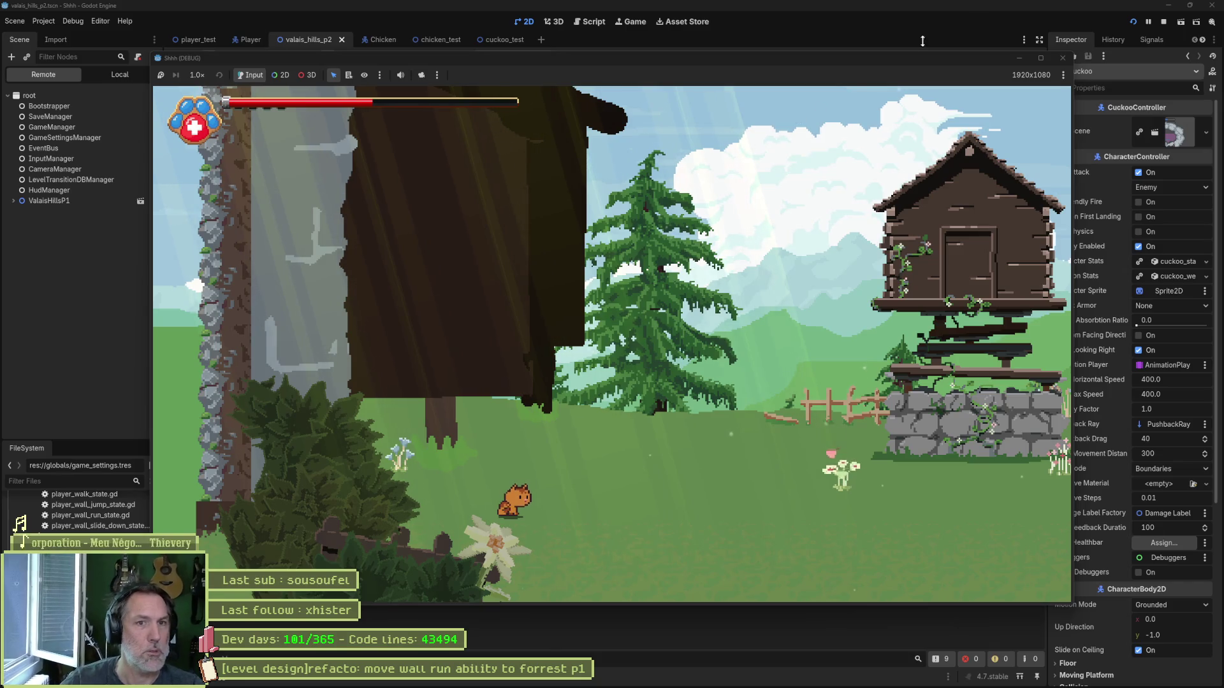
Step: Maximize the game window and run the cat around the barn, up onto the door ledge
left_click(1040, 58)
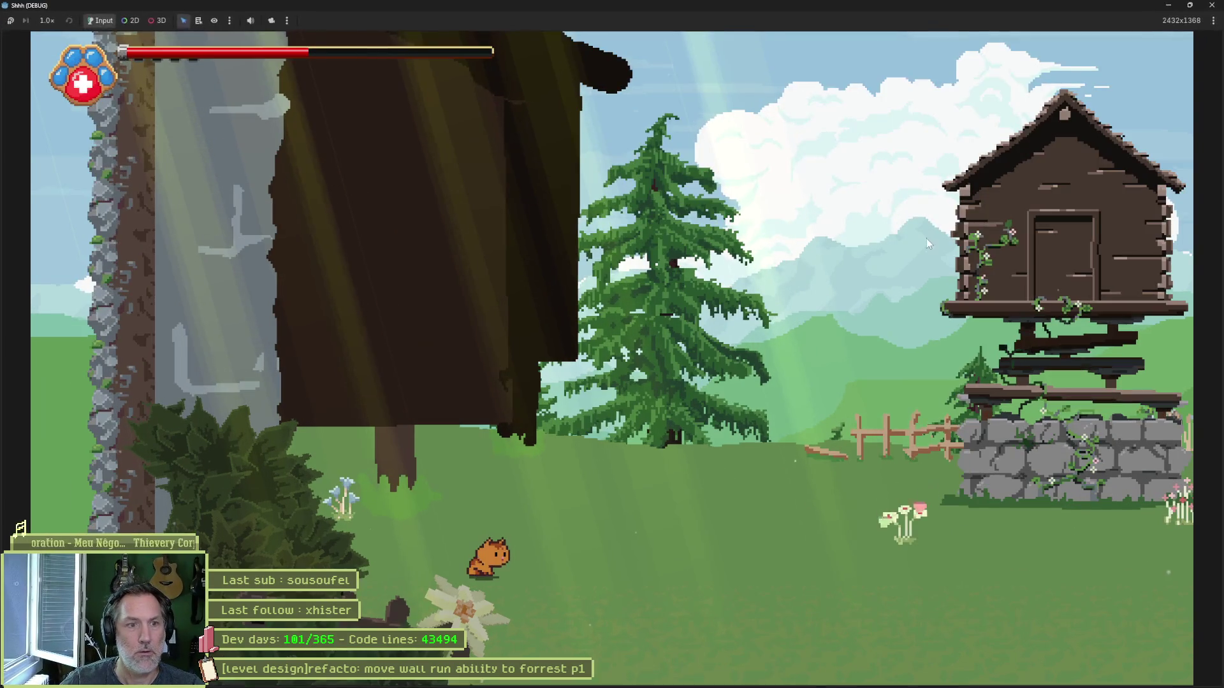
key("Right")
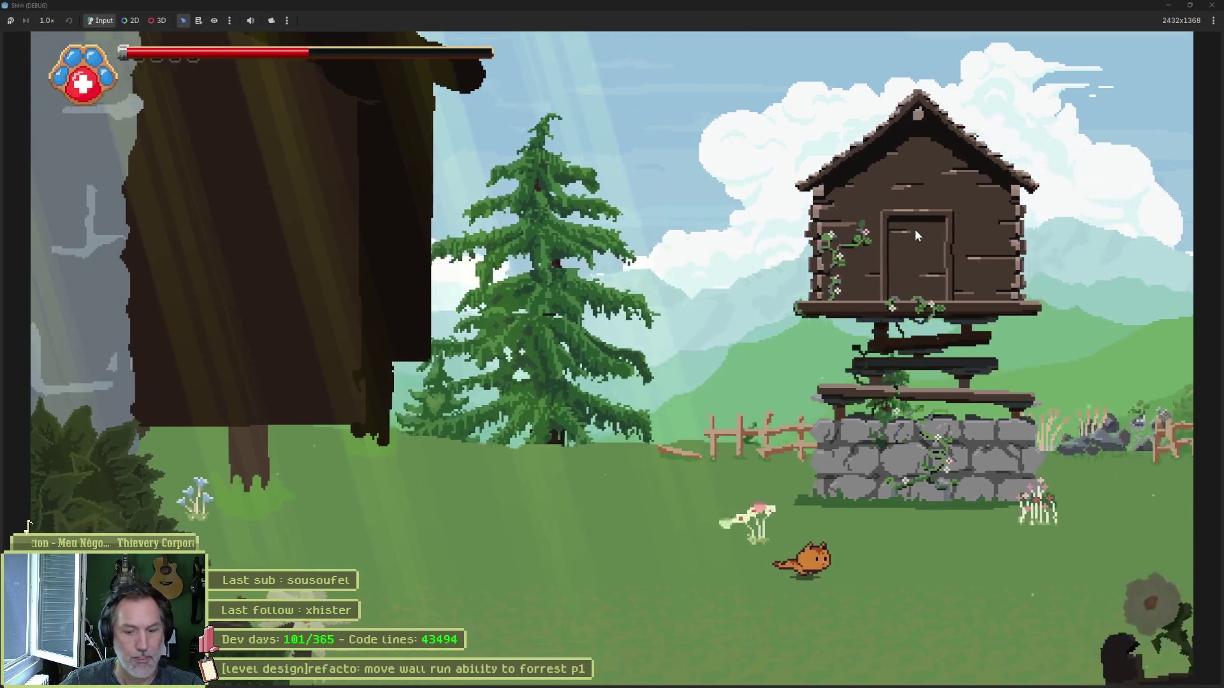
key("Right")
key("Right")
key("space")
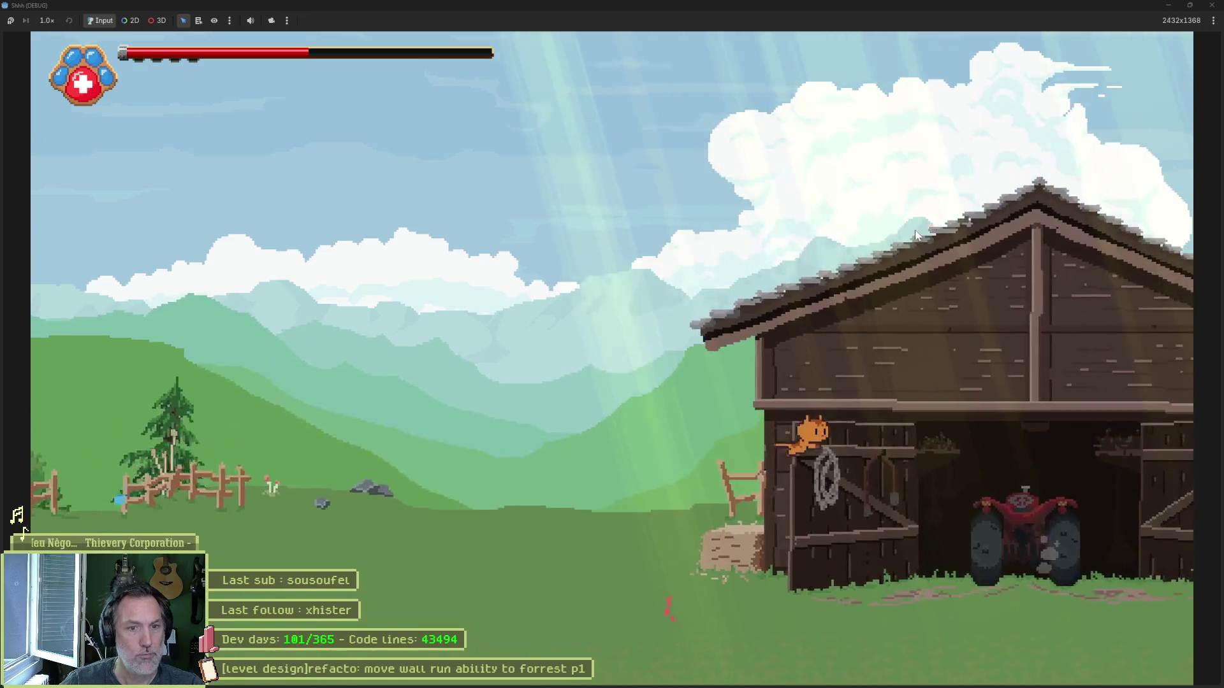
key("Right")
key("Left")
key("space")
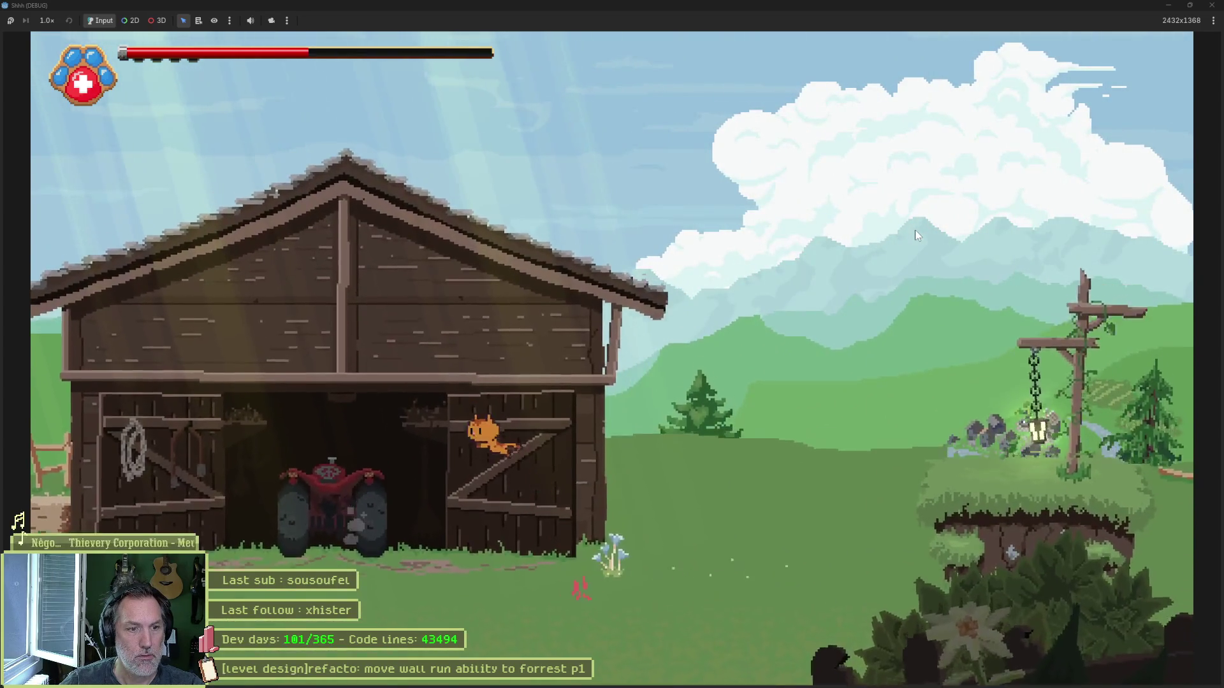
key("Left")
key("space")
key("Right")
key("space")
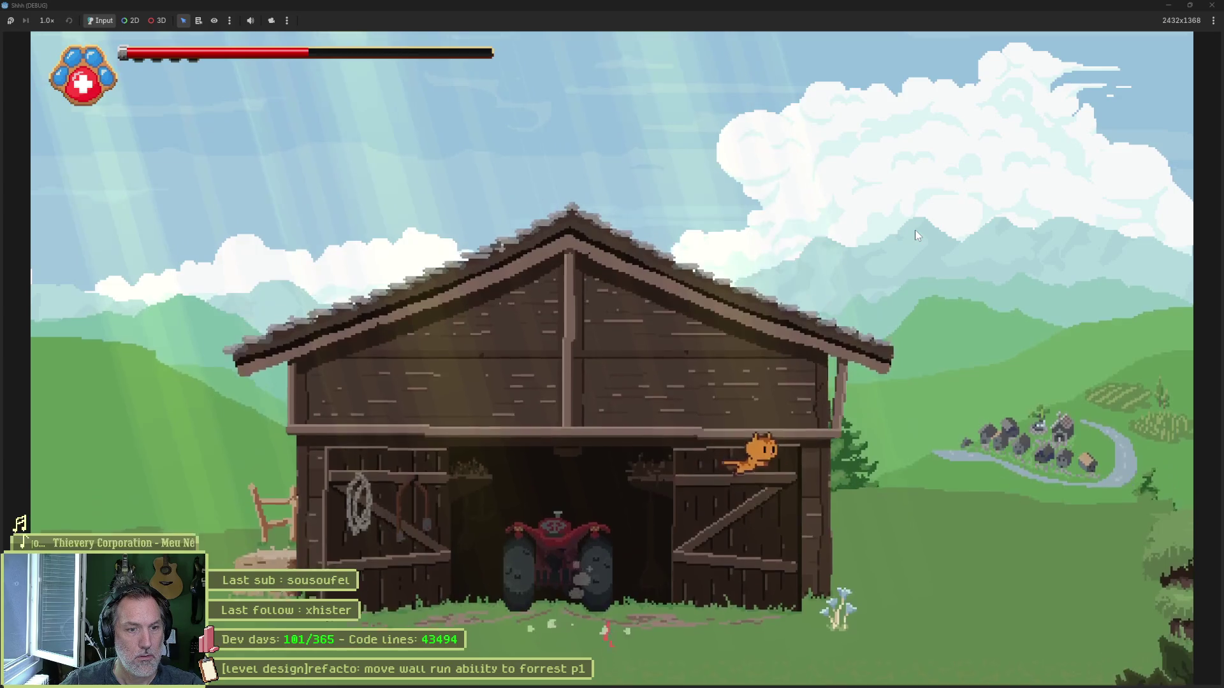
key("Right")
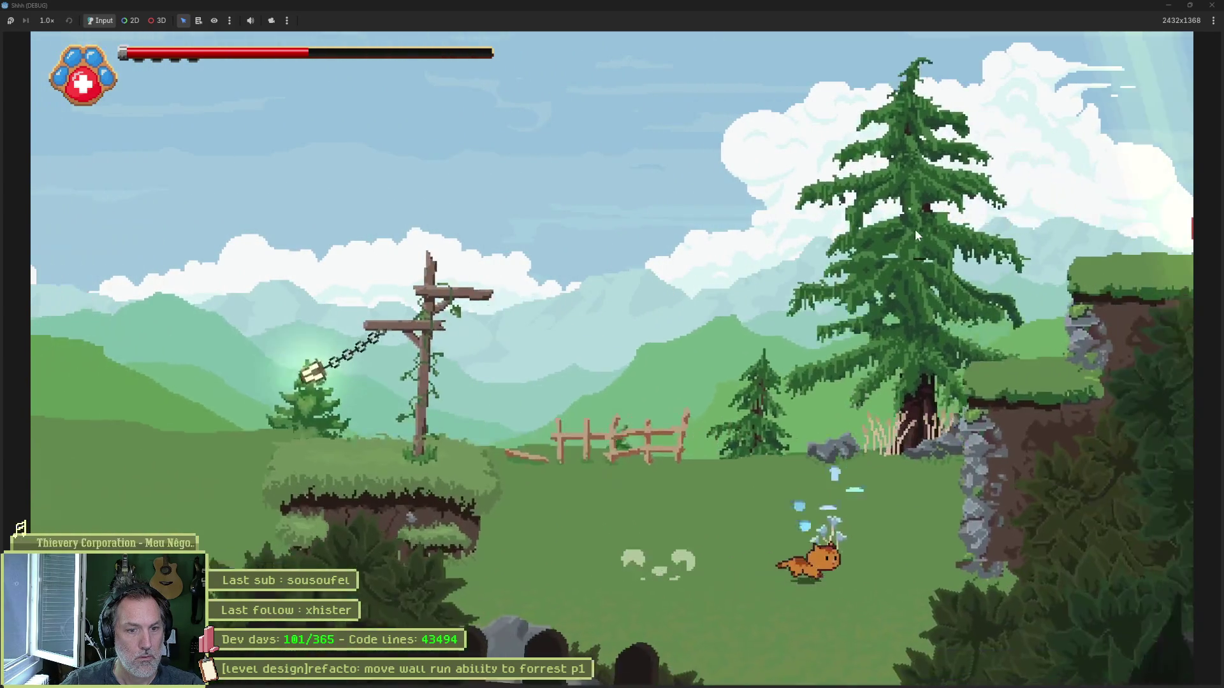
Step: Run the cat right over the rocky hill, across the gap and off the far ledge
key("space")
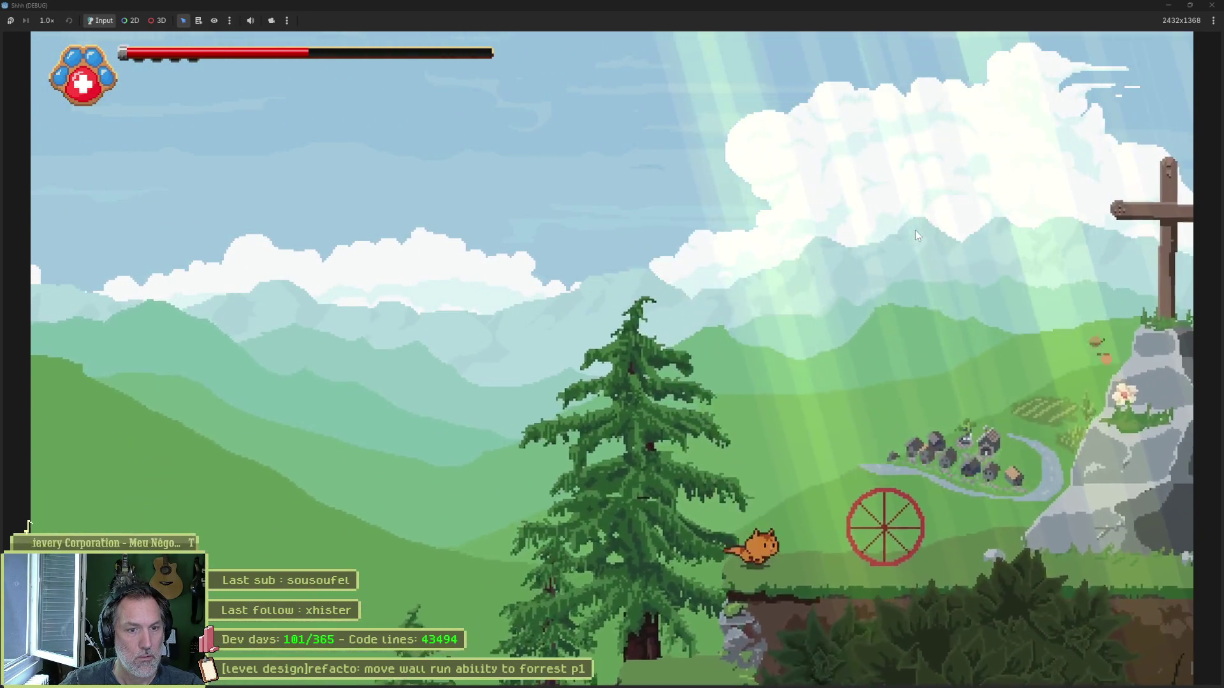
key("Right")
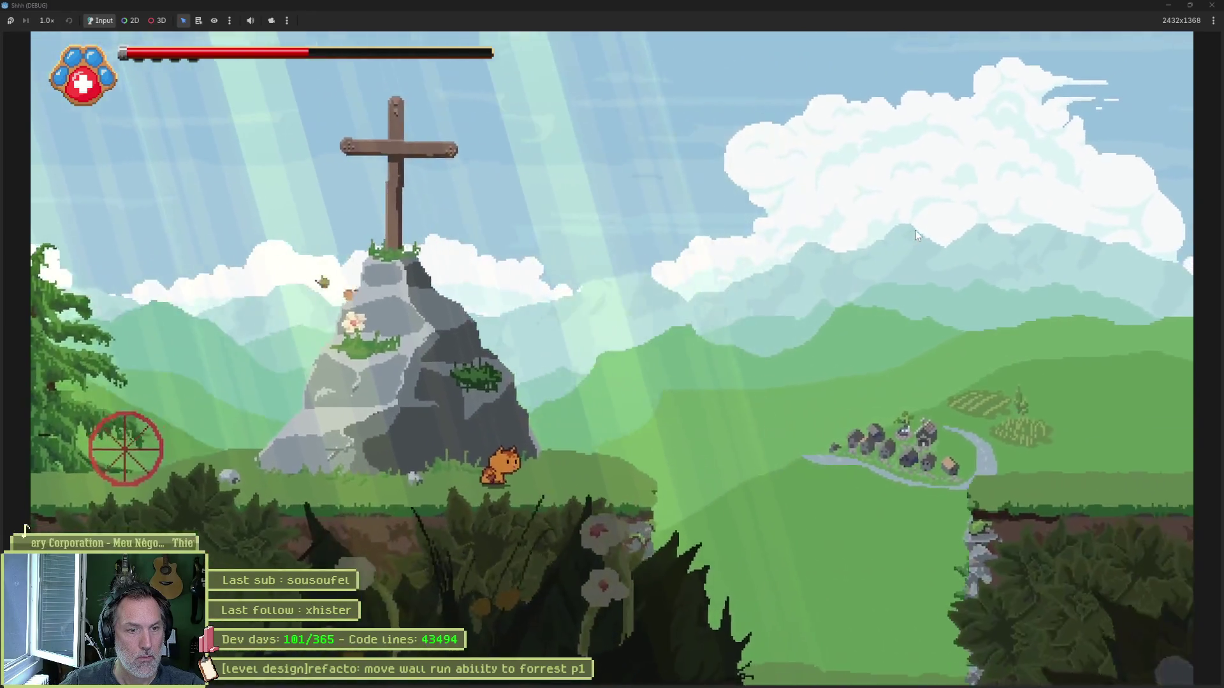
key("Left")
key("Right")
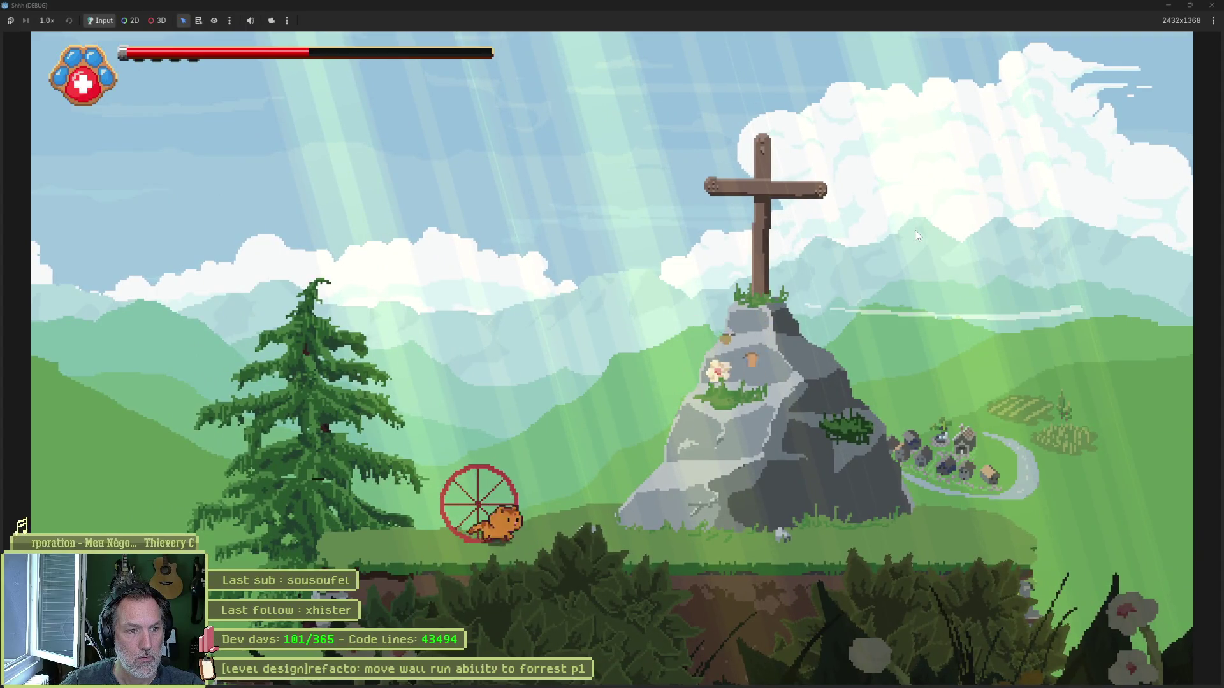
key("Right")
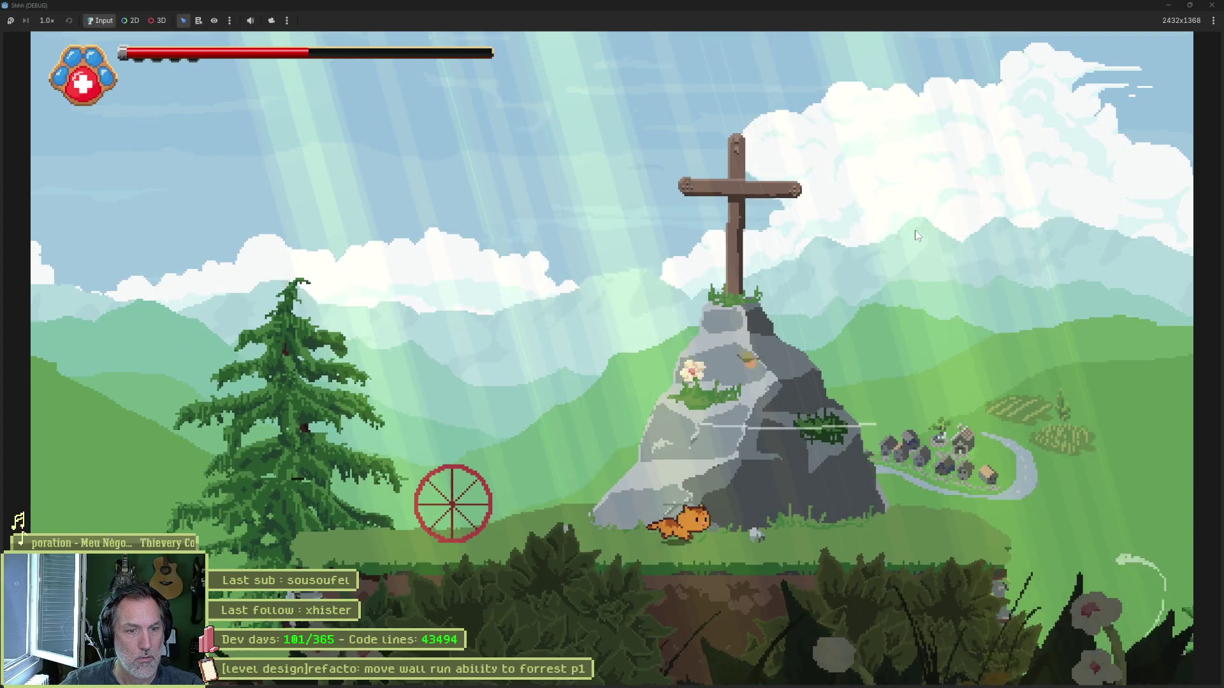
key("space")
key("Right")
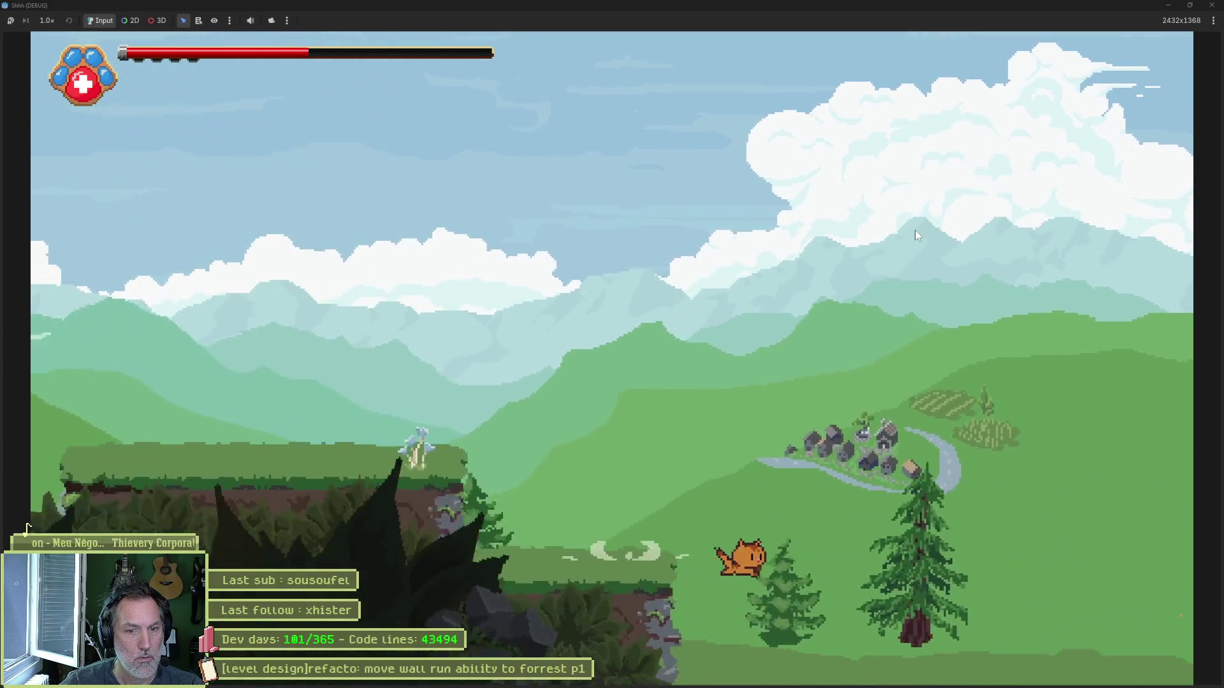
key("Right")
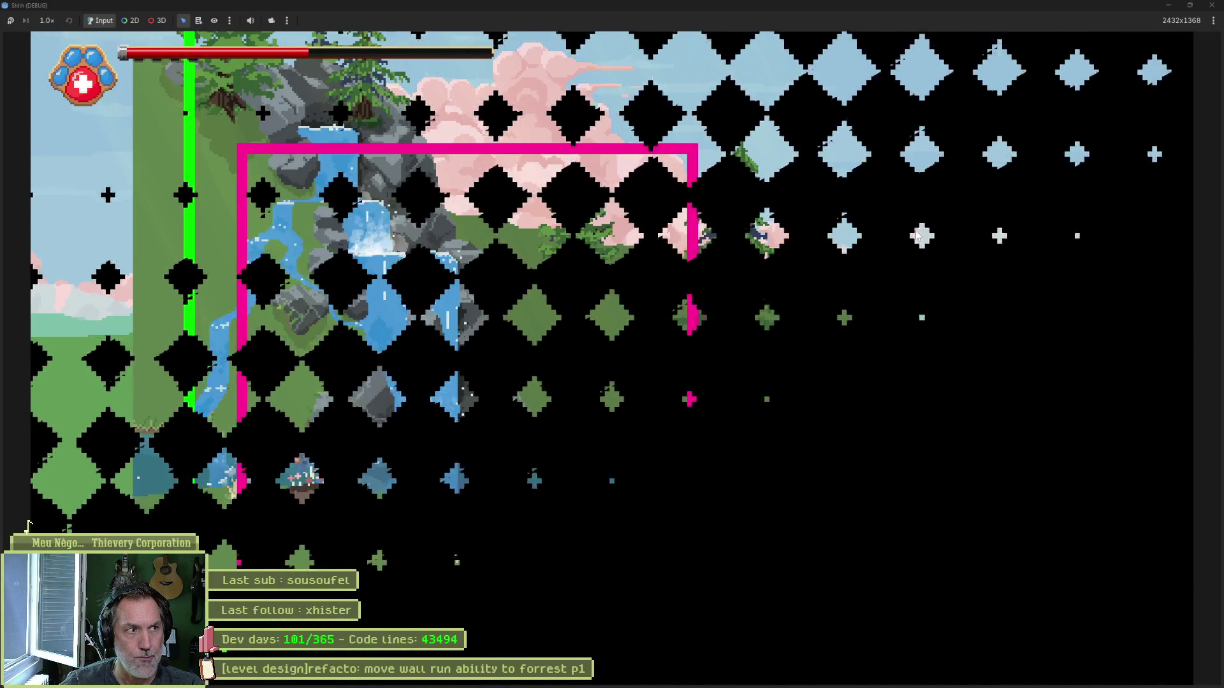
Step: Run through the waterfall meadow, attacking the first and second training dummies
key("Right")
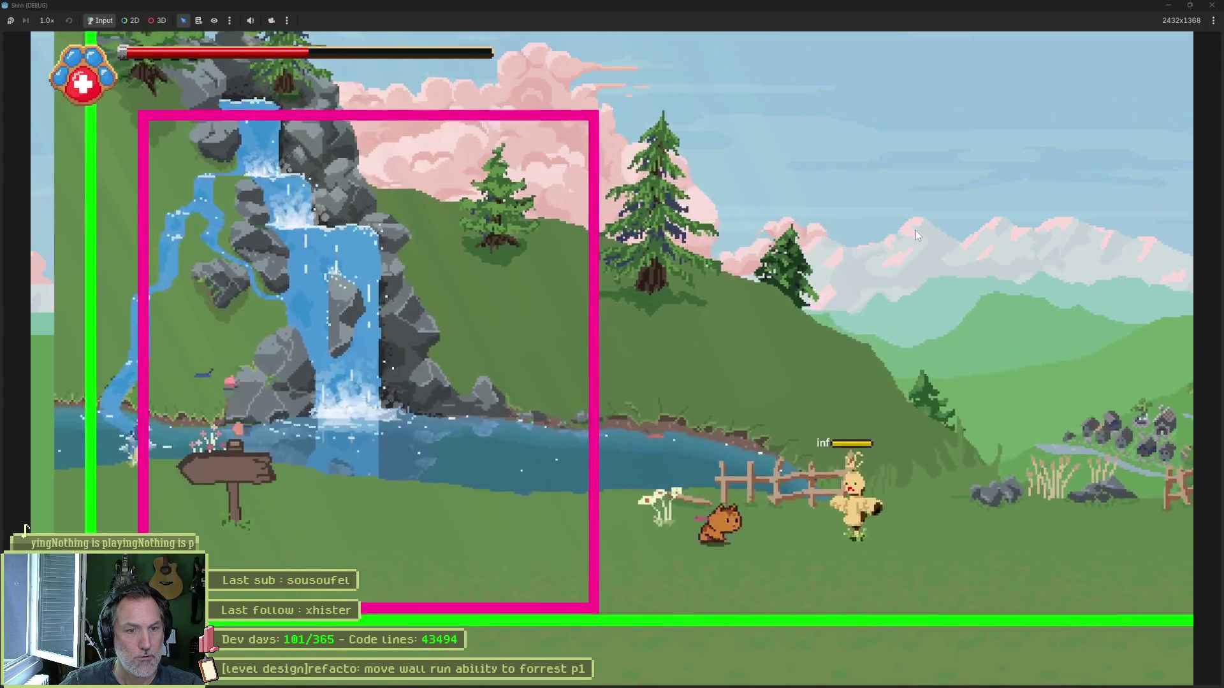
key("Left")
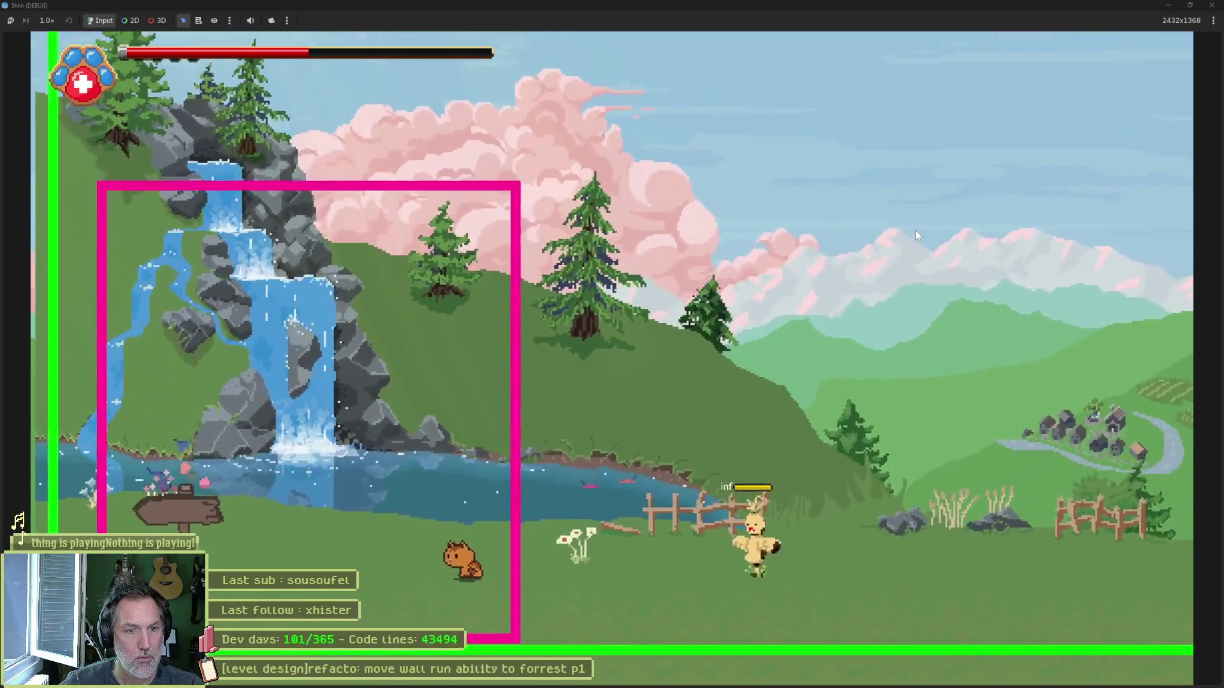
key("Right")
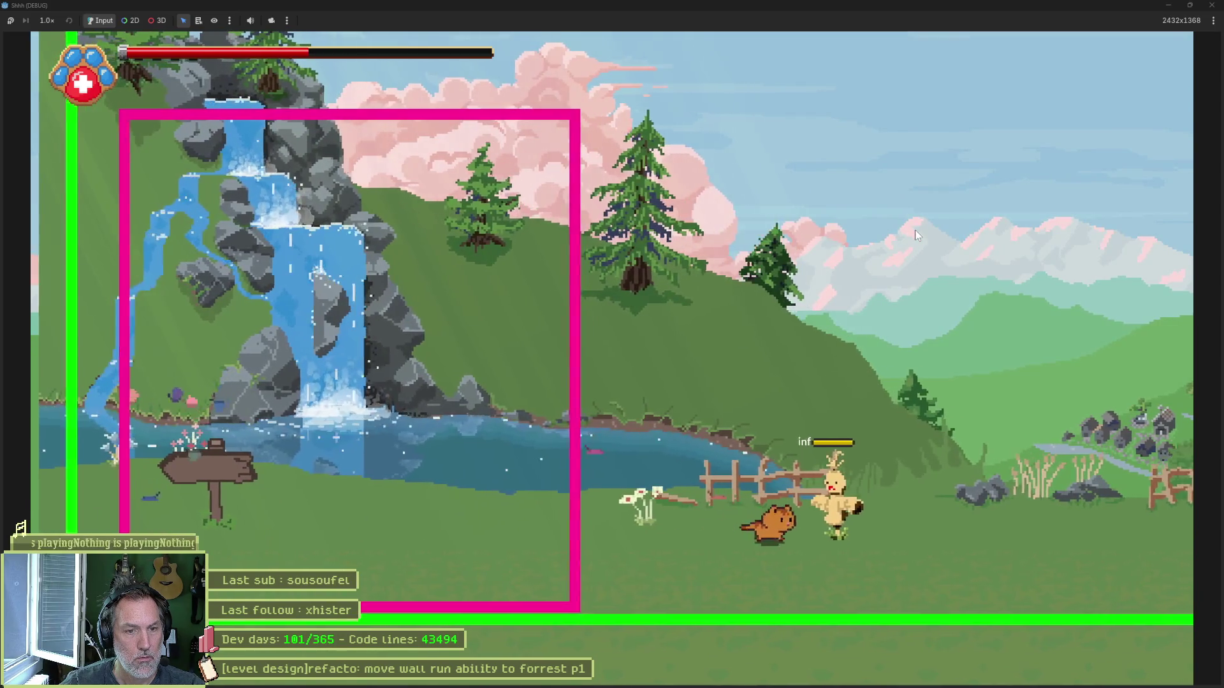
key("x")
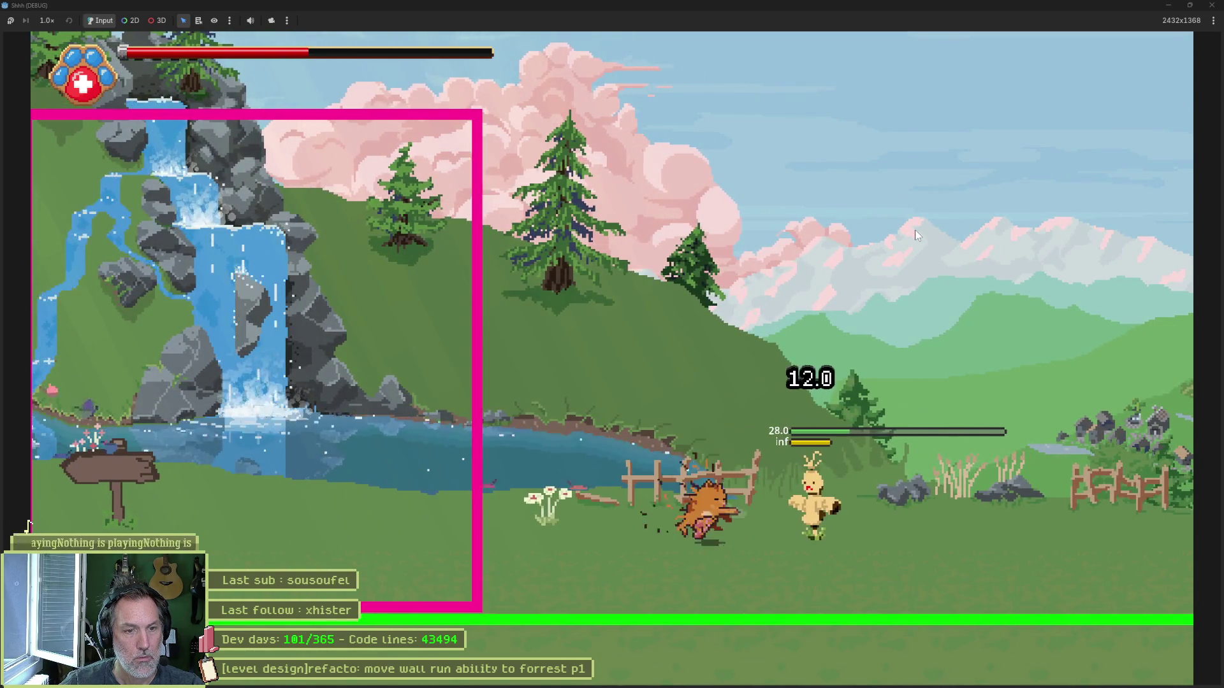
key("Right")
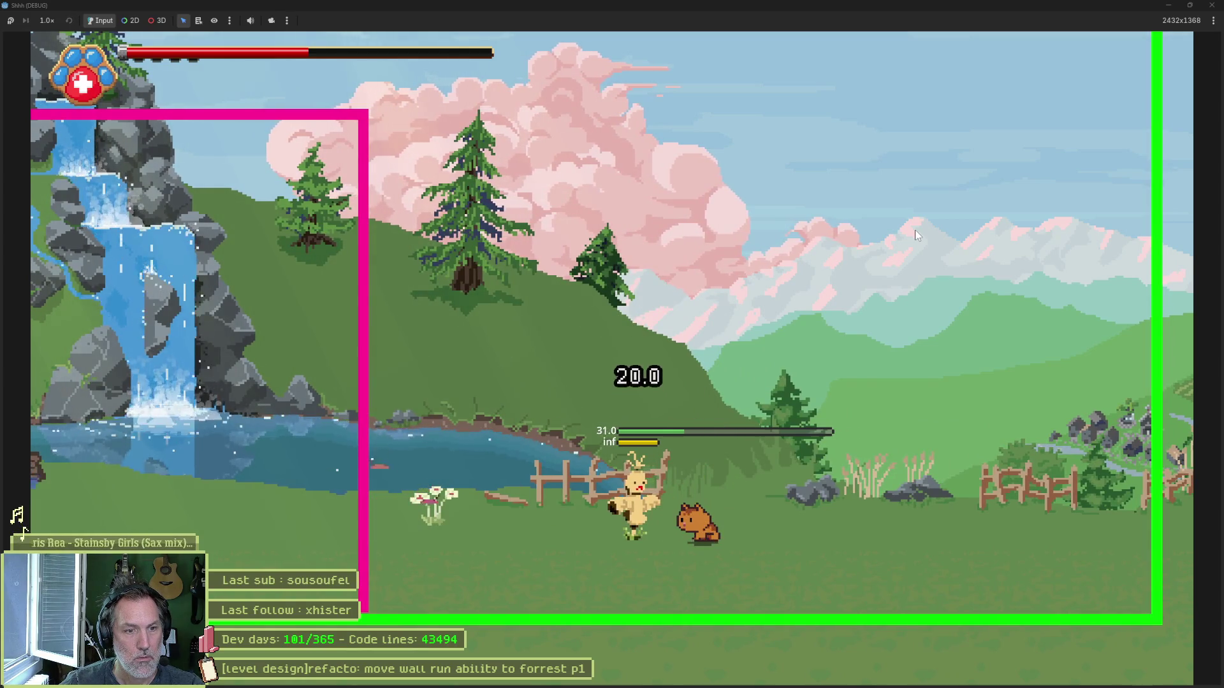
key("Right")
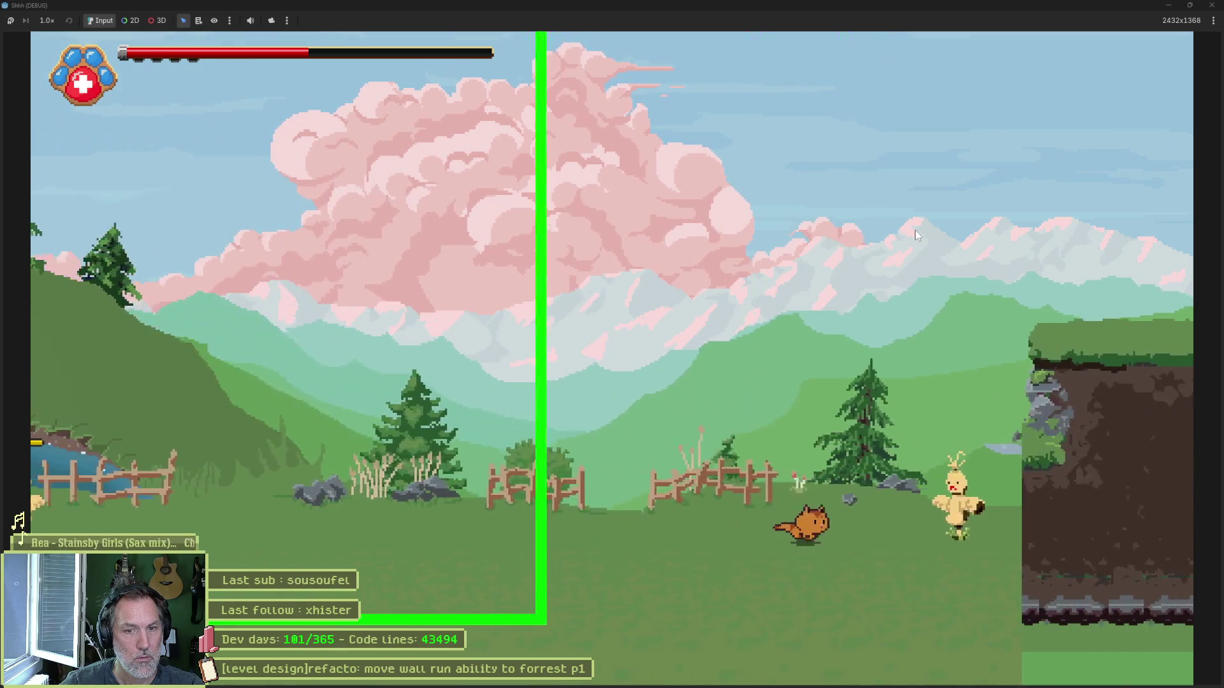
key("Right")
key("x")
key("x")
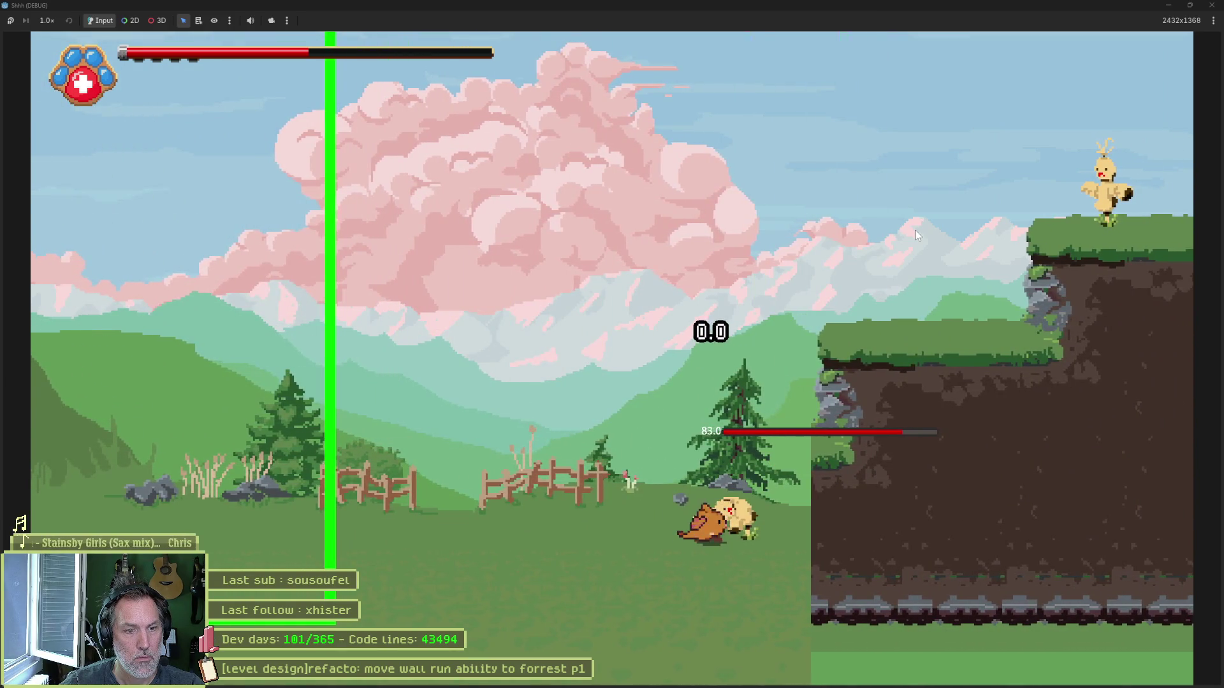
key("x")
key("x")
key("x")
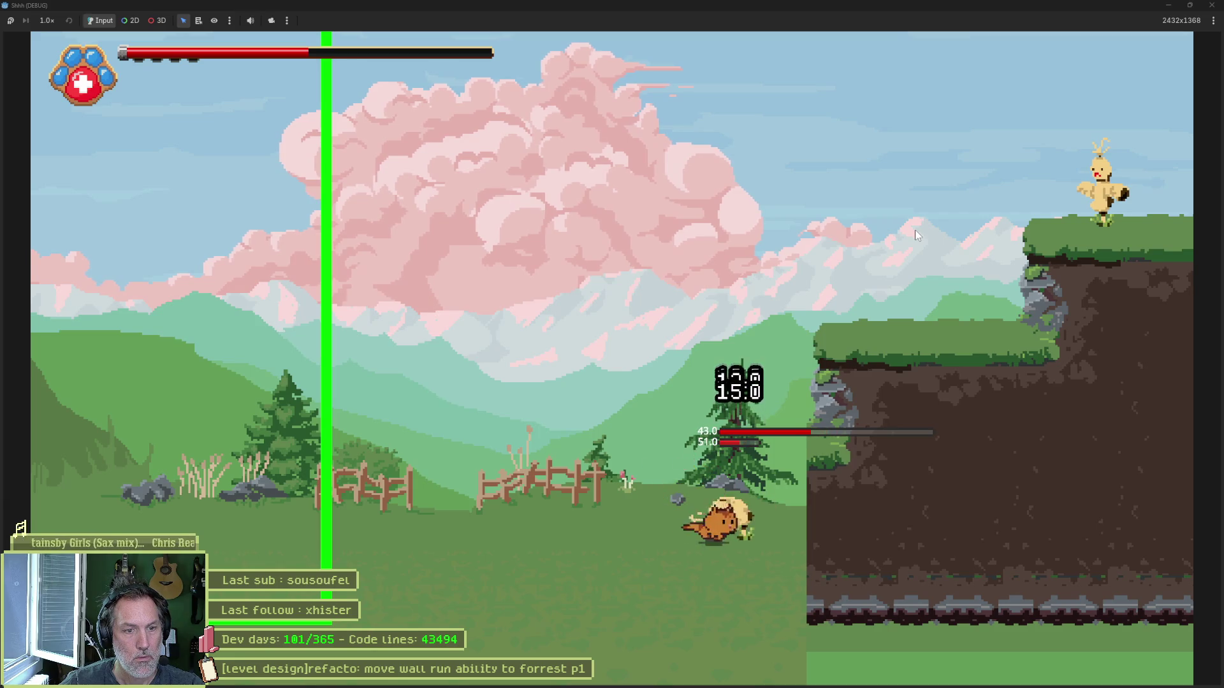
key("Right")
key("Right")
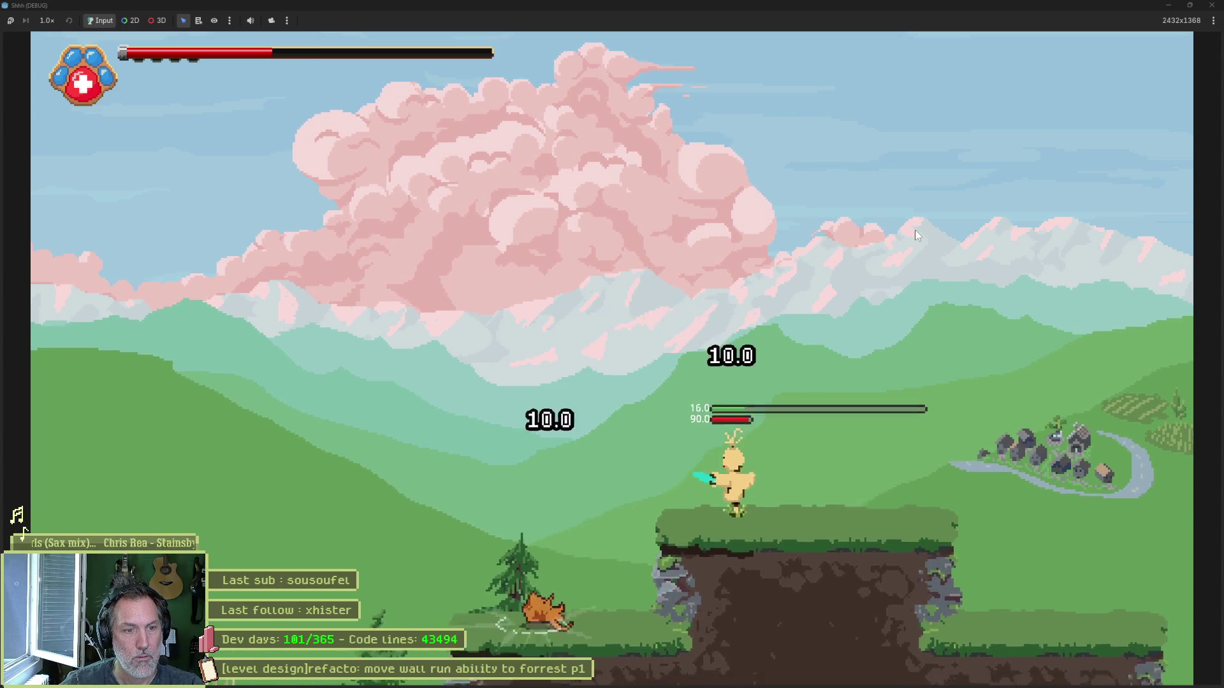
key("Right")
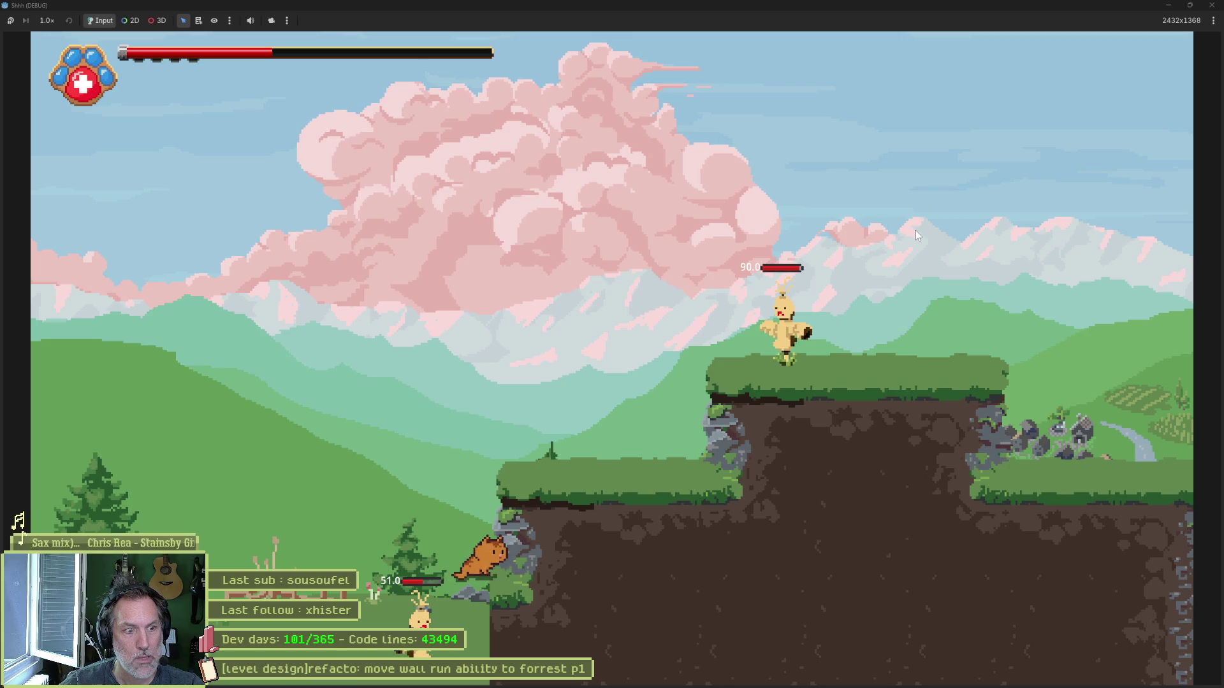
Step: Climb the grassy cliffs, strike the ledge dummy twice, move on, then stop the game with F8
key("space")
key("Right")
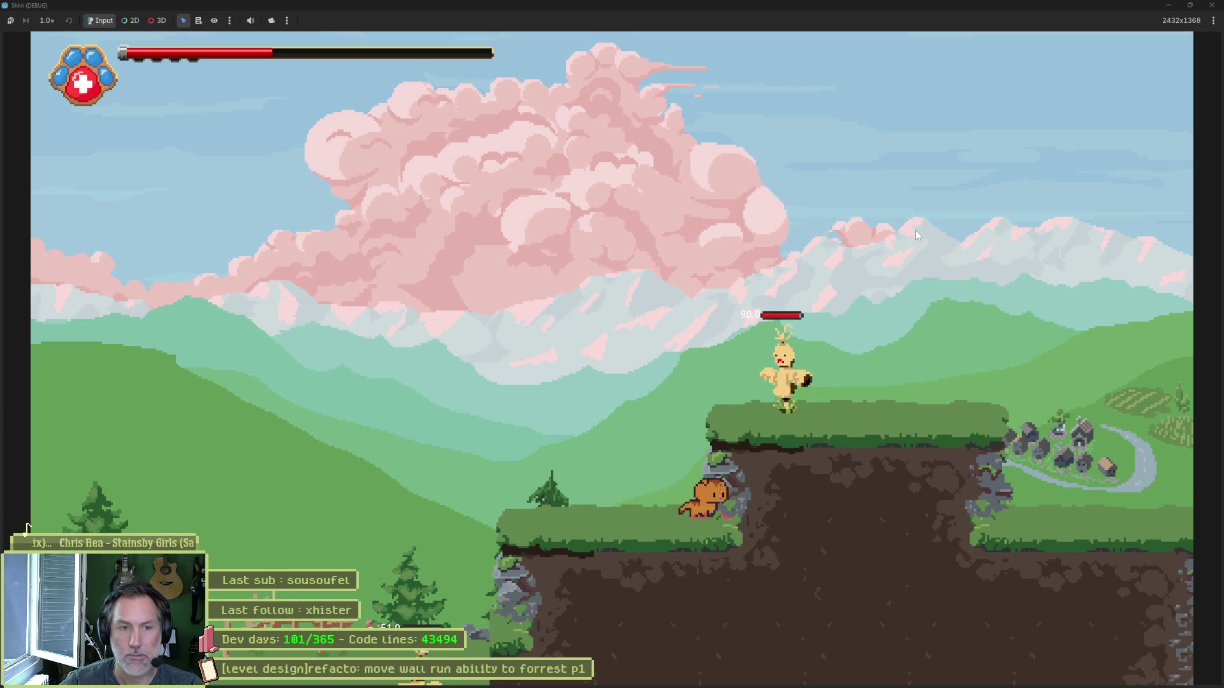
key("space")
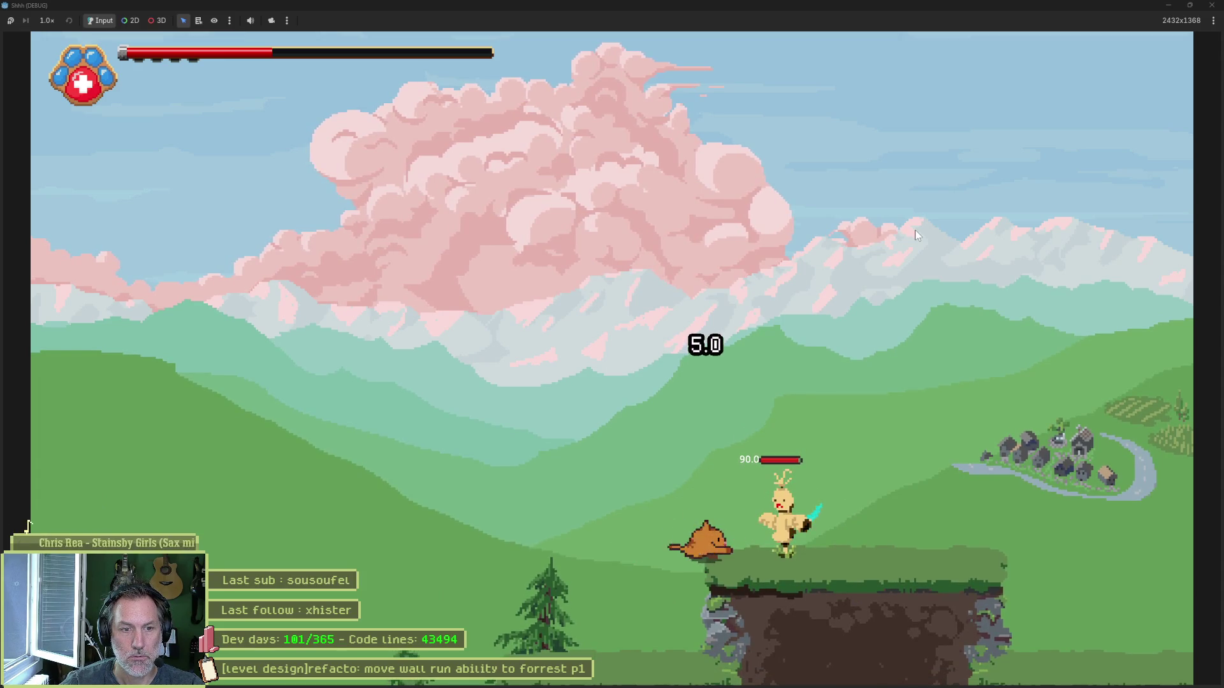
key("x")
key("x")
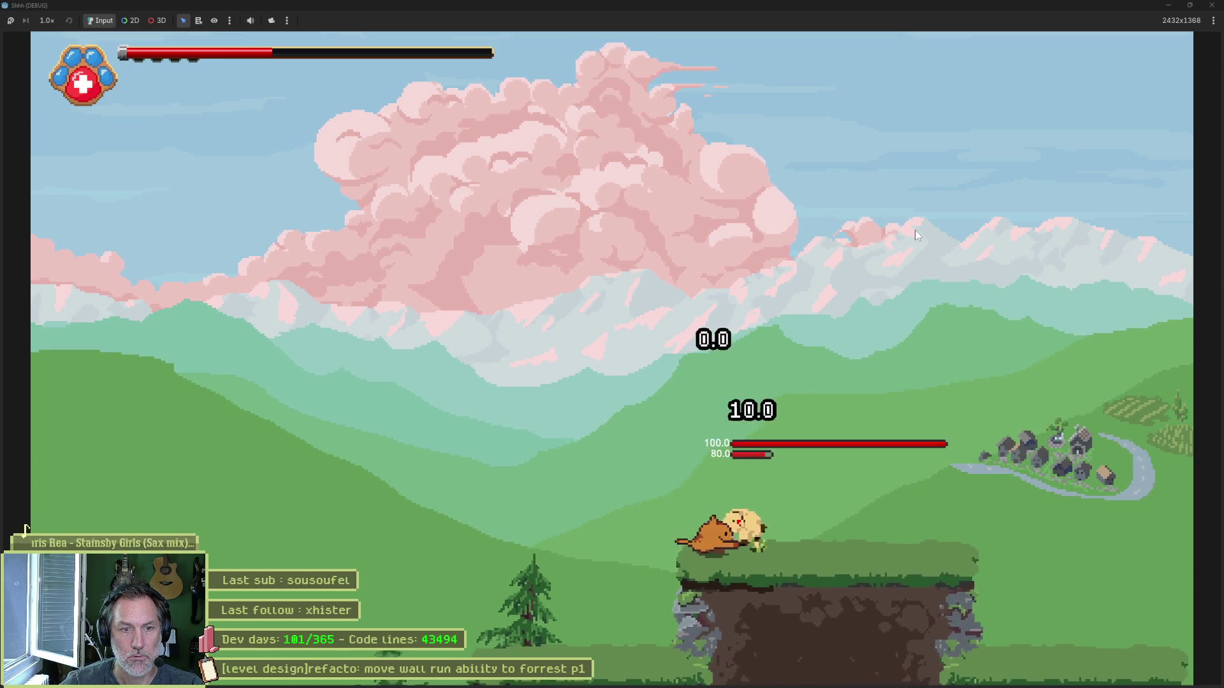
key("x")
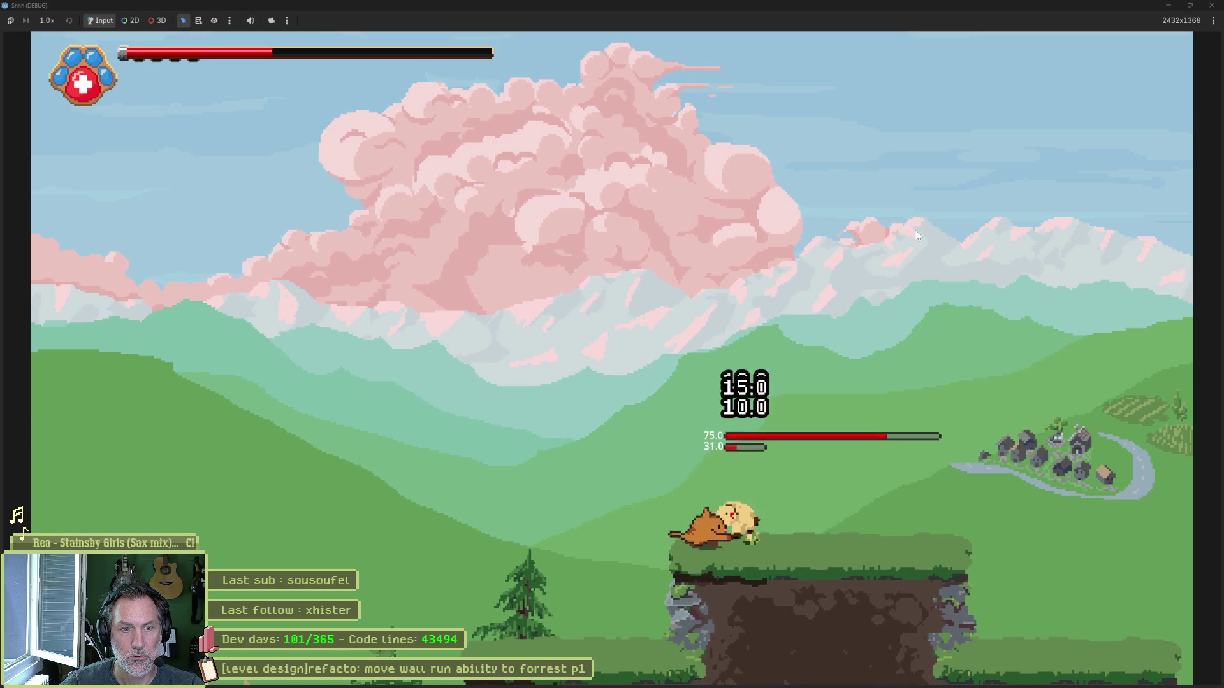
key("Right")
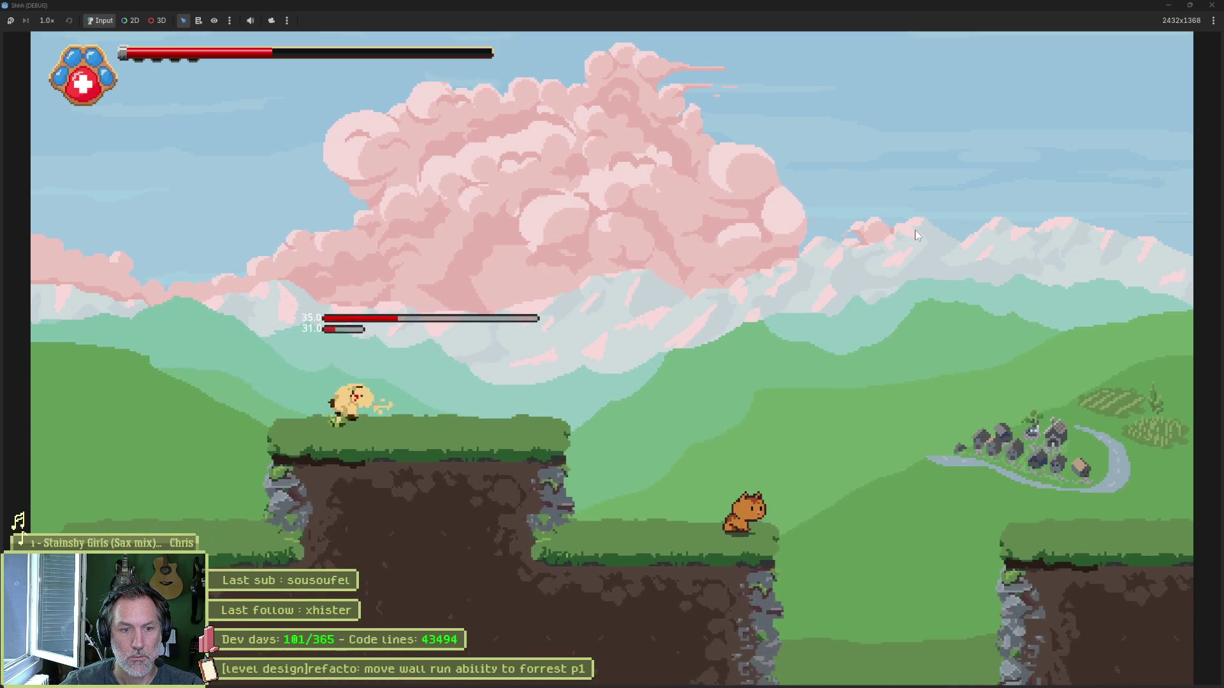
key("Right")
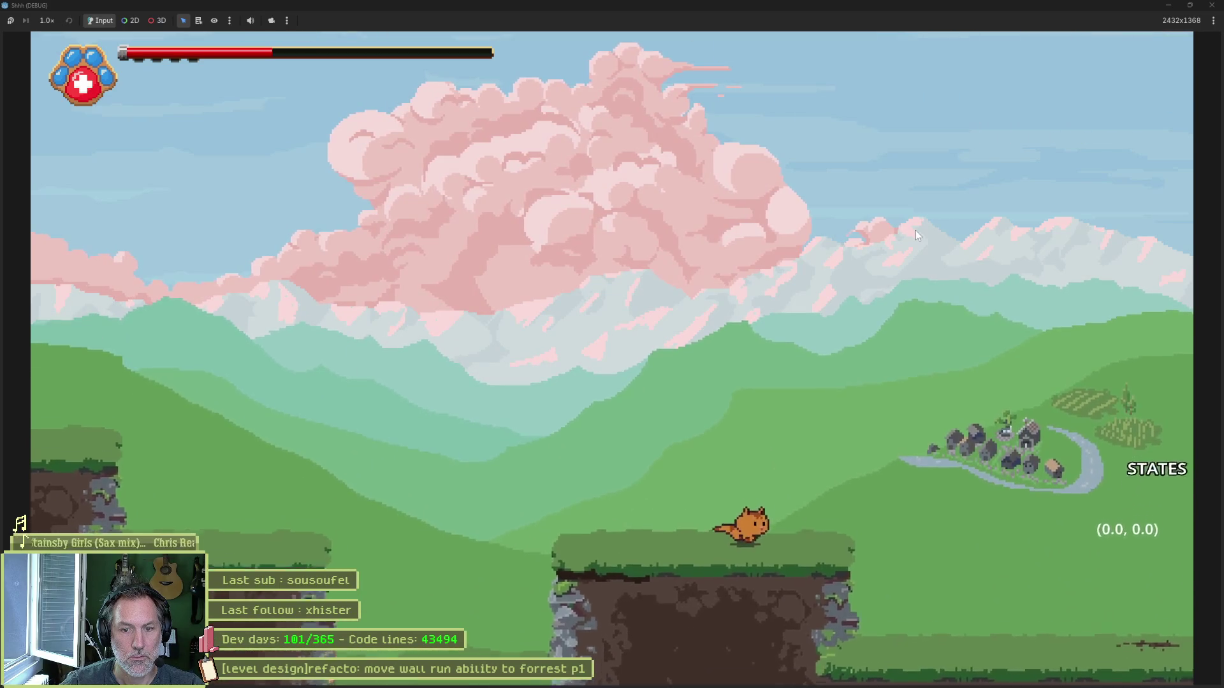
key("Right")
key("Left")
key("Left")
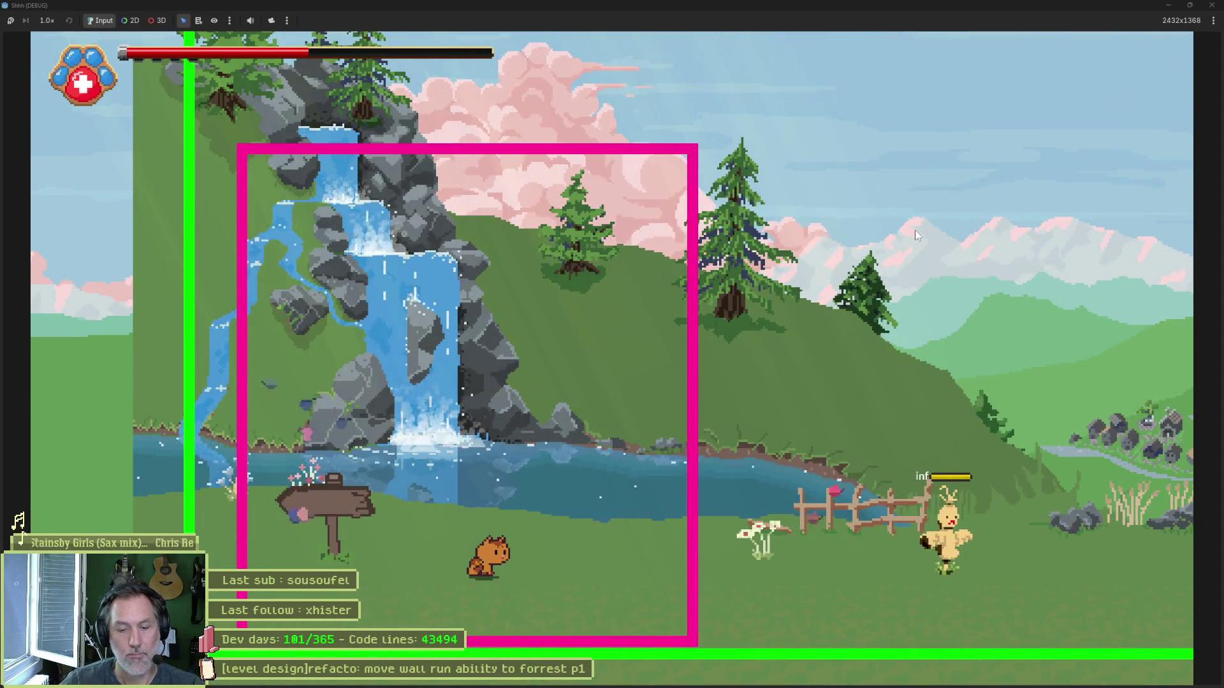
key("F8")
Step: Add the task '[camera poi]bug: not triggered on hills p2 at start' to the In progress column
mouse_move(664, 679)
left_click(628, 605)
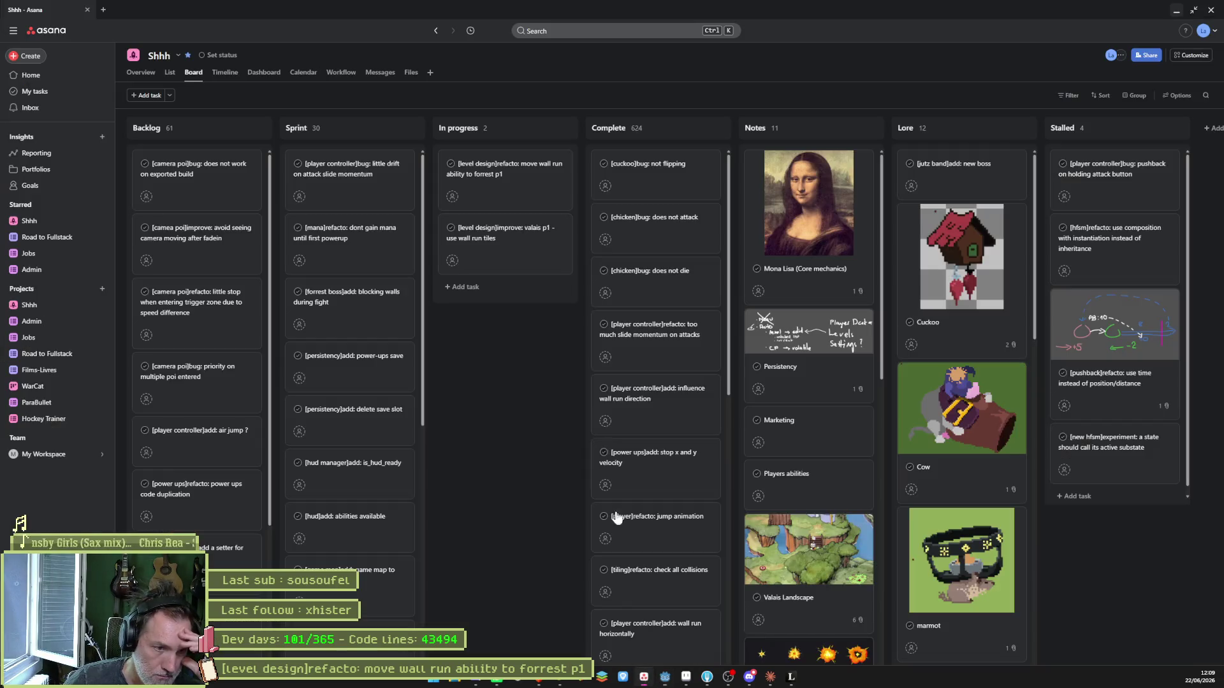
left_click(550, 129)
type("[camera poi]bug: not triggered on")
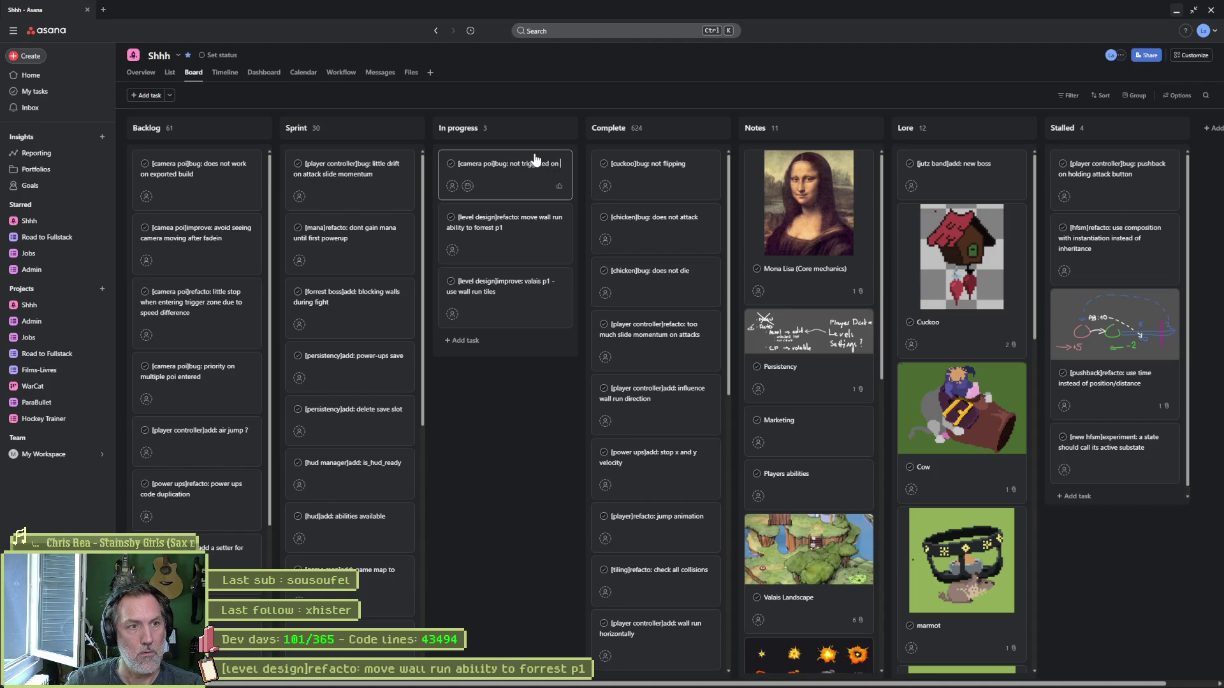
type("hills p2 at start")
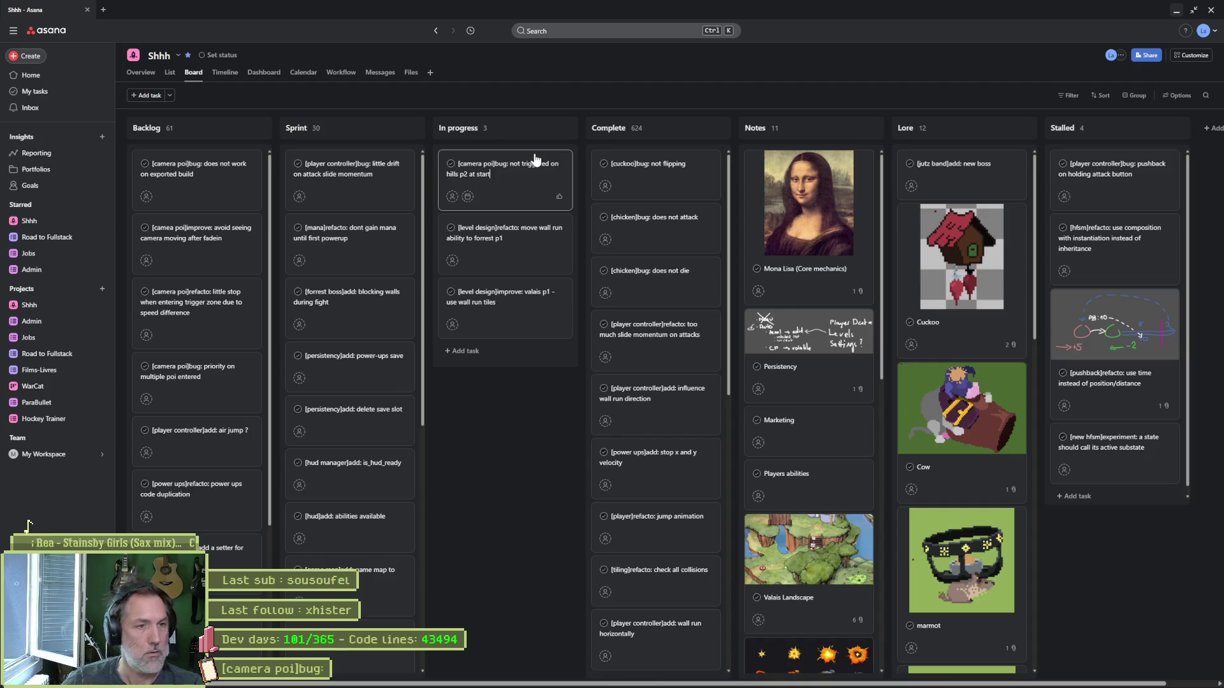
left_click(548, 129)
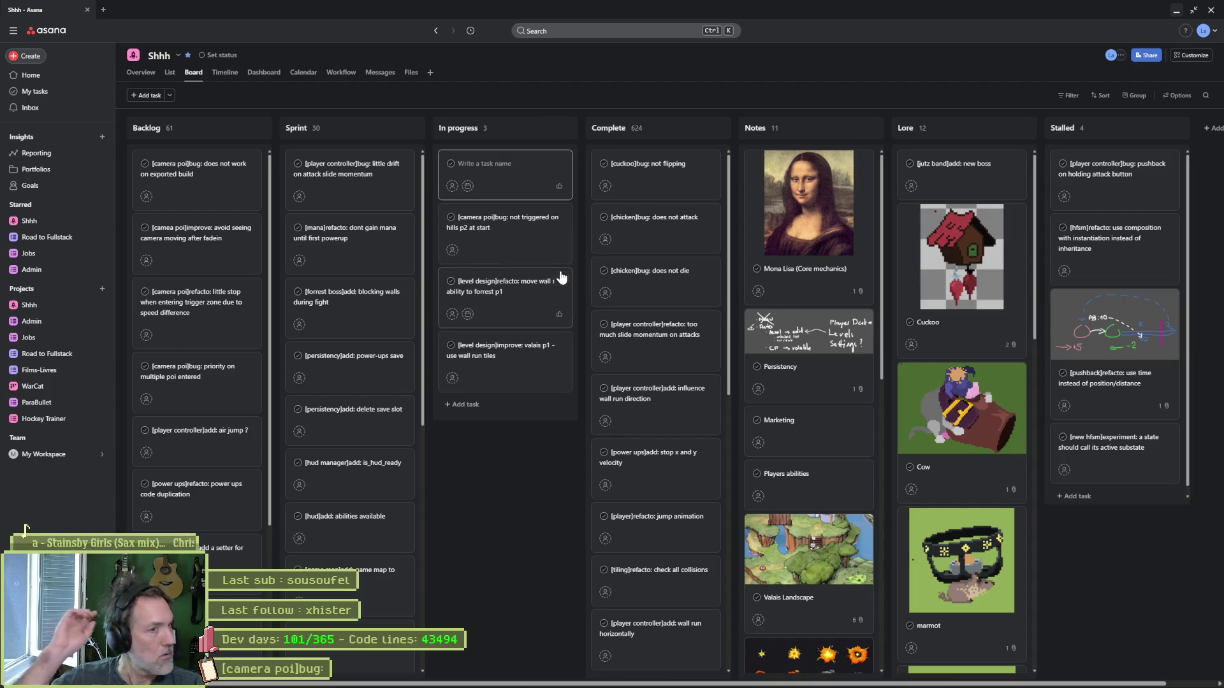